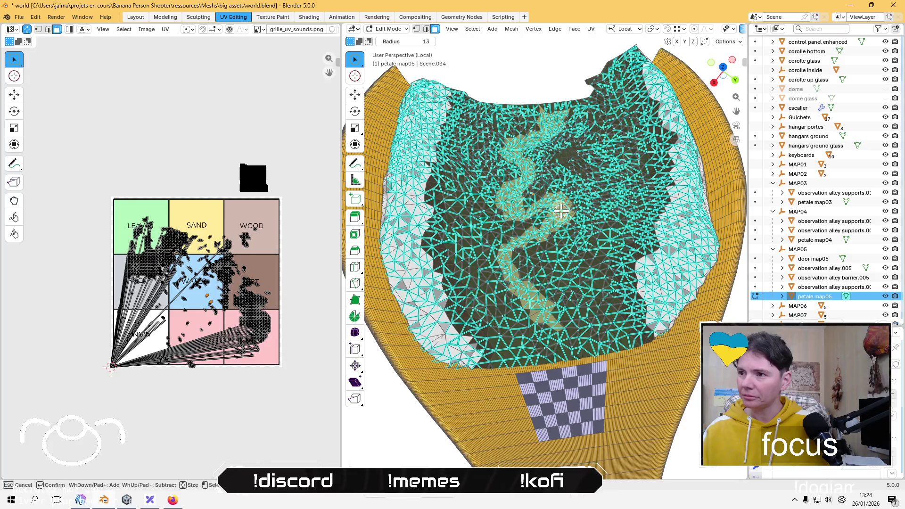
Step: Lightmap-pack the whole S-shaped path, shrink the island and park it above the sound grid
key(ctrl+KP_Add)
key(ctrl+KP_Add)
key(ctrl+KP_Add)
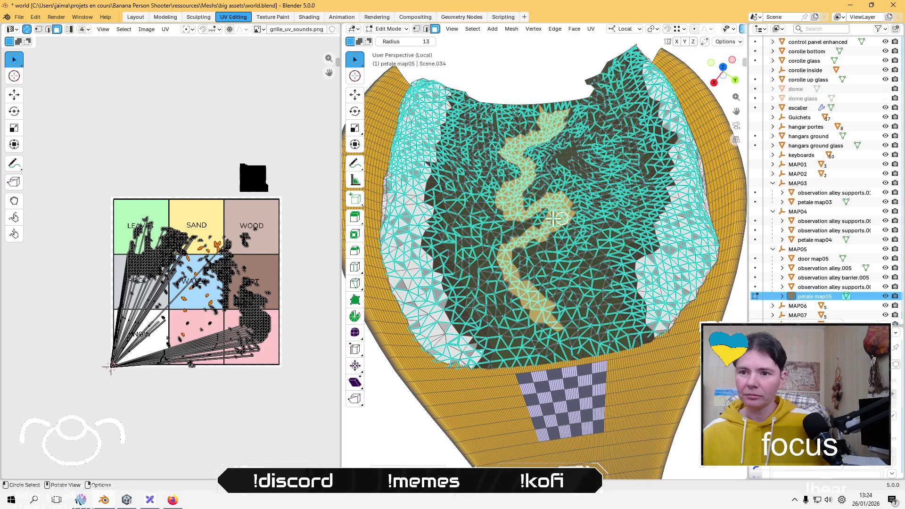
click(165, 30)
mouse_move(218, 142)
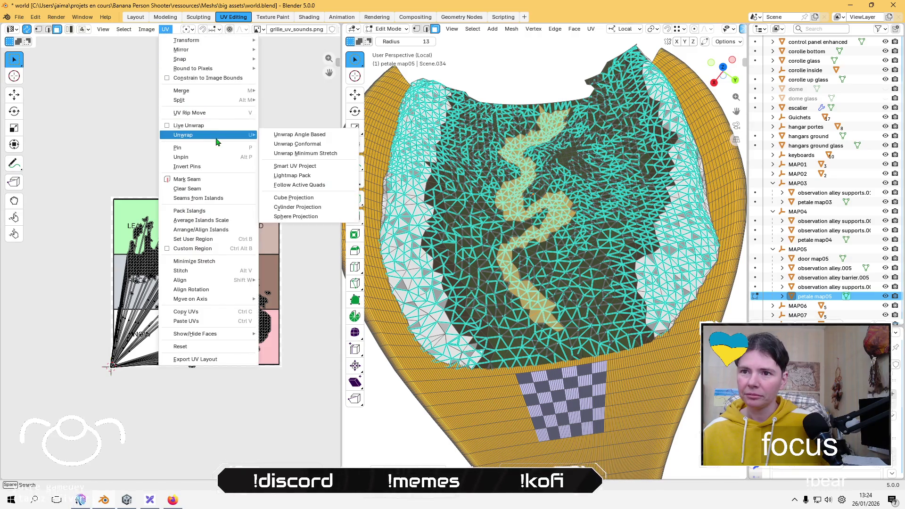
click(320, 177)
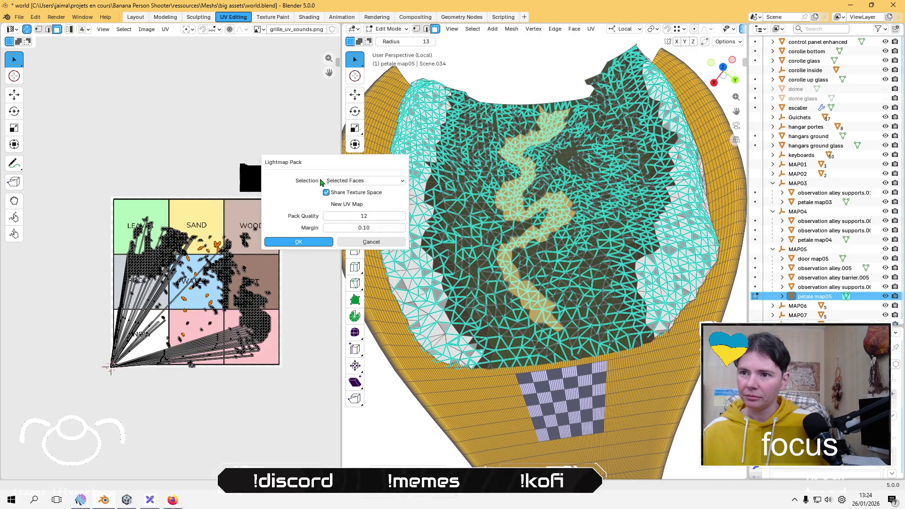
click(299, 242)
key(s)
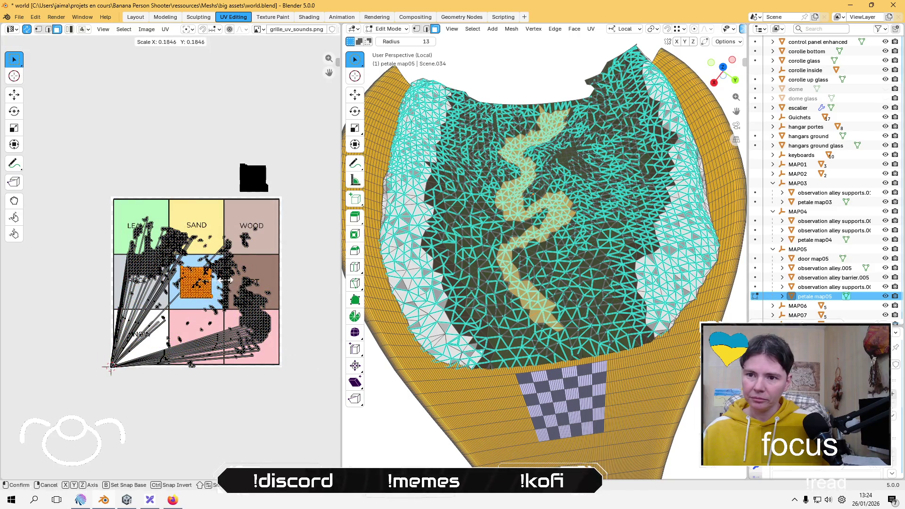
click(226, 280)
key(g)
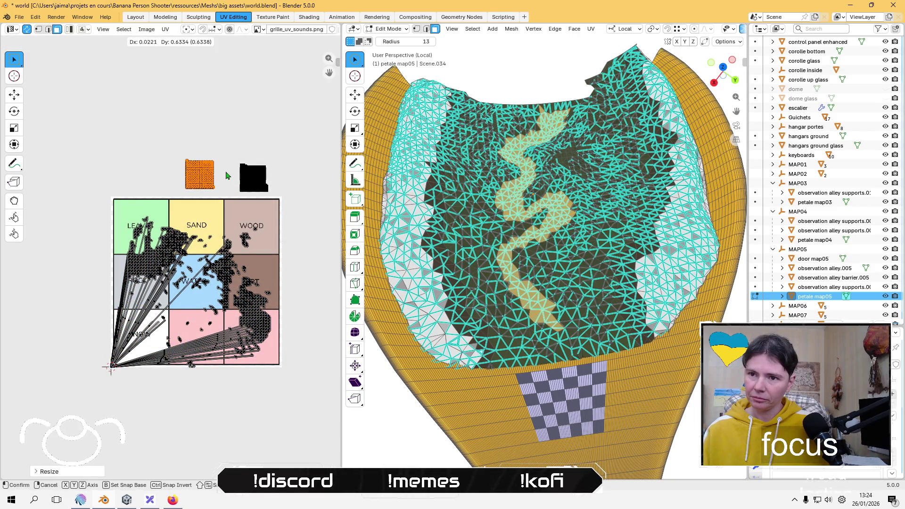
click(226, 176)
Step: Select faces on the pale side bands and grow the selection across both bands
click(417, 276)
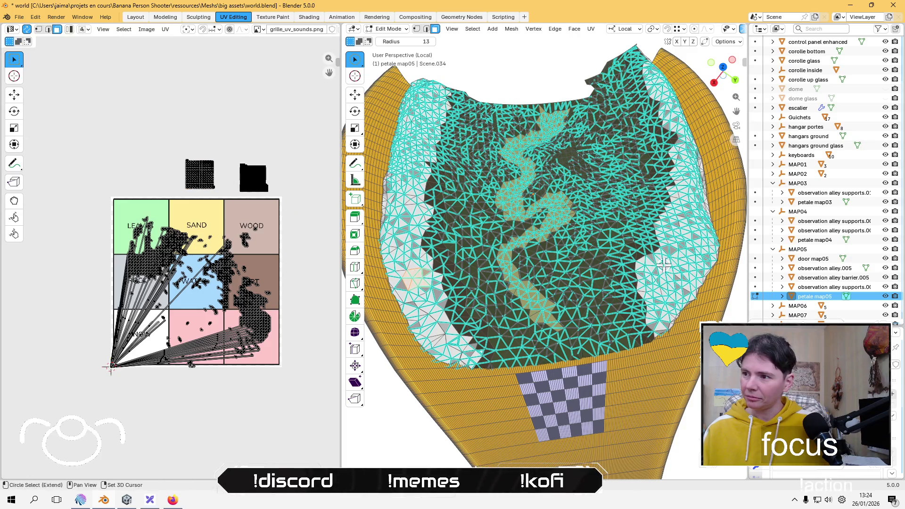
shift+click(427, 326)
key(ctrl+l)
key(ctrl+KP_Add)
key(ctrl+KP_Add)
key(ctrl+KP_Add)
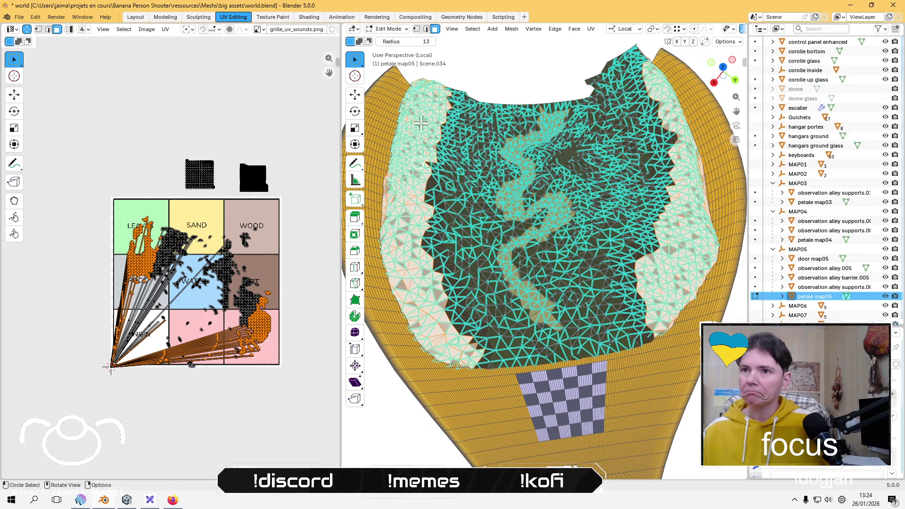
Step: Lightmap-pack the pale bands into a small square placed left of the sound grid
click(164, 29)
mouse_move(210, 140)
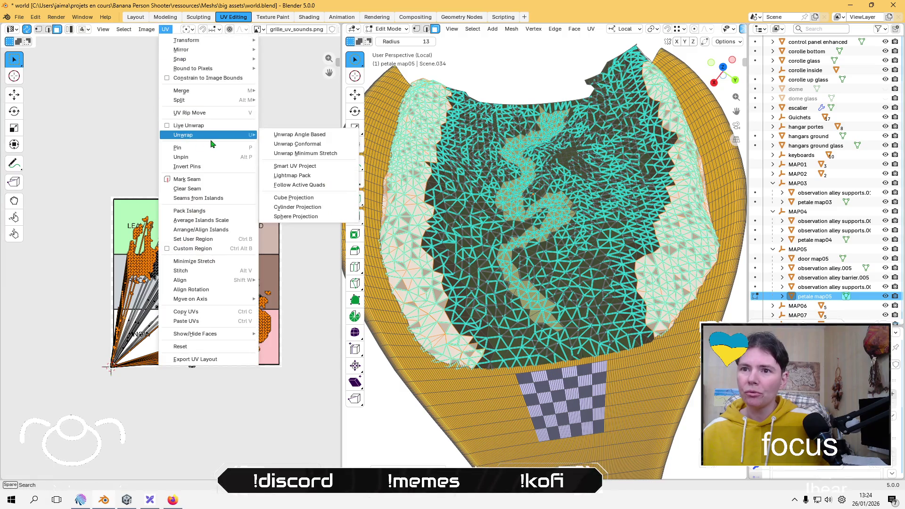
click(292, 175)
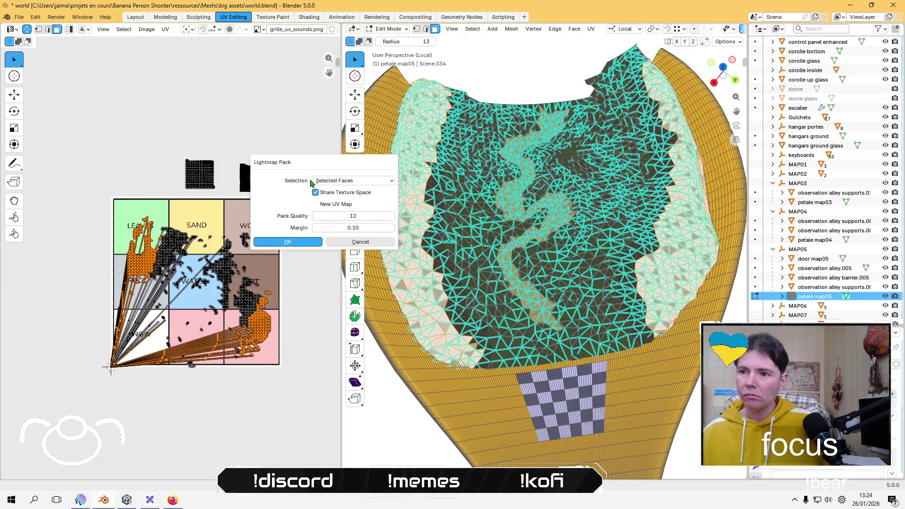
click(291, 243)
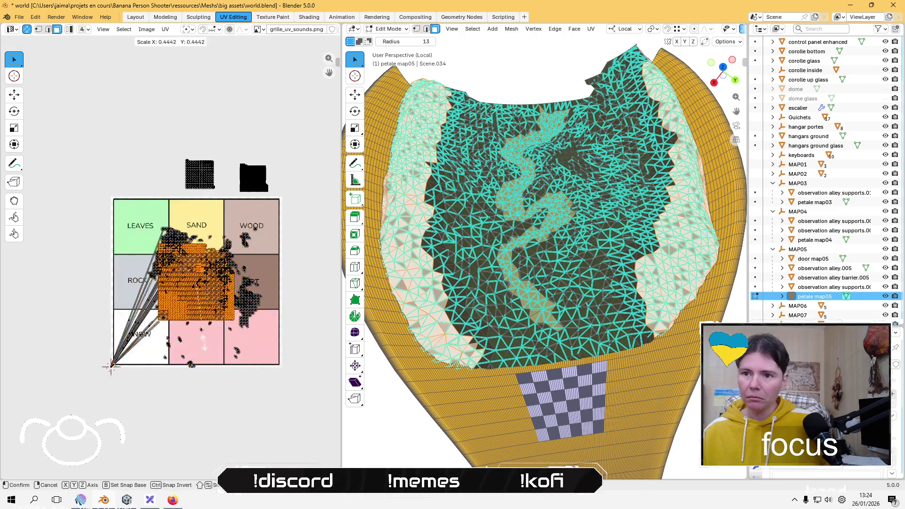
click(197, 310)
key(g)
click(92, 368)
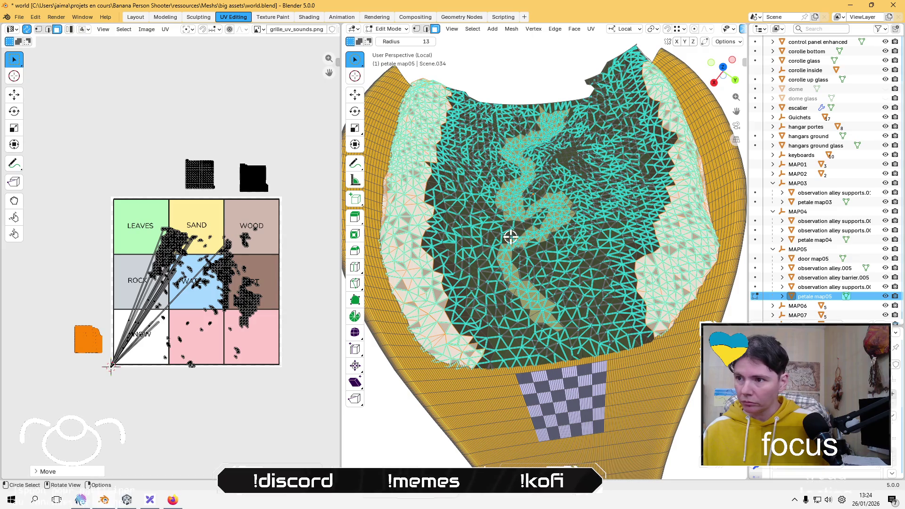
Step: Clear the previous selection and select the whole linked brown strip
scroll(638, 317, up, 5)
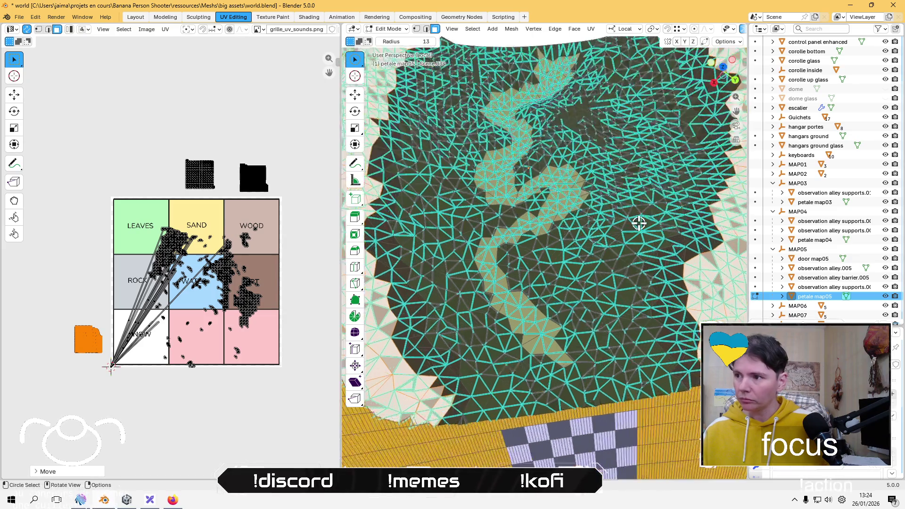
drag(728, 243, 608, 281)
scroll(608, 281, down, 2)
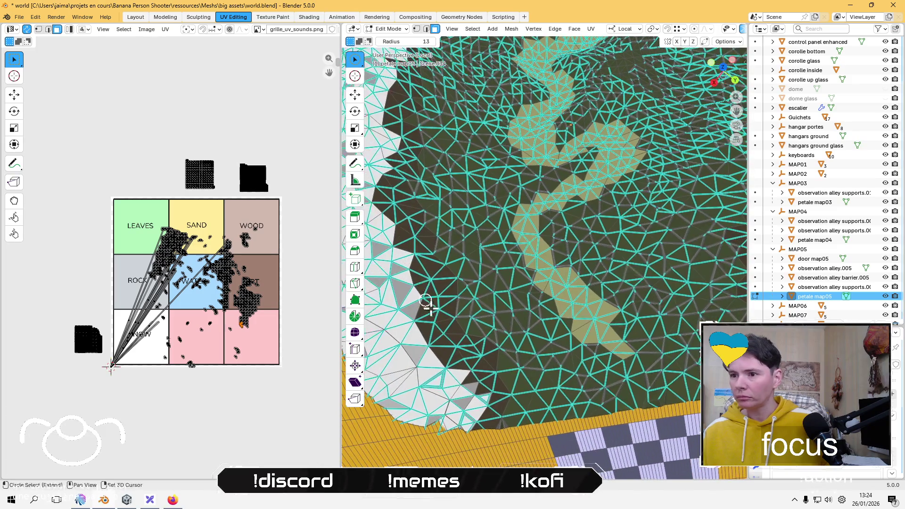
click(450, 321)
key(l)
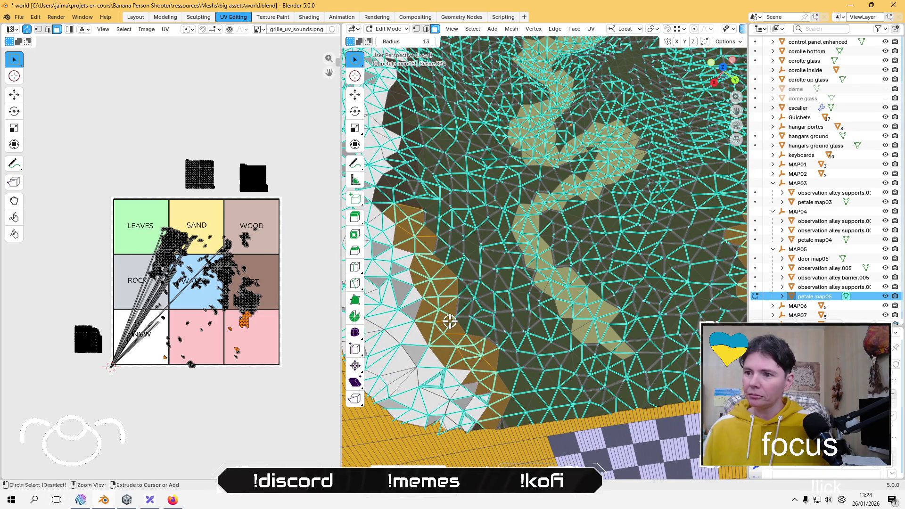
scroll(450, 322, down, 5)
scroll(534, 190, up, 4)
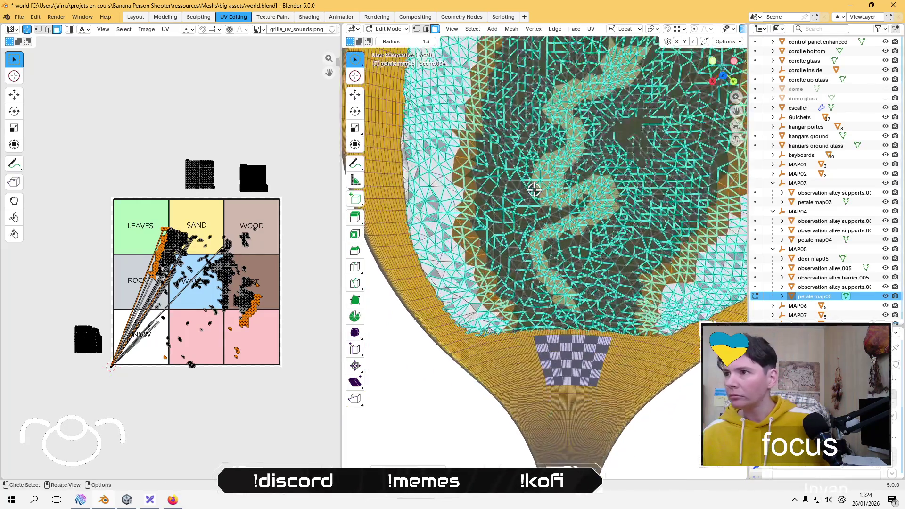
scroll(534, 190, up, 2)
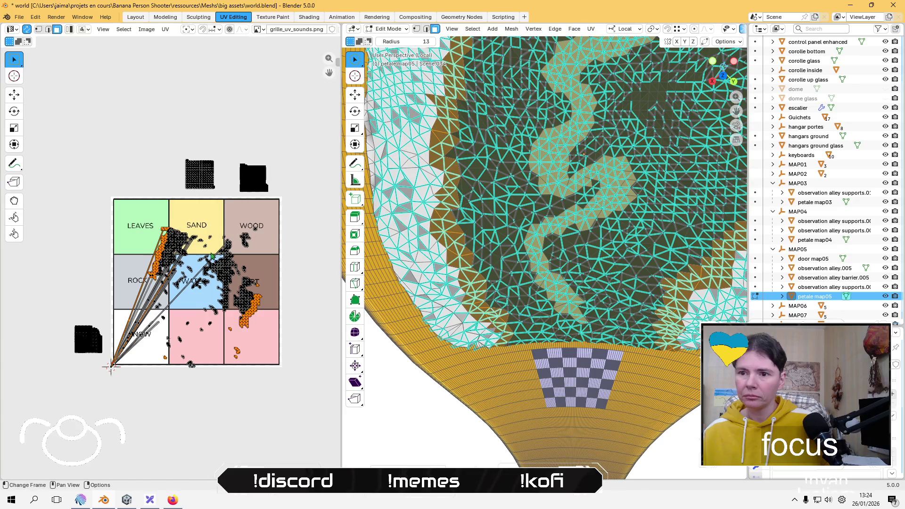
click(165, 29)
mouse_move(225, 137)
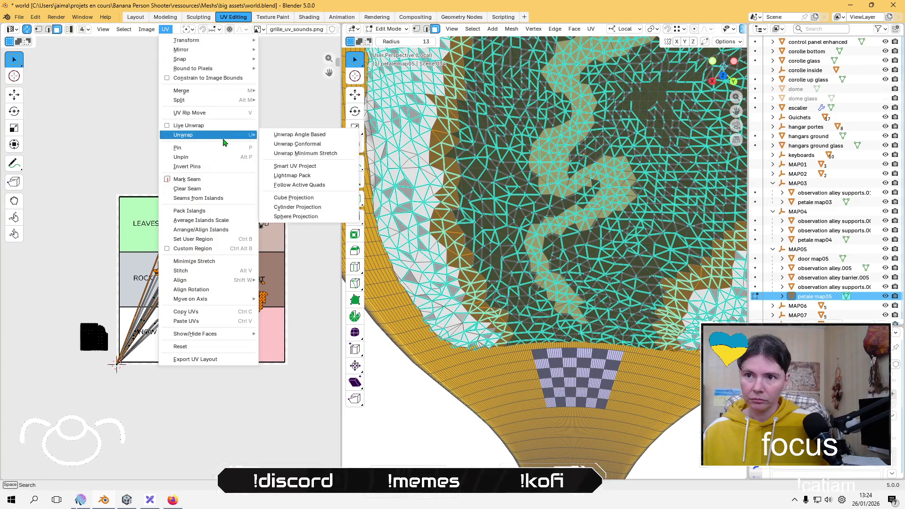
Step: Lightmap-pack the brown strip, shrink it and place the island right of the sound grid
click(329, 182)
click(315, 246)
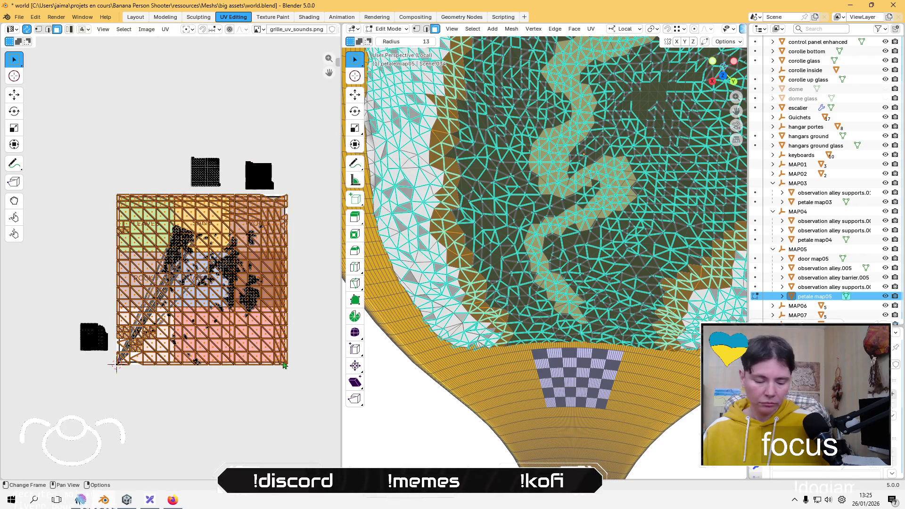
key(s)
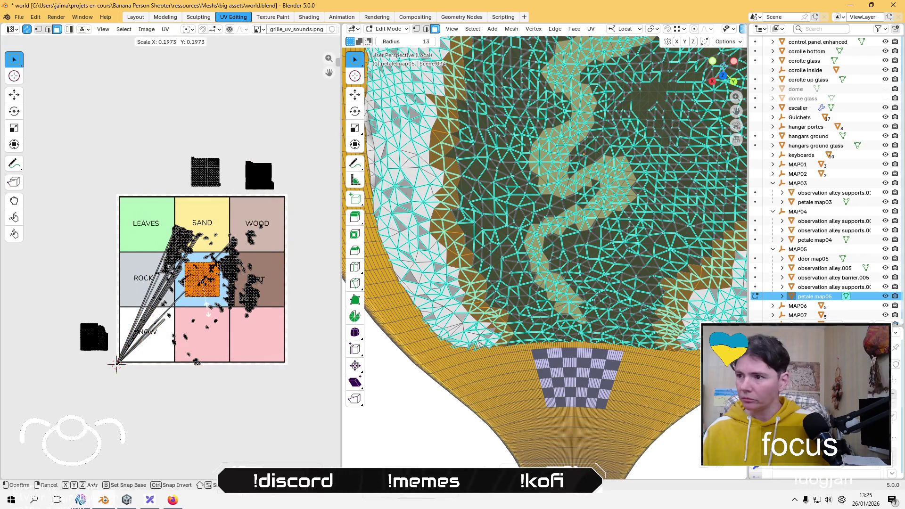
click(207, 311)
key(g)
click(336, 309)
Step: Circle-select a ground face beside the path and grow the selection three times across the ground
key(alt+a)
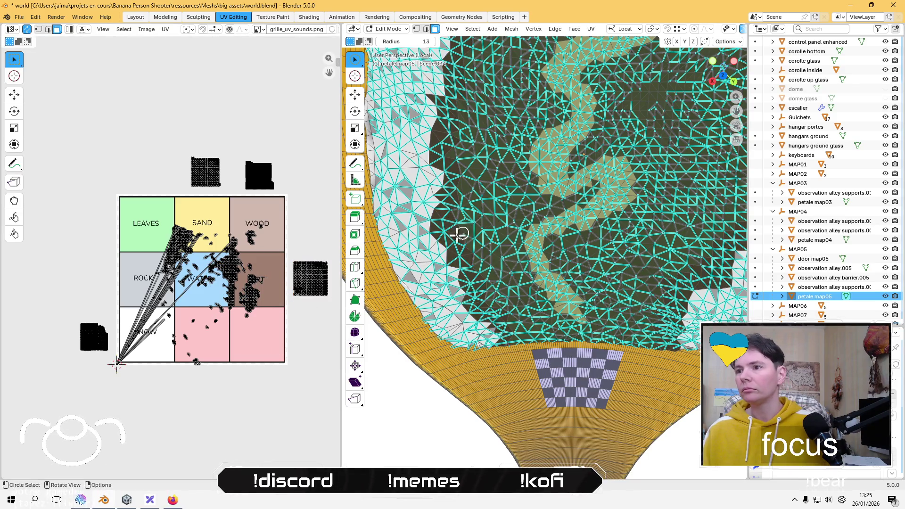
click(457, 235)
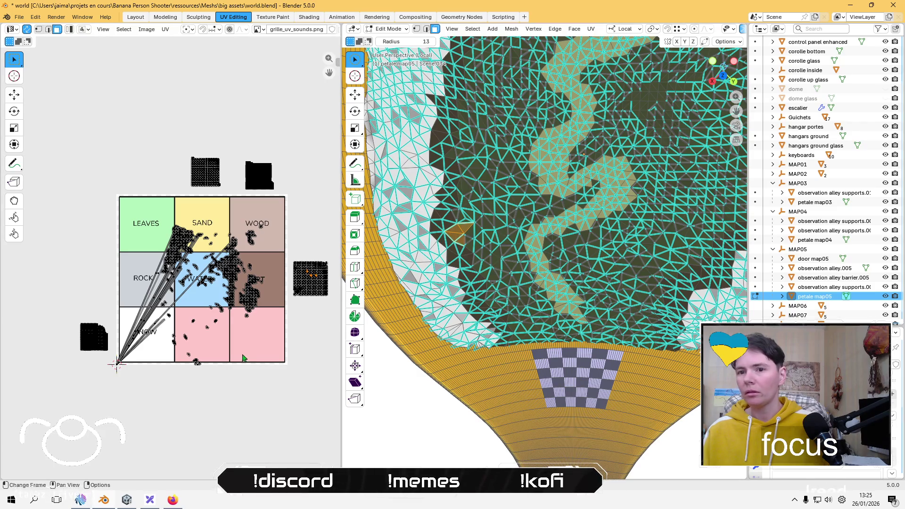
key(alt+a)
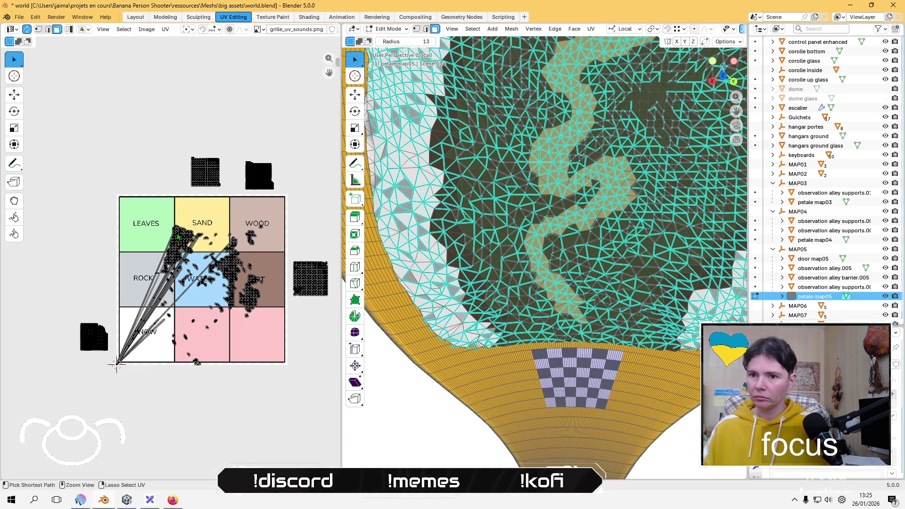
key(c)
drag(500, 198, 446, 228)
right_click(446, 229)
key(ctrl+KP_Add)
key(ctrl+KP_Add)
key(ctrl+KP_Add)
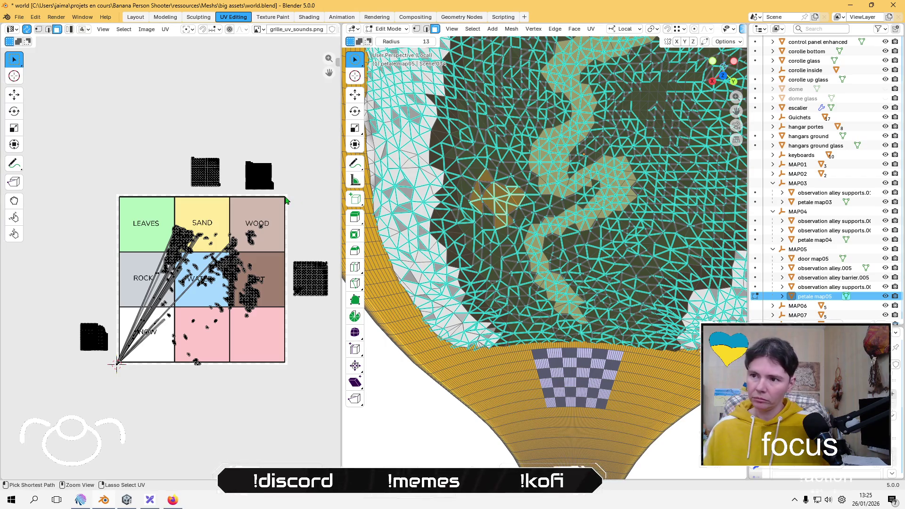
key(ctrl+KP_Add)
key(ctrl+KP_Add)
key(ctrl+KP_Add)
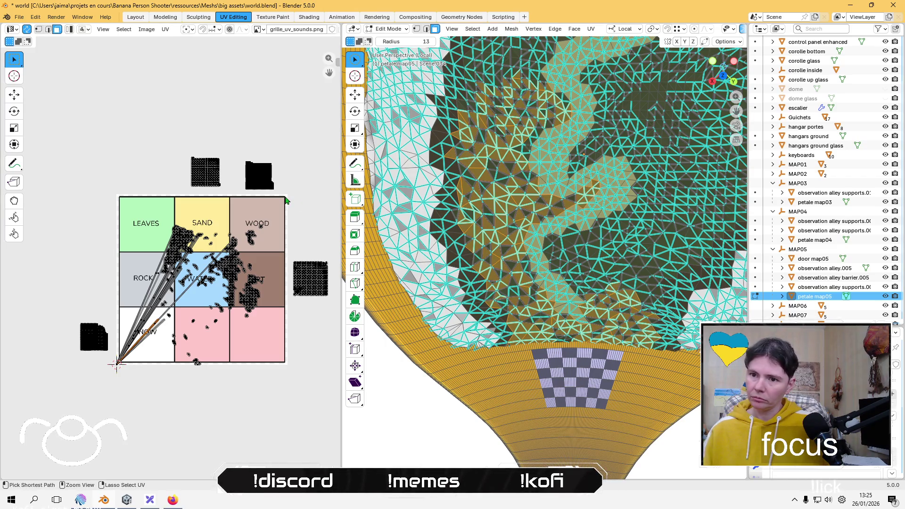
key(ctrl+KP_Add)
key(ctrl+KP_Add)
key(ctrl+KP_Add)
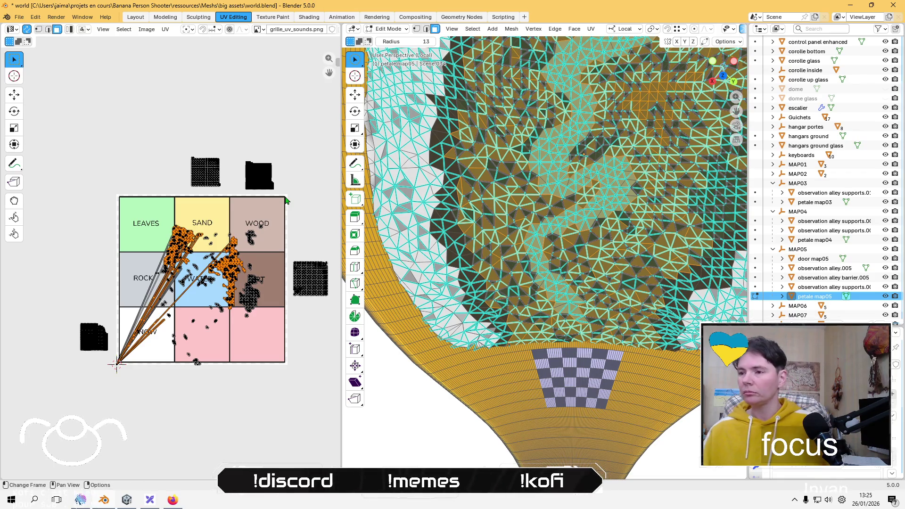
mouse_move(490, 160)
middle_down()
mouse_move(491, 229)
mouse_move(486, 182)
middle_up()
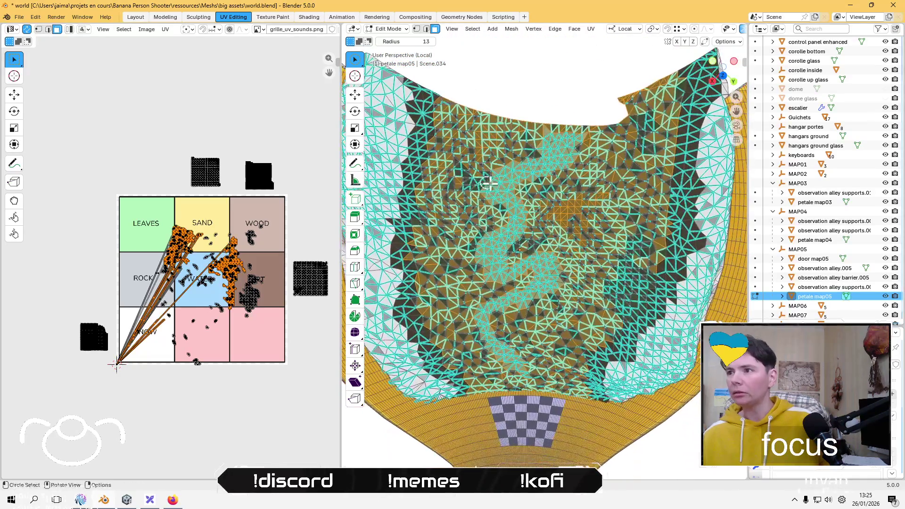
click(165, 29)
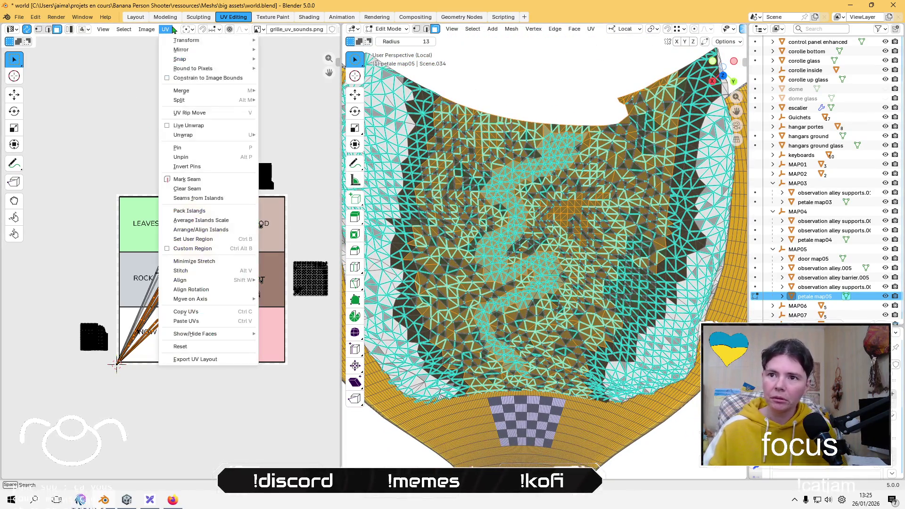
Step: Lightmap-pack the ground faces, shrink the island and set it above the grid
mouse_move(208, 136)
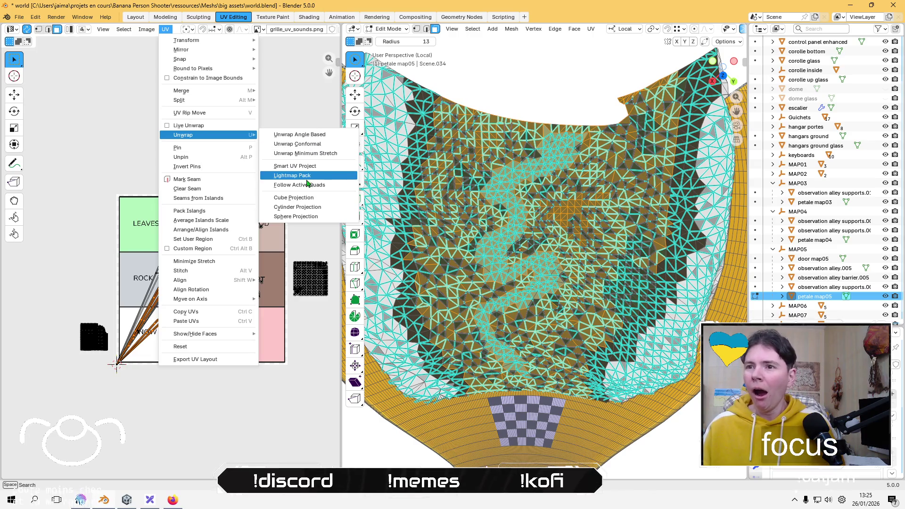
click(307, 179)
click(282, 242)
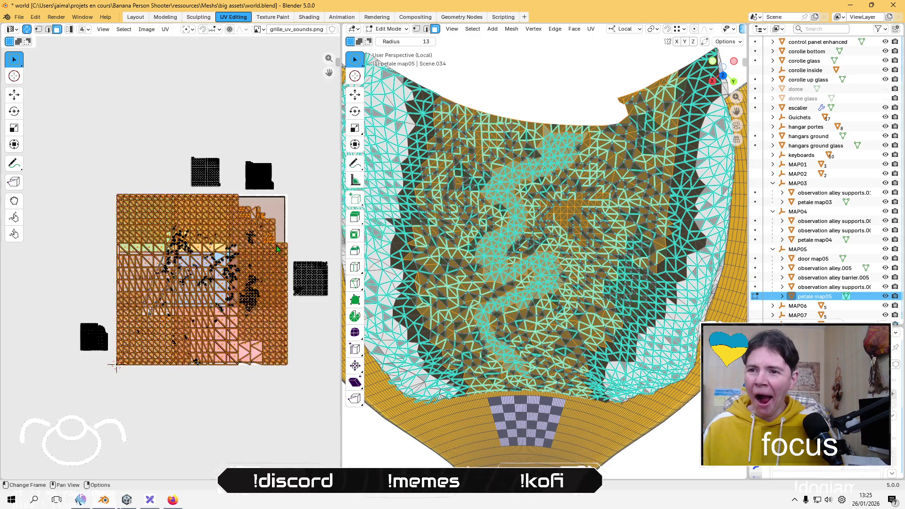
key(s)
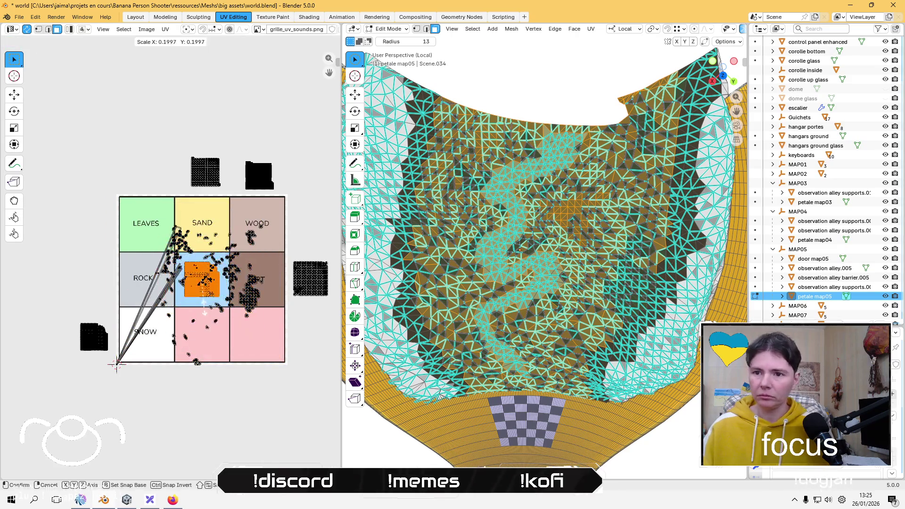
click(195, 303)
key(g)
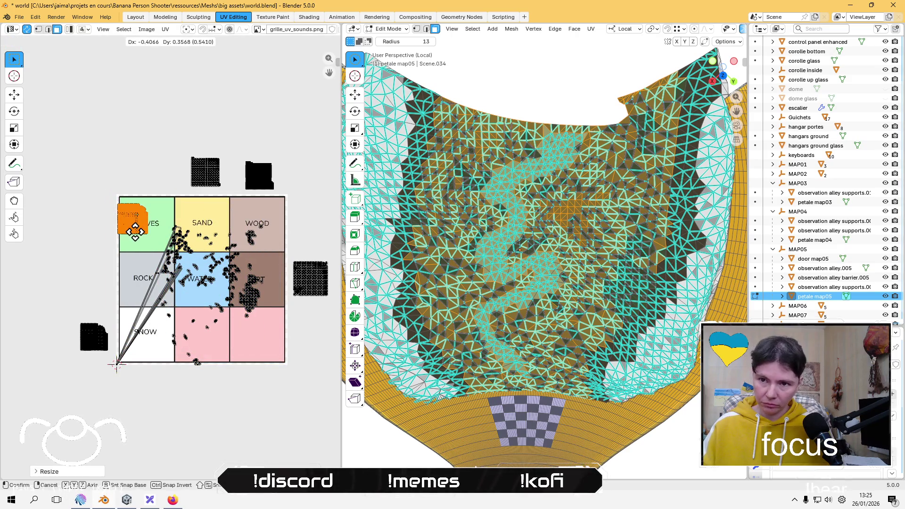
click(135, 191)
Step: Box-select another group of UVs and lightmap-pack the selected faces
click(106, 237)
mouse_move(285, 401)
mouse_down()
mouse_move(278, 330)
mouse_move(117, 253)
mouse_move(116, 222)
mouse_up()
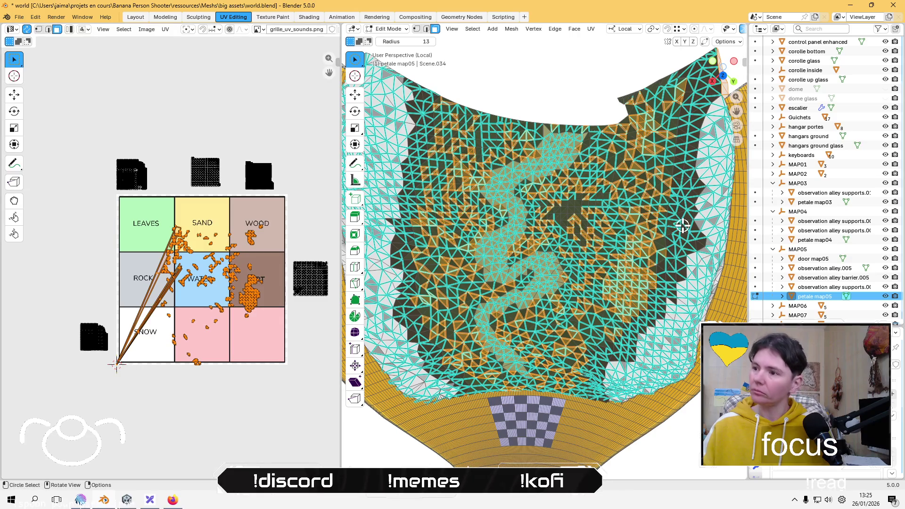
click(227, 260)
click(165, 29)
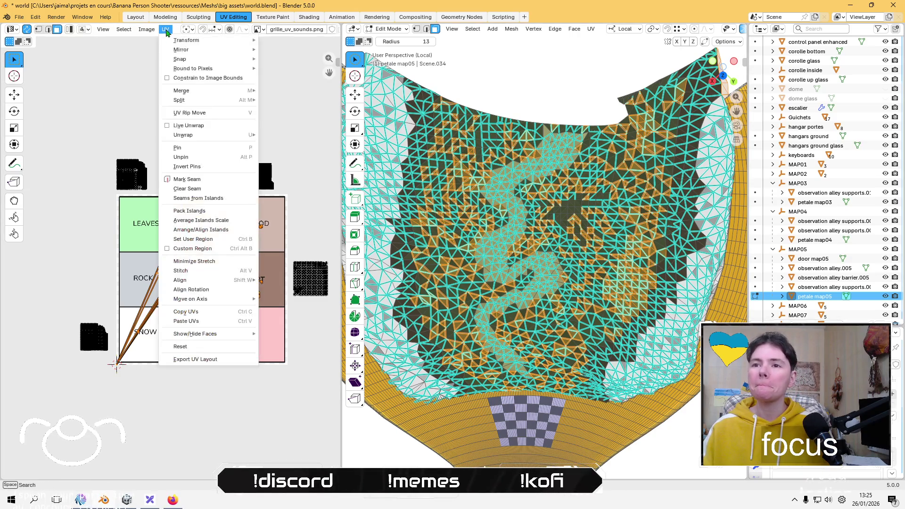
mouse_move(212, 135)
click(305, 176)
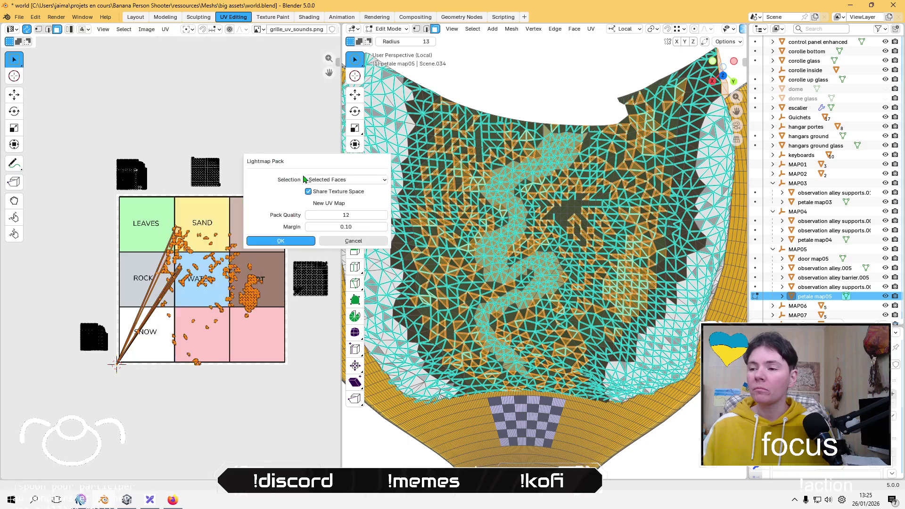
click(298, 241)
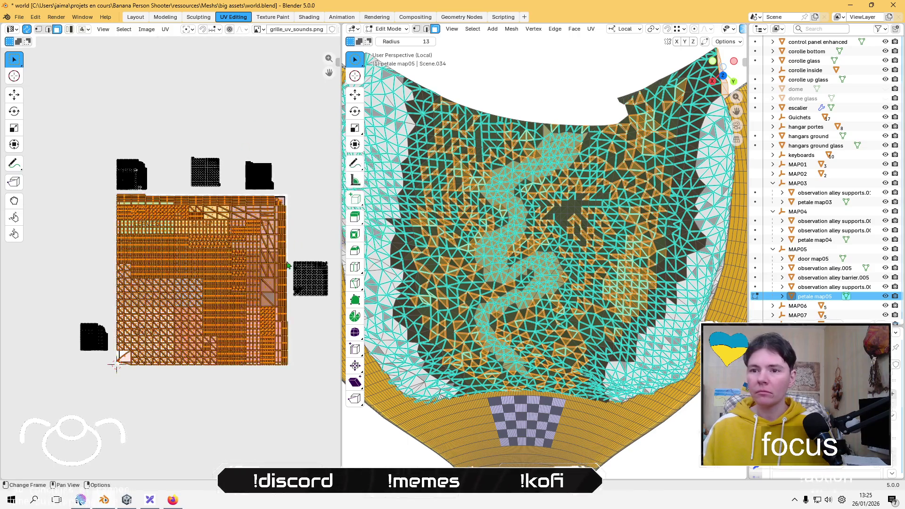
Step: Shrink the freshly packed island and drop it into the ROCK cell
key(s)
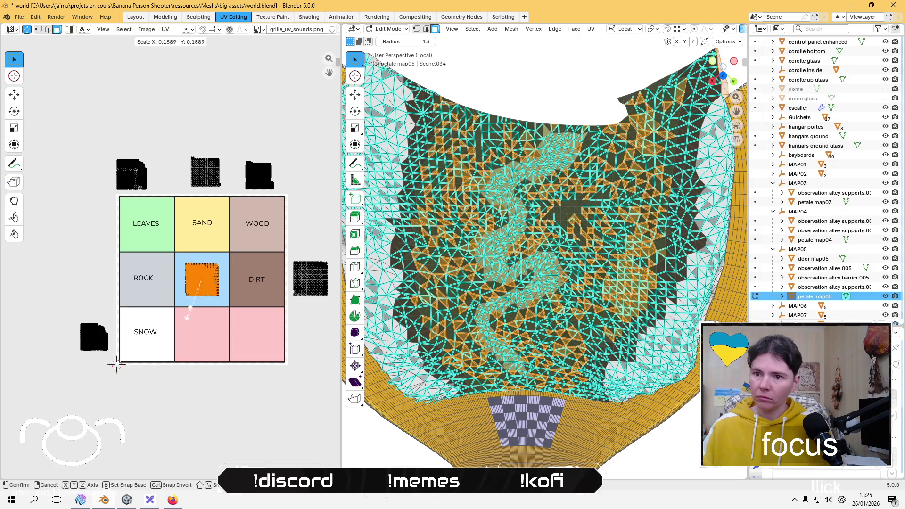
click(224, 329)
key(g)
click(187, 344)
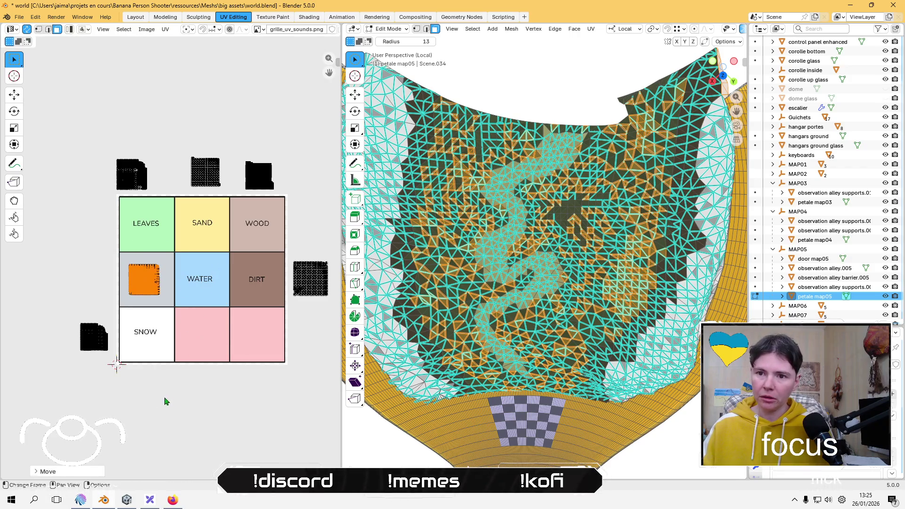
Step: Move the small black island into SNOW and the top-left island into LEAVES
key(alt+a)
key(b)
drag(64, 329, 114, 374)
key(g)
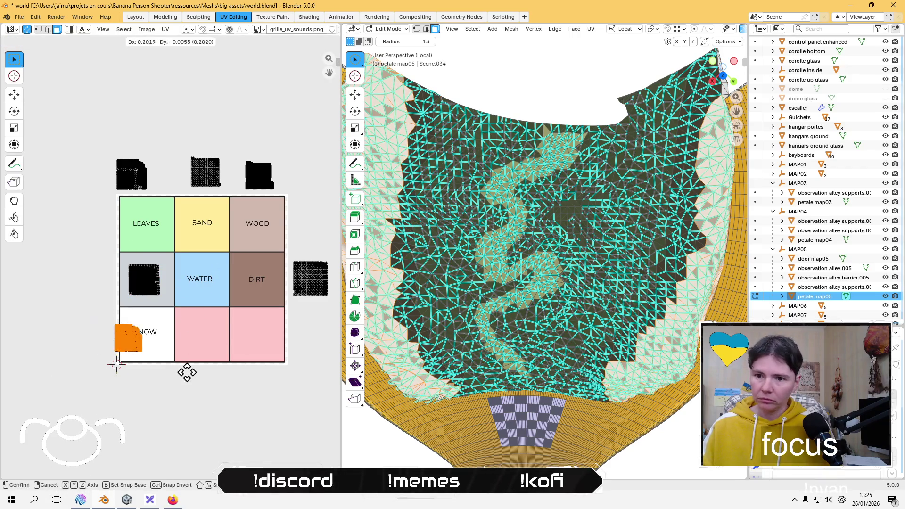
click(203, 370)
drag(105, 105, 169, 212)
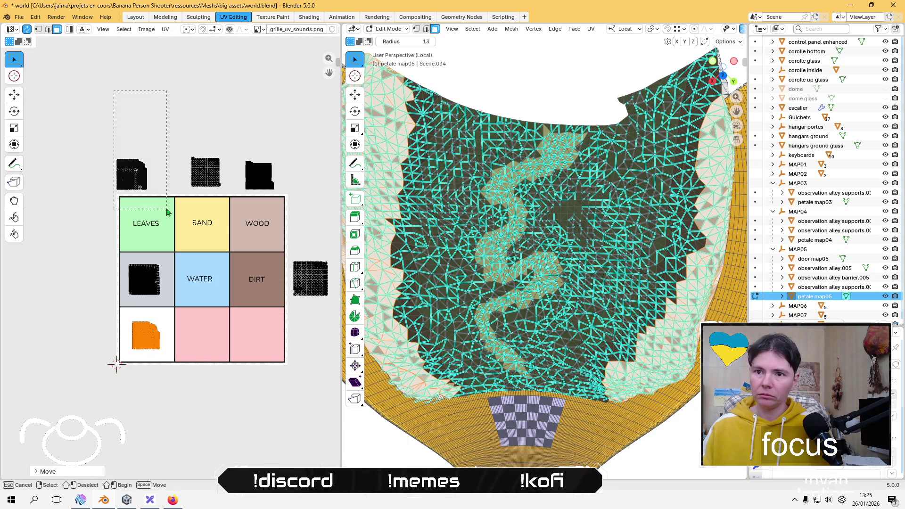
key(g)
click(185, 261)
Step: Move the remaining islands into the SAND, WOOD and DIRT cells
drag(184, 152, 231, 210)
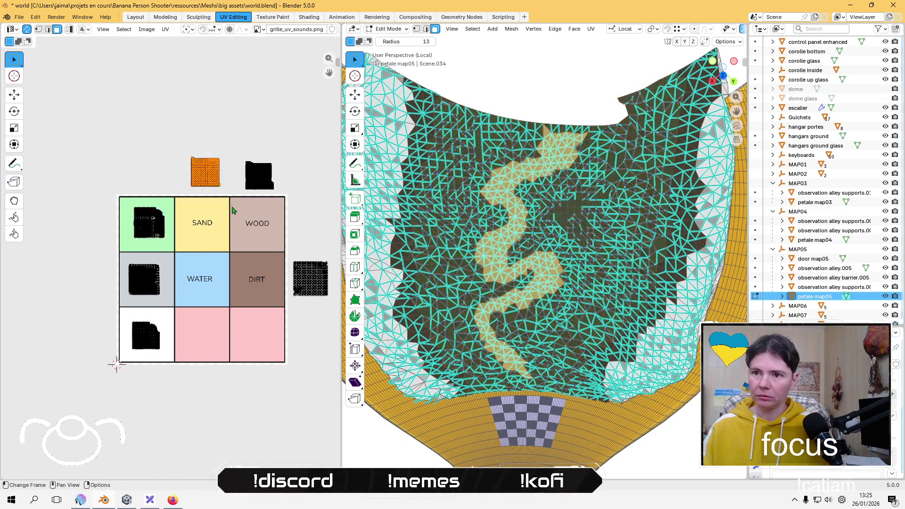
key(g)
click(228, 259)
drag(212, 150, 304, 209)
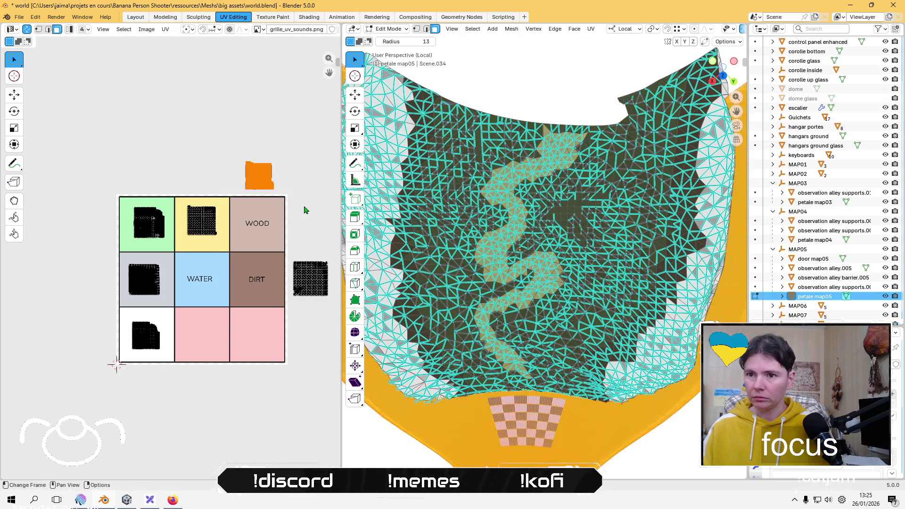
key(g)
click(292, 238)
middle_drag(293, 236, 265, 202)
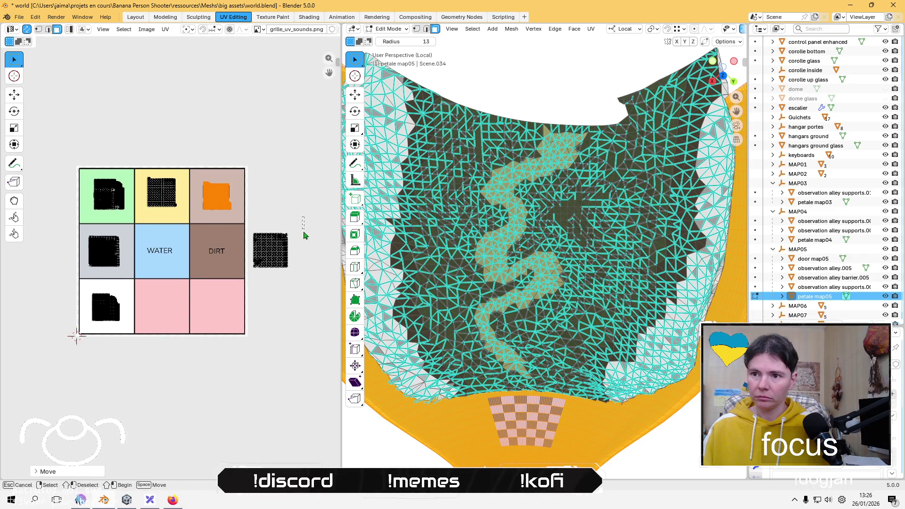
drag(292, 218, 252, 283)
key(g)
click(205, 288)
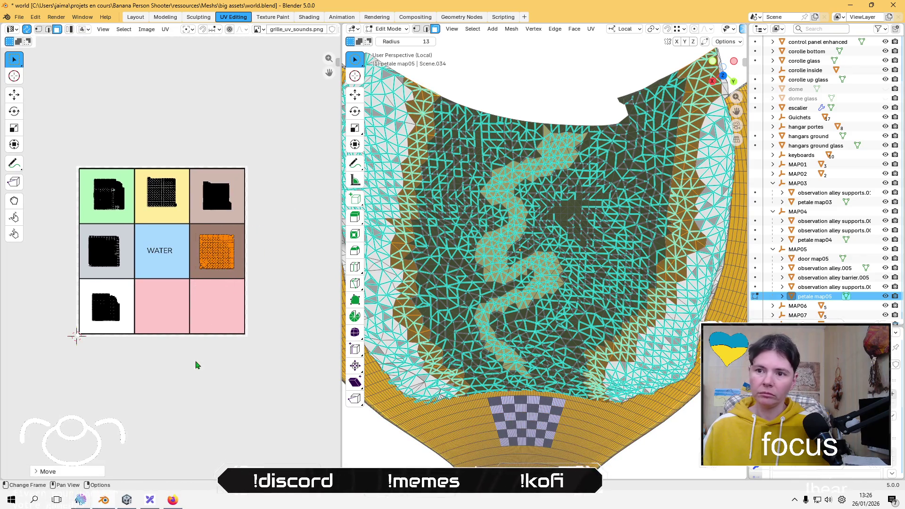
Step: Clear the selection, return to Object Mode and leave Local view to show the whole scene
click(196, 360)
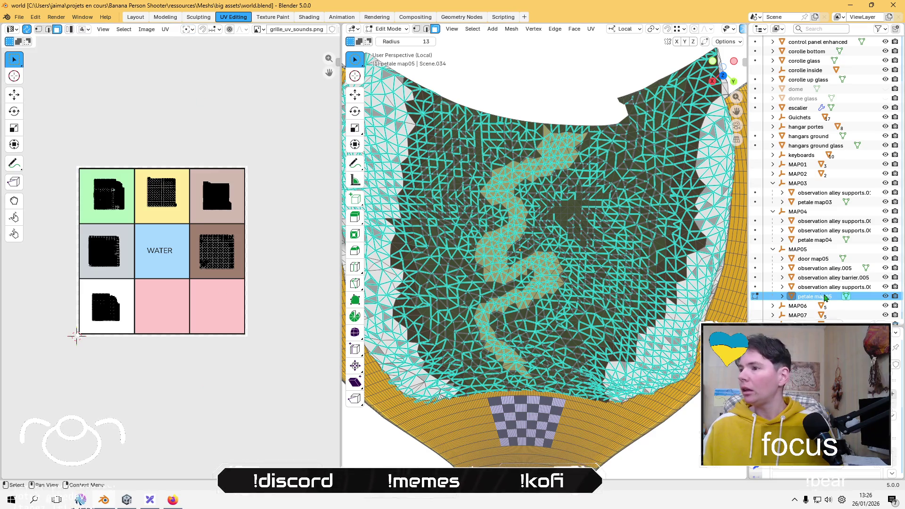
scroll(820, 263, down, 1)
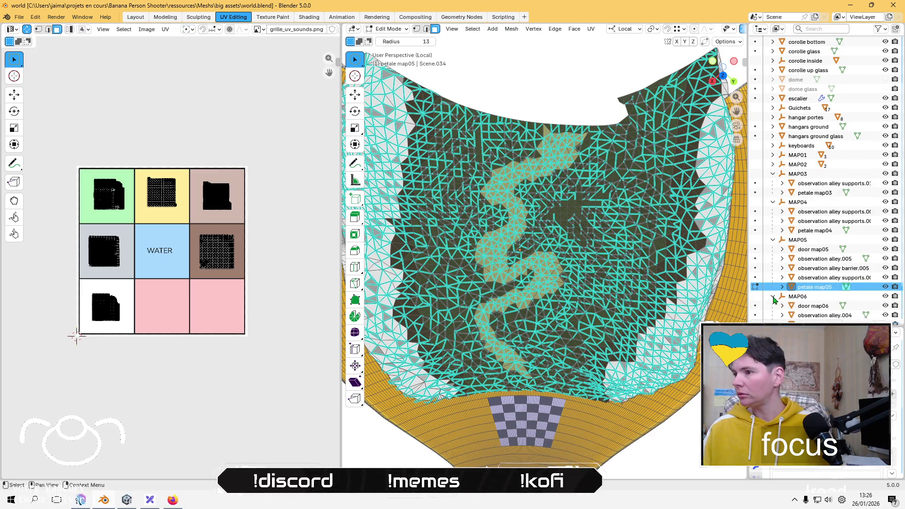
click(389, 28)
click(390, 44)
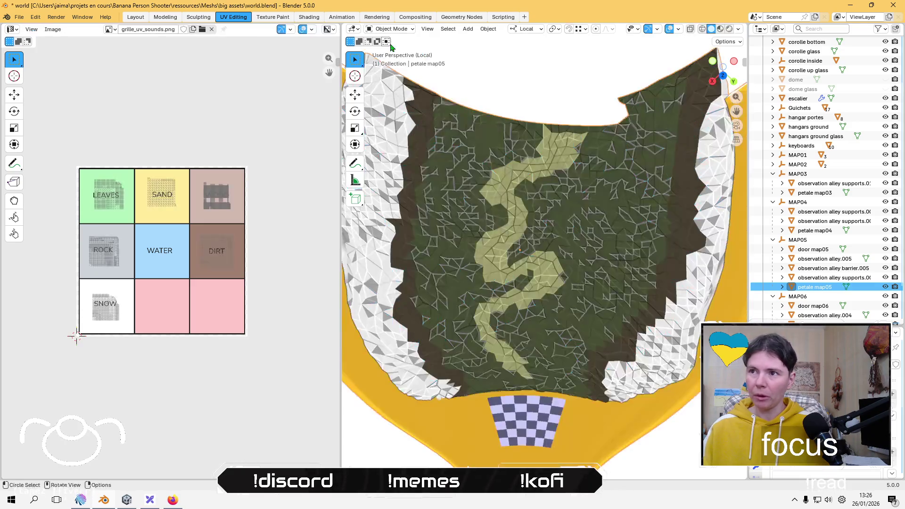
key(KP_Divide)
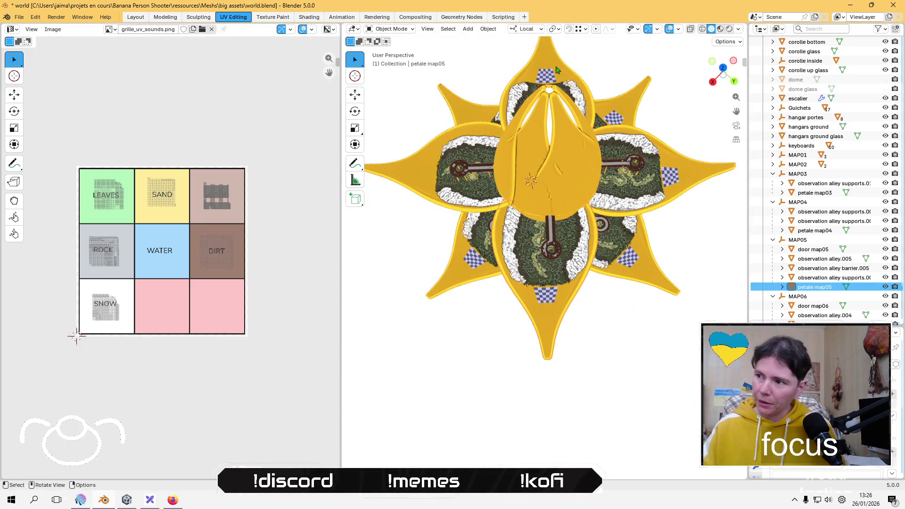
scroll(818, 281, down, 2)
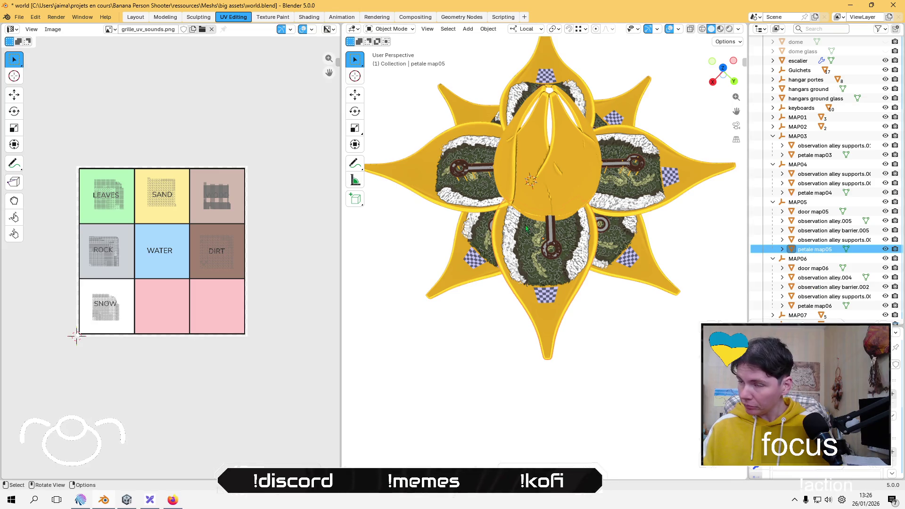
Step: Pick petale map06 in the Outliner and isolate it in Local view
scroll(841, 262, down, 1)
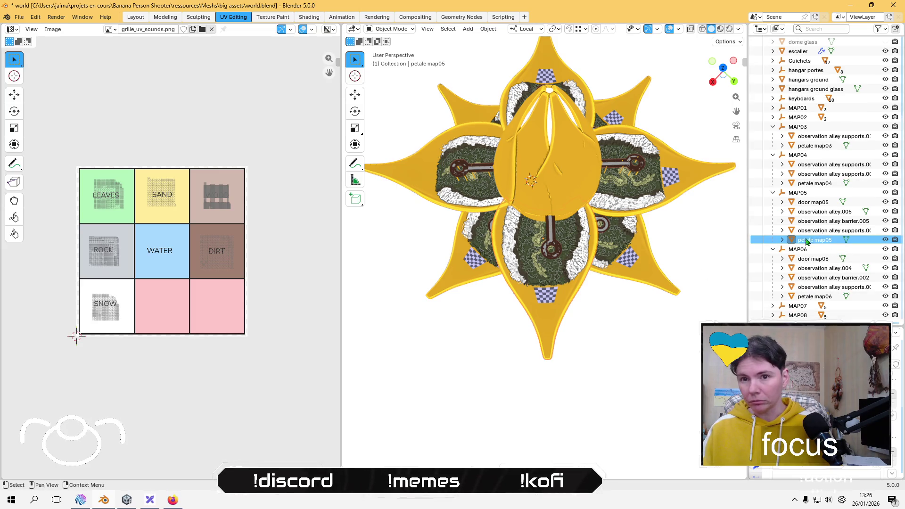
click(811, 298)
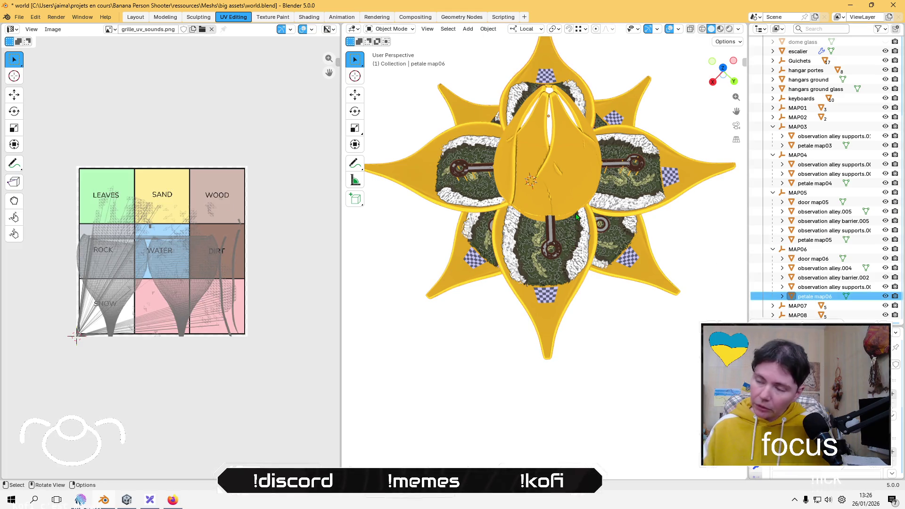
key(KP_Divide)
mouse_move(578, 210)
middle_down()
mouse_move(613, 235)
mouse_move(721, 264)
mouse_move(632, 267)
mouse_move(617, 257)
middle_up()
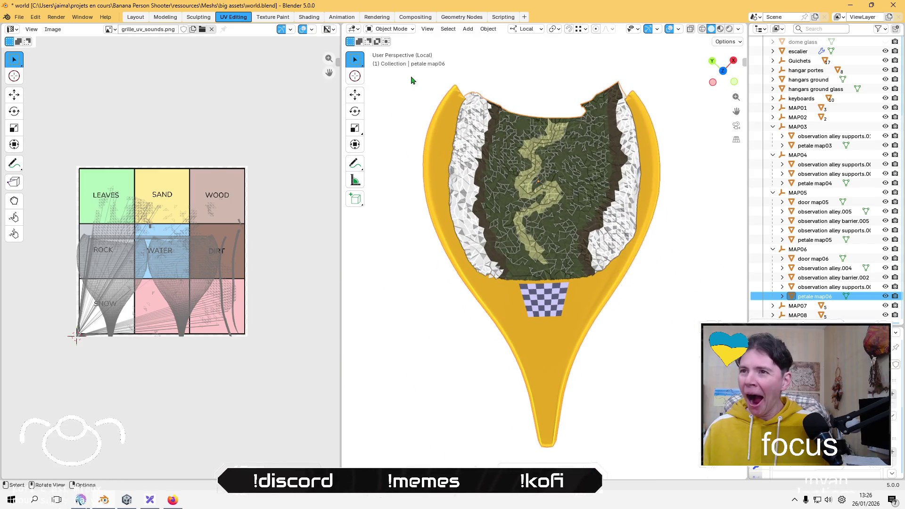
Step: Enter Edit Mode and select petal faces, extending to the linked outer surface
click(391, 29)
click(397, 50)
drag(503, 359, 572, 348)
middle_drag(572, 348, 573, 270)
drag(573, 270, 555, 297)
mouse_move(555, 296)
middle_down()
mouse_move(549, 319)
mouse_move(516, 347)
middle_up()
key(l)
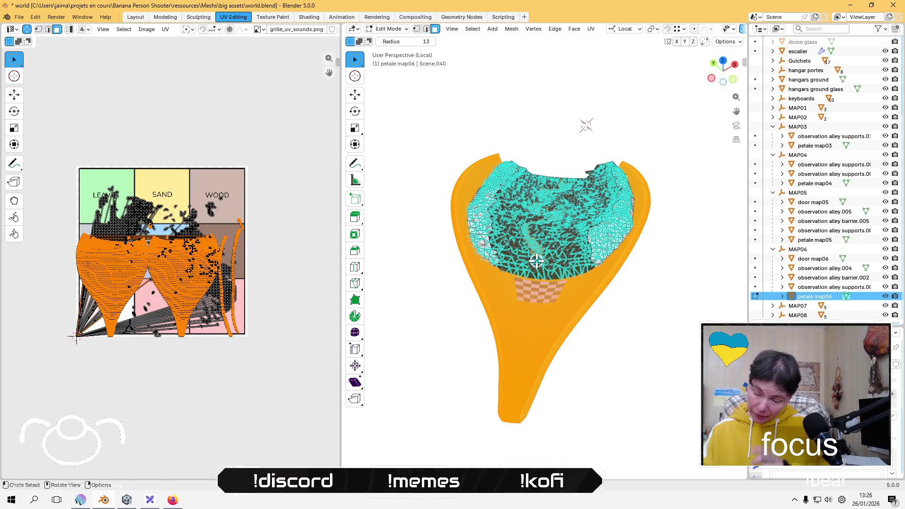
Step: Zoom and tilt the view in close on the selected outer petal surface
scroll(533, 246, up, 6)
middle_drag(517, 242, 527, 223)
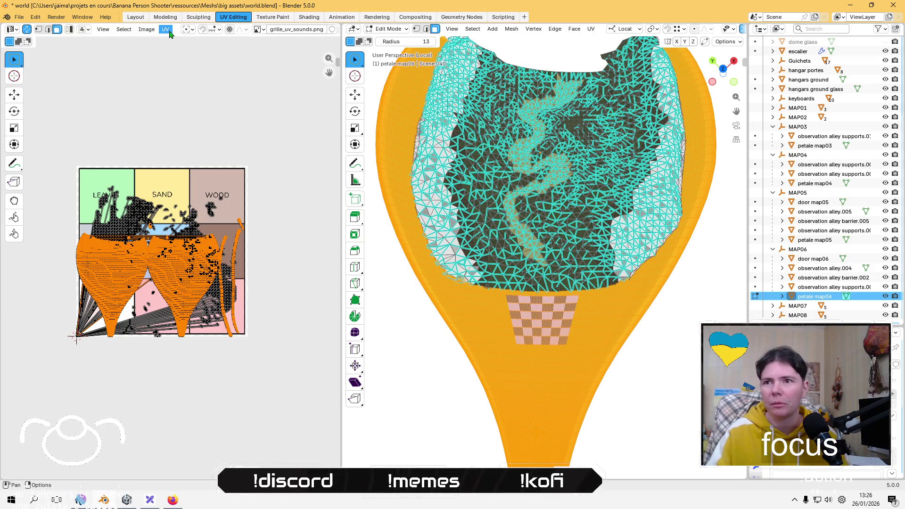
click(166, 30)
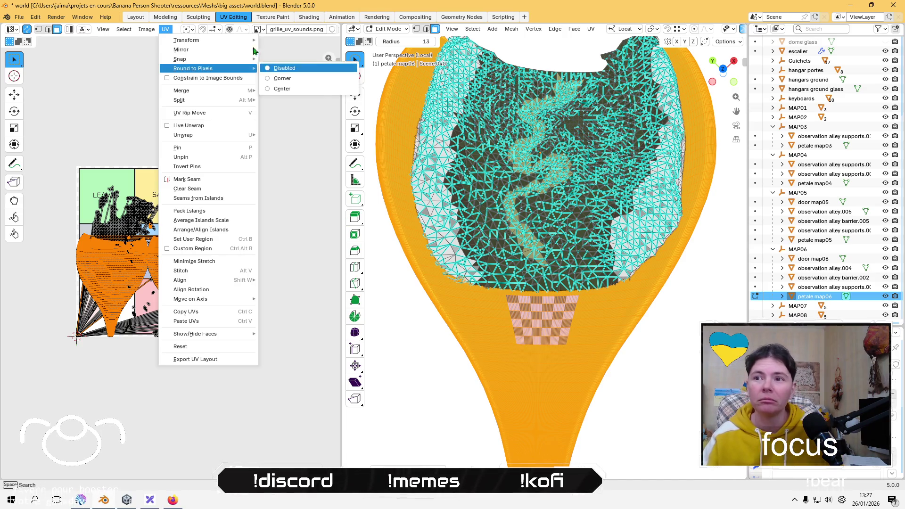
Step: Lightmap-pack and shrink the current selection, then cancel the island's move
click(165, 29)
mouse_move(250, 136)
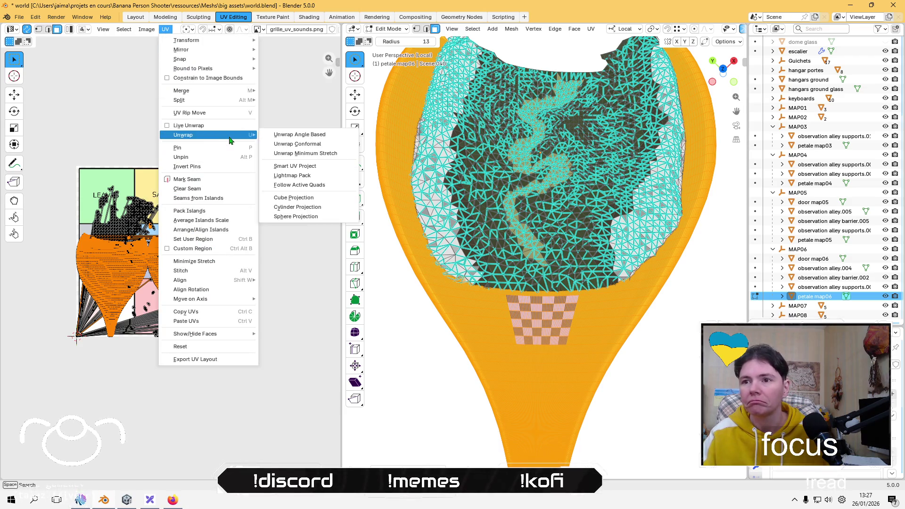
click(310, 177)
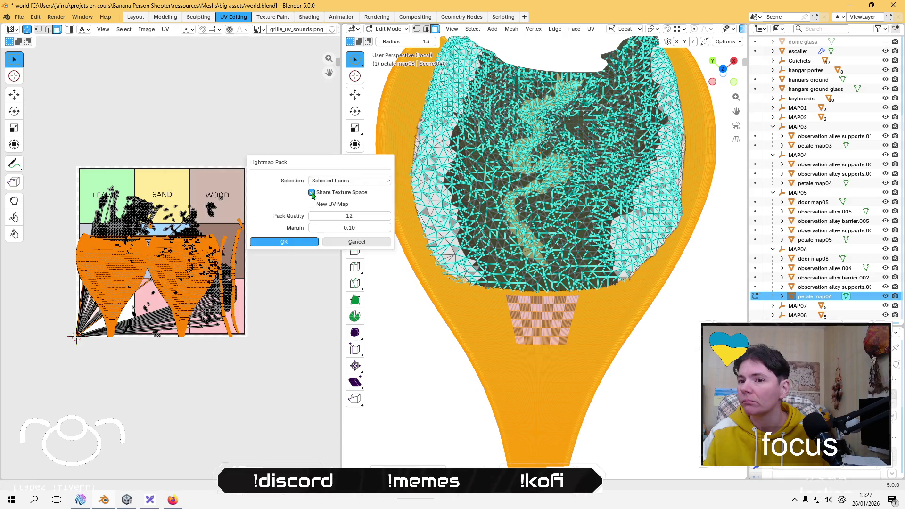
click(291, 242)
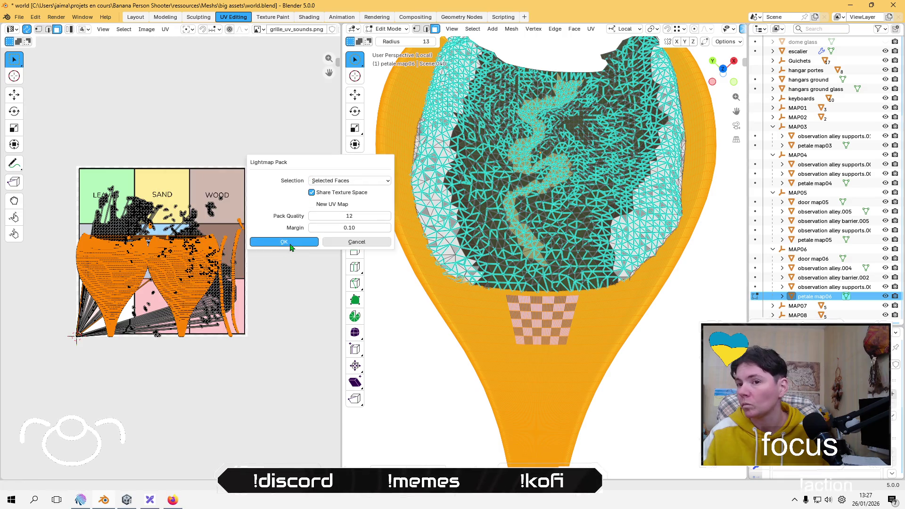
key(s)
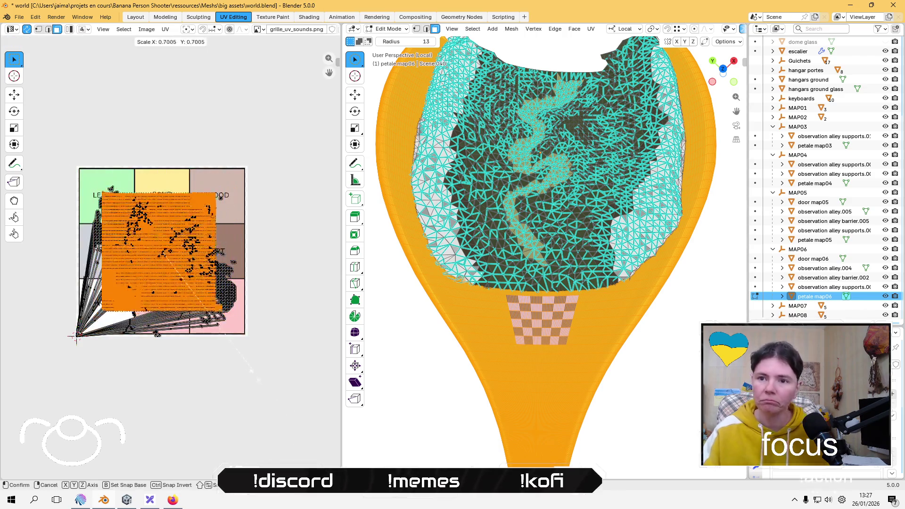
click(191, 287)
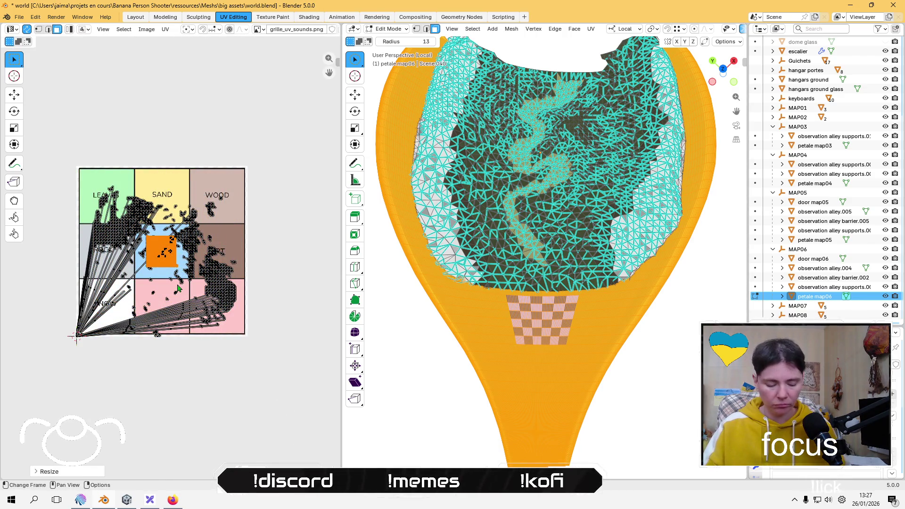
key(g)
right_click(220, 168)
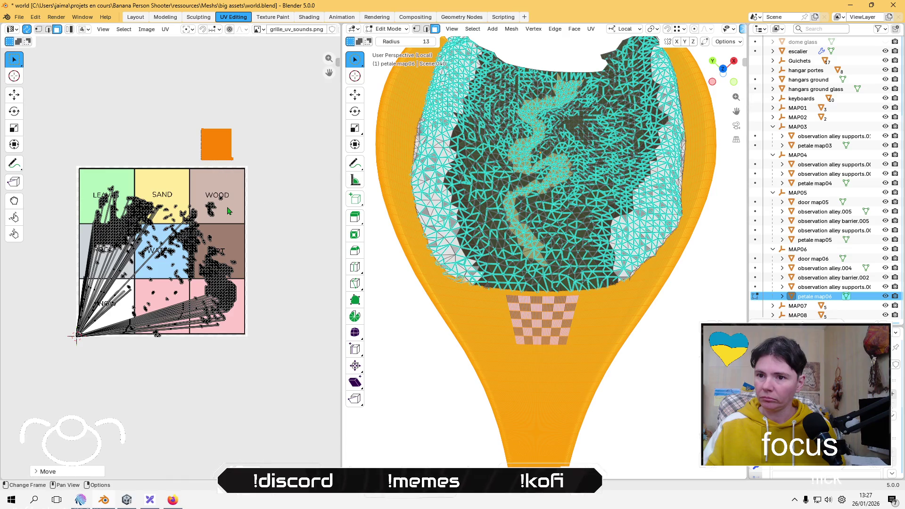
Step: Grow a selection over the pale sides, lightmap-pack it and park it below the grid's bottom-left corner
click(436, 197)
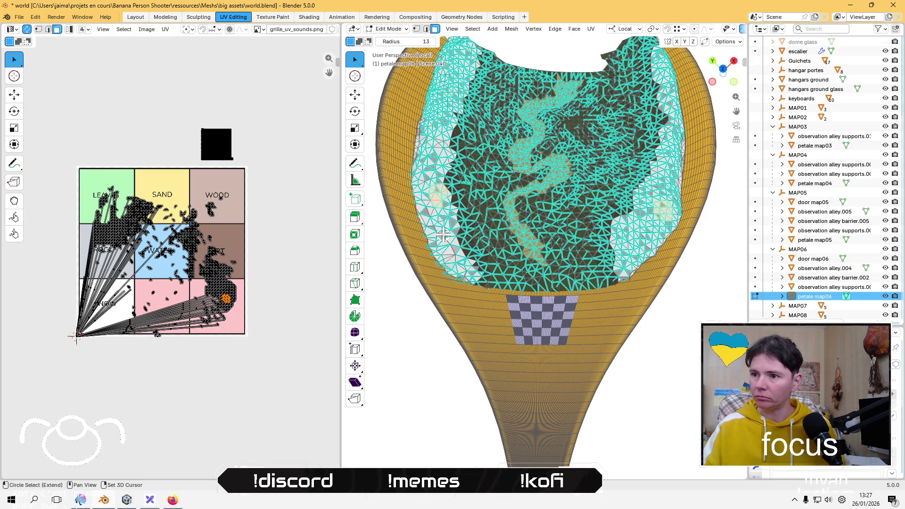
key(ctrl+KP_Add)
key(ctrl+KP_Add)
key(ctrl+KP_Add)
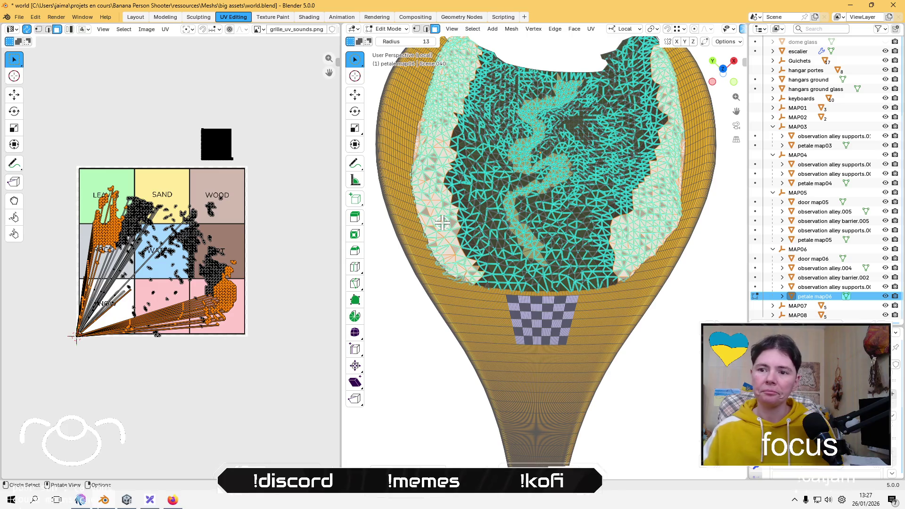
click(168, 29)
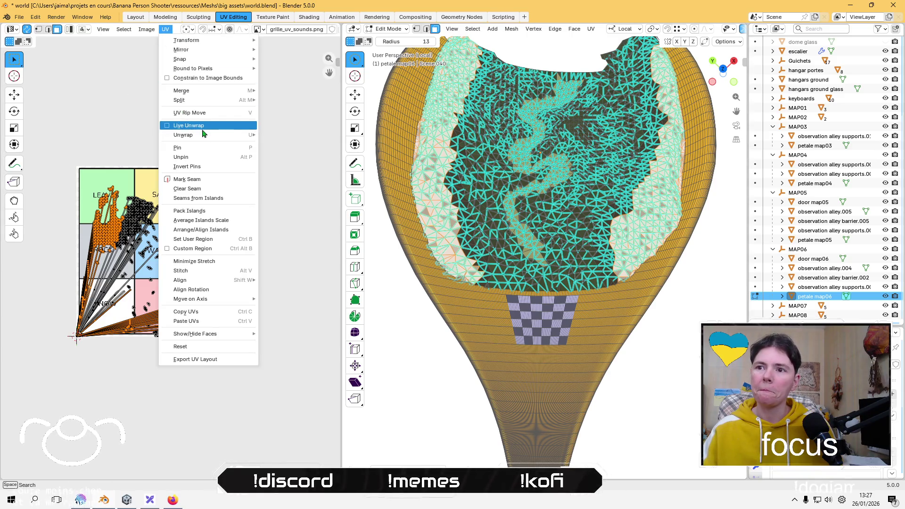
mouse_move(203, 134)
click(301, 178)
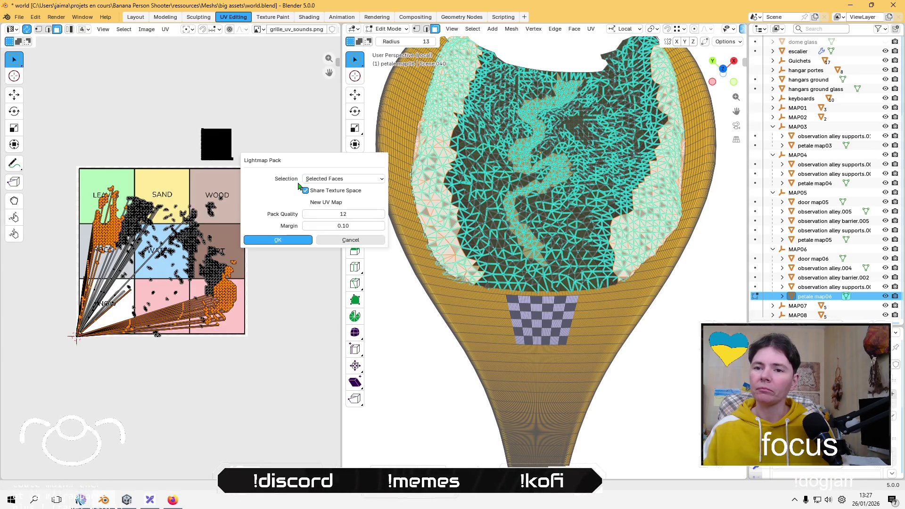
click(283, 241)
key(s)
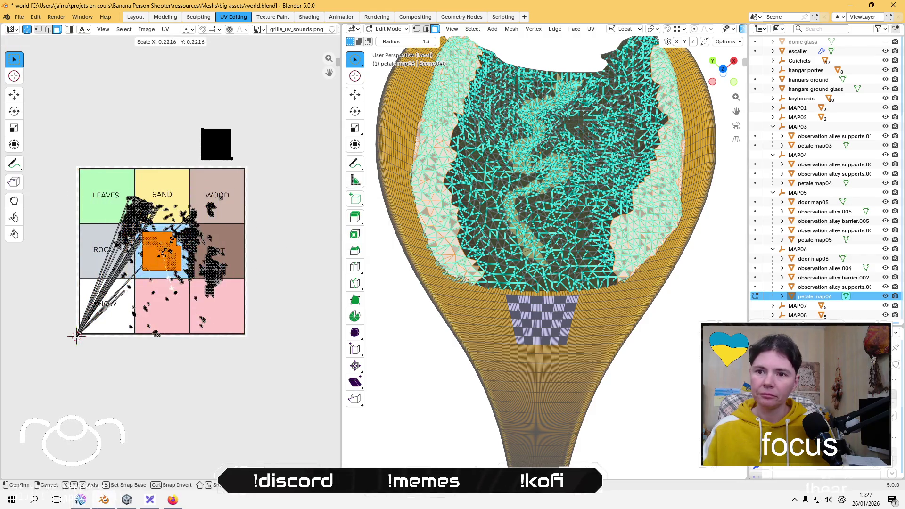
click(170, 281)
key(g)
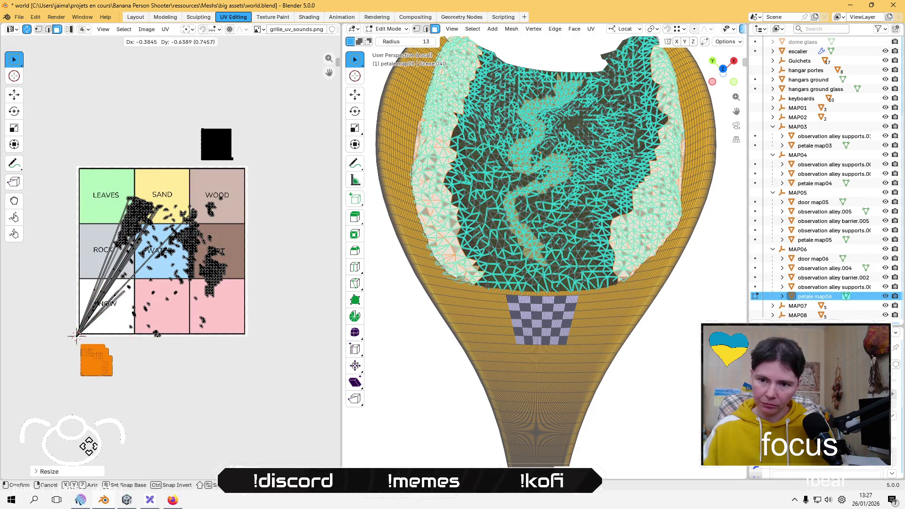
click(102, 429)
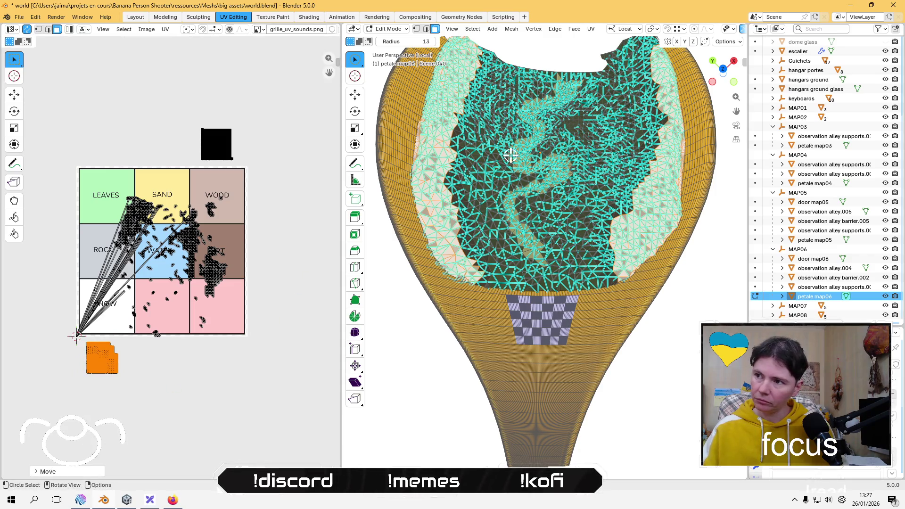
Step: Deselect all faces and frame the whole UV grid in view
key(alt+a)
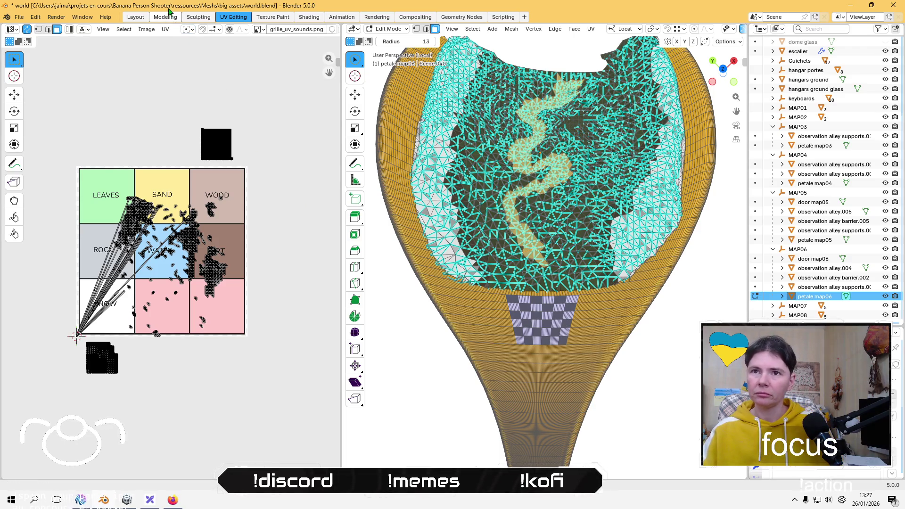
scroll(150, 277, down, 4)
scroll(150, 276, up, 5)
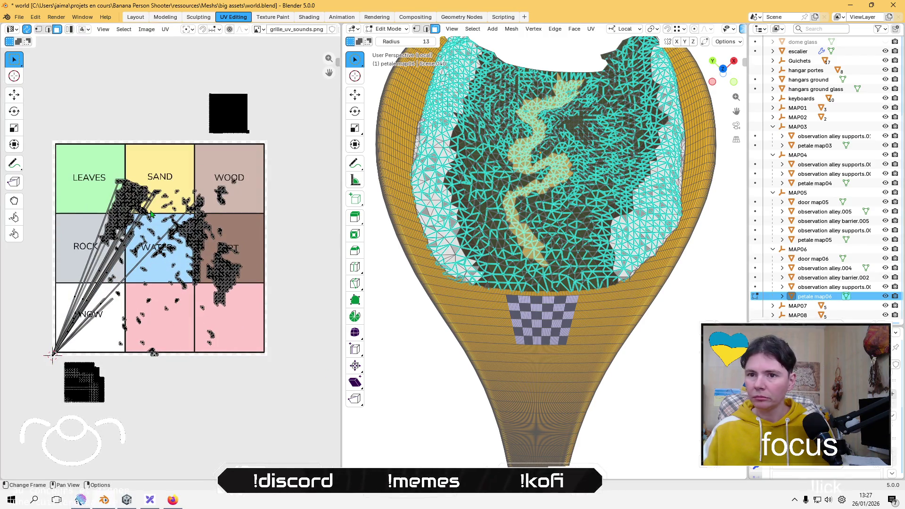
scroll(148, 230, down, 1)
scroll(148, 230, up, 3)
scroll(148, 230, down, 7)
scroll(148, 230, down, 6)
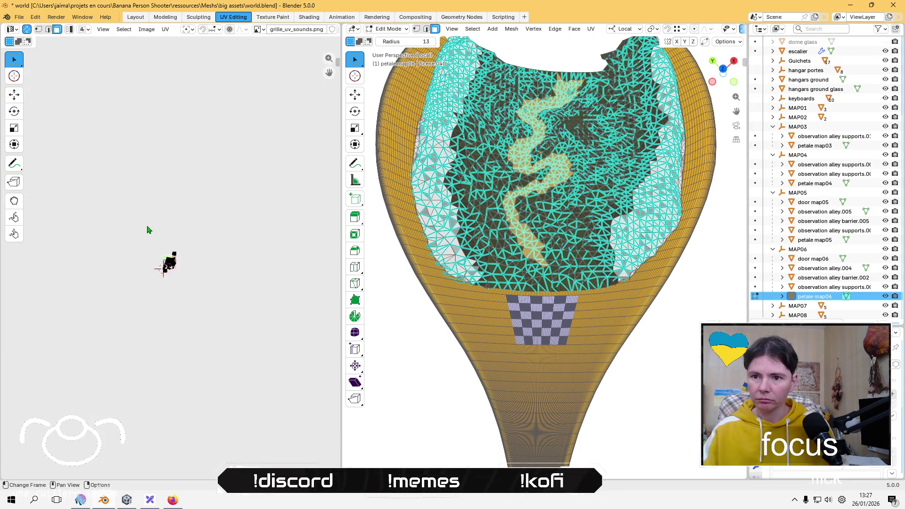
key(Home)
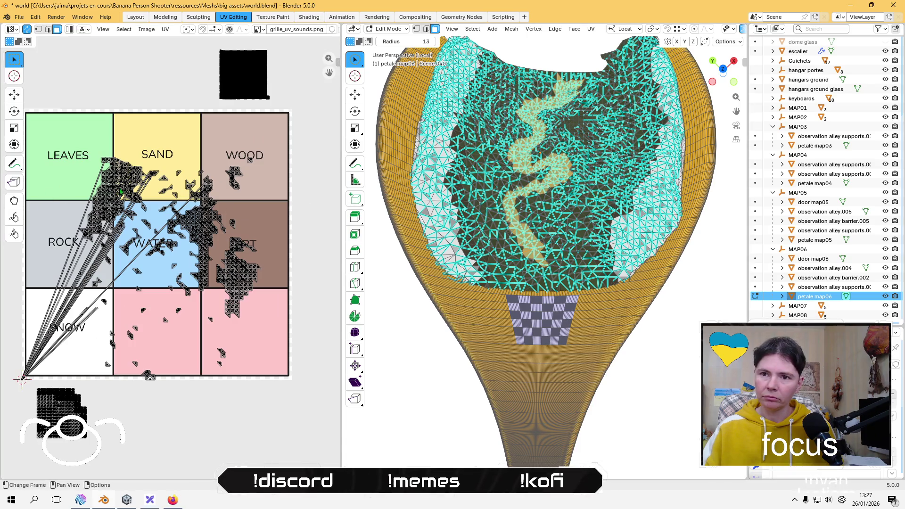
Step: Select the winding sandy path faces with L and Lightmap Pack them
key(l)
shift+click(557, 176)
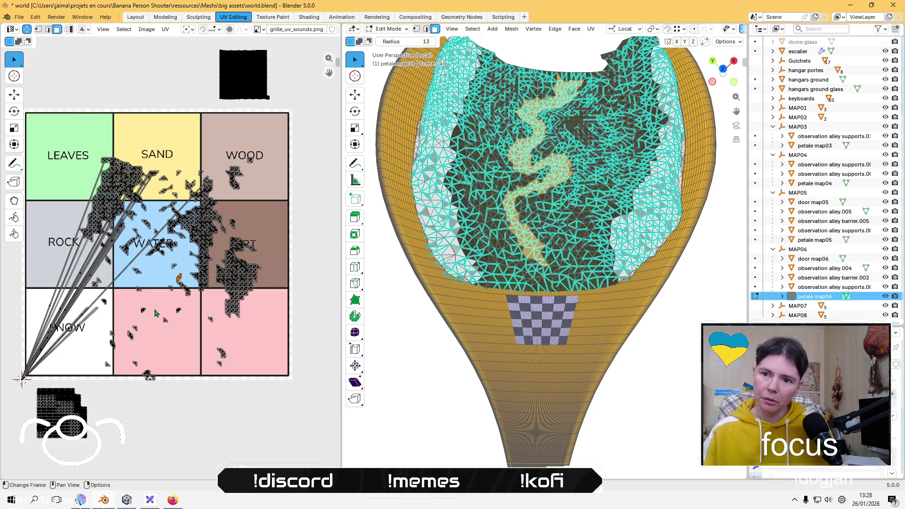
click(165, 29)
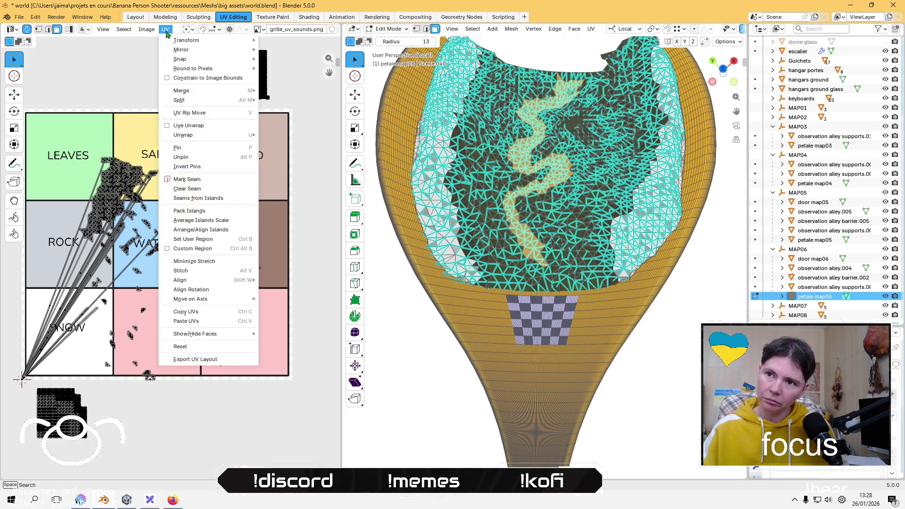
mouse_move(235, 135)
click(319, 175)
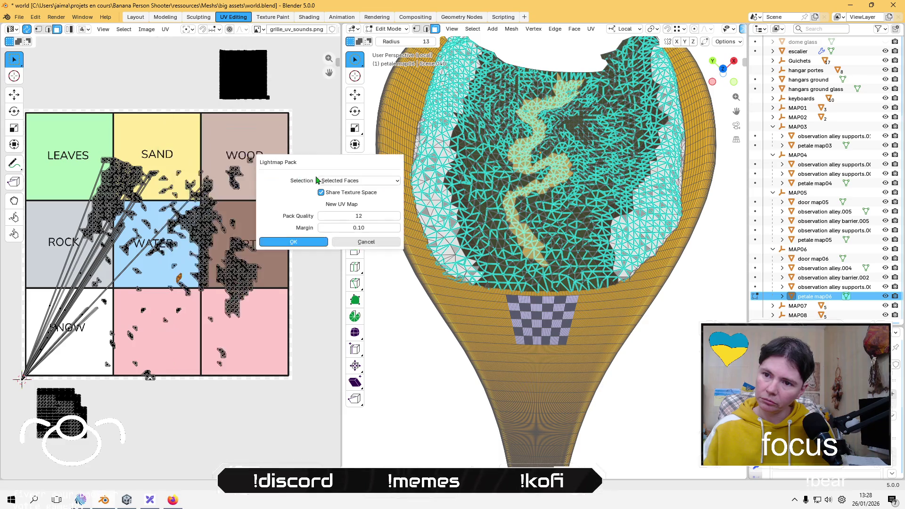
click(303, 242)
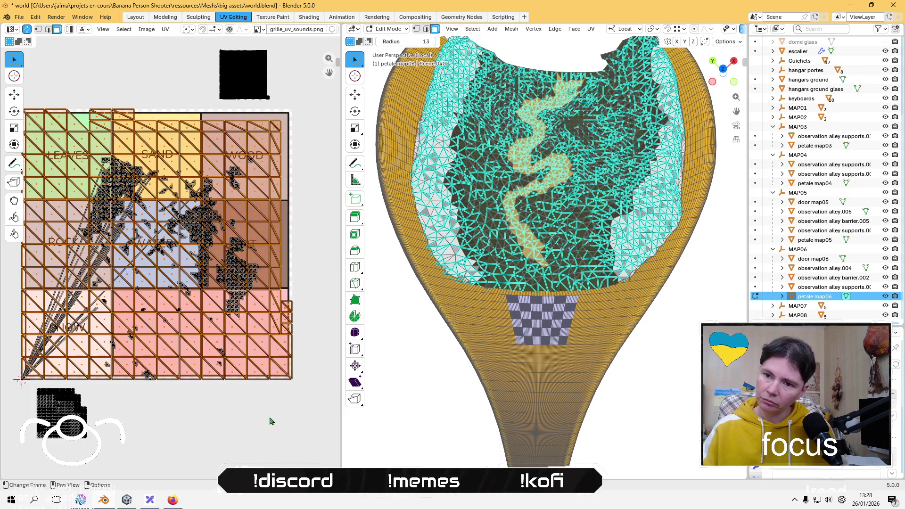
Step: Shrink the packed path island to a small square and park it above the grid
key(s)
click(173, 196)
key(g)
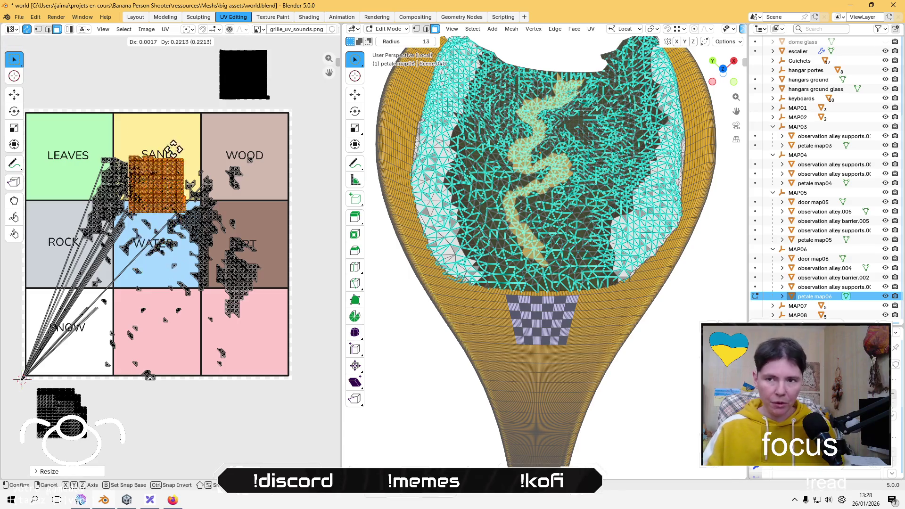
click(176, 103)
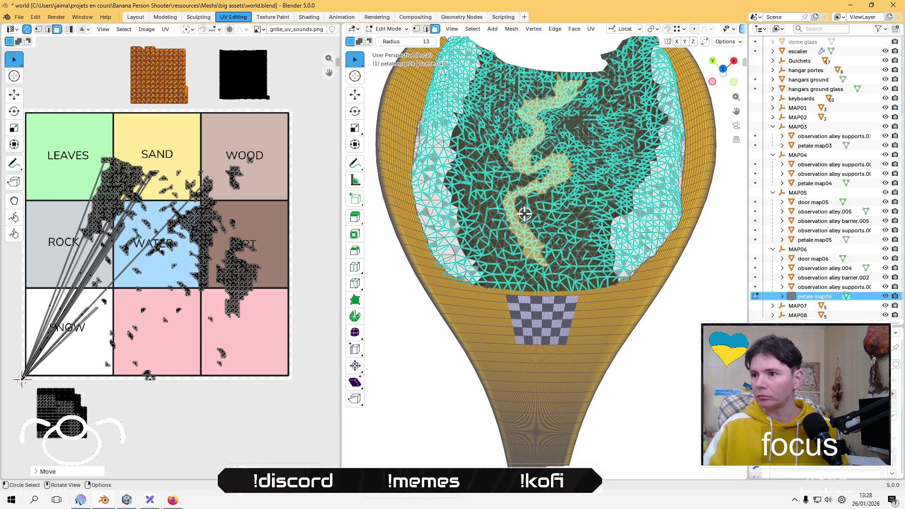
scroll(607, 260, up, 3)
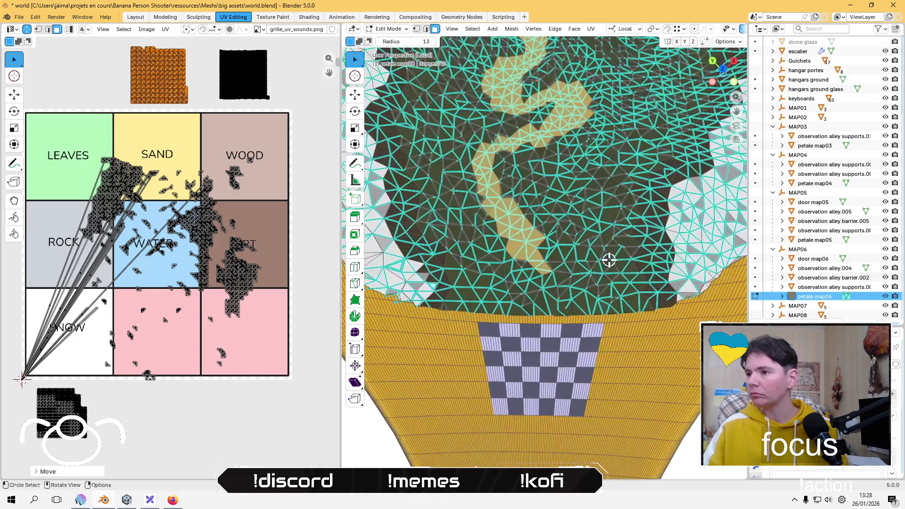
click(662, 254)
Step: Select and grow the faces along the first brown side strip
click(400, 230)
key(ctrl+KP_Add)
key(ctrl+KP_Add)
key(ctrl+KP_Add)
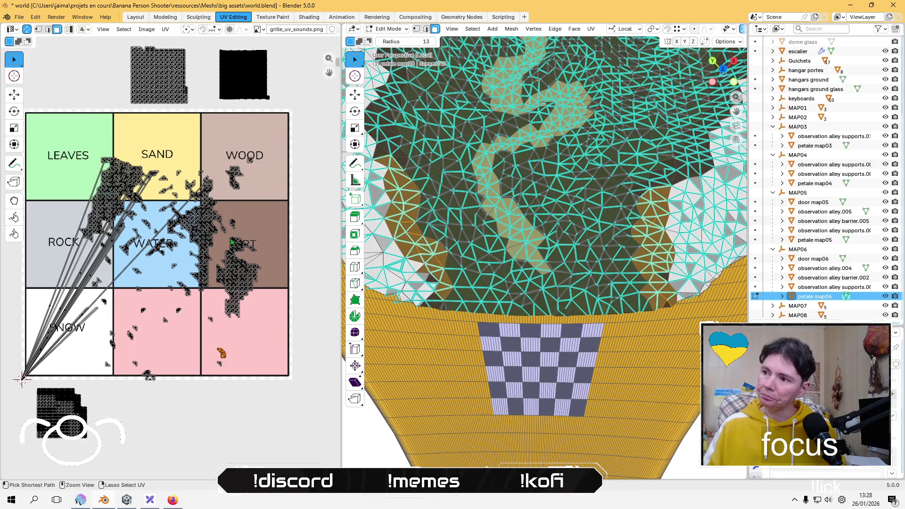
scroll(754, 160, up, 2)
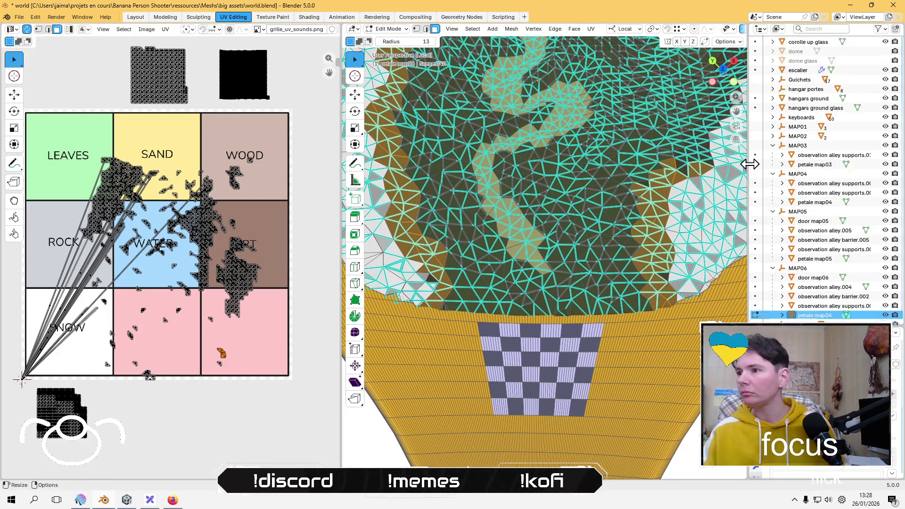
scroll(593, 220, up, 5)
mouse_move(594, 219)
mouse_down()
mouse_move(600, 188)
mouse_move(580, 203)
mouse_up()
key(ctrl+KP_Add)
key(ctrl+KP_Add)
key(ctrl+KP_Add)
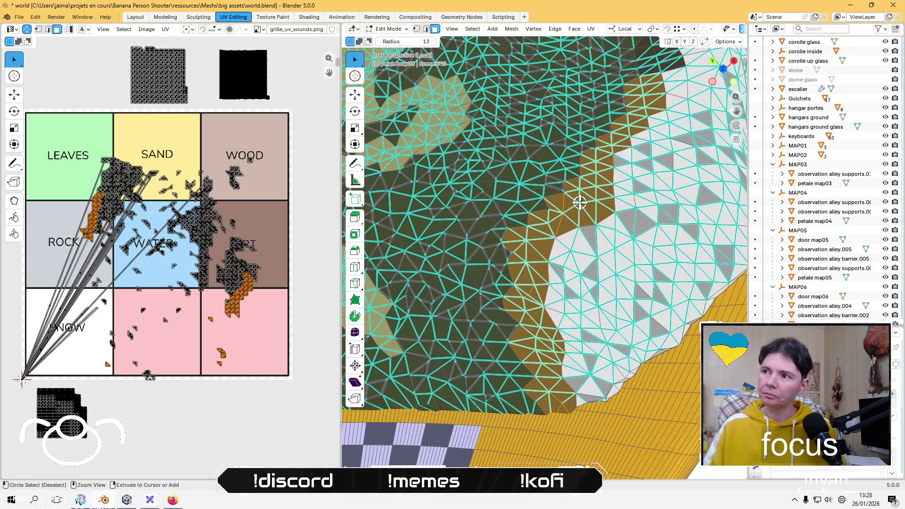
scroll(580, 203, down, 6)
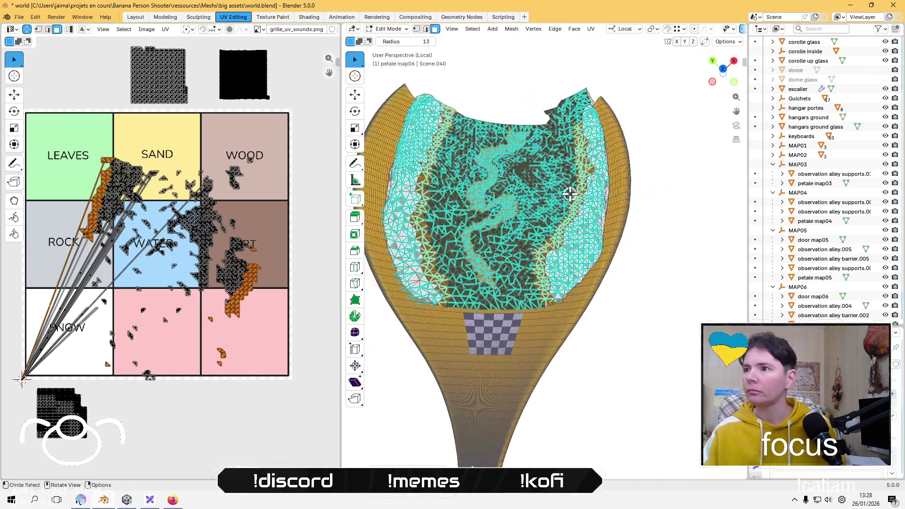
scroll(580, 156, up, 6)
scroll(538, 221, up, 5)
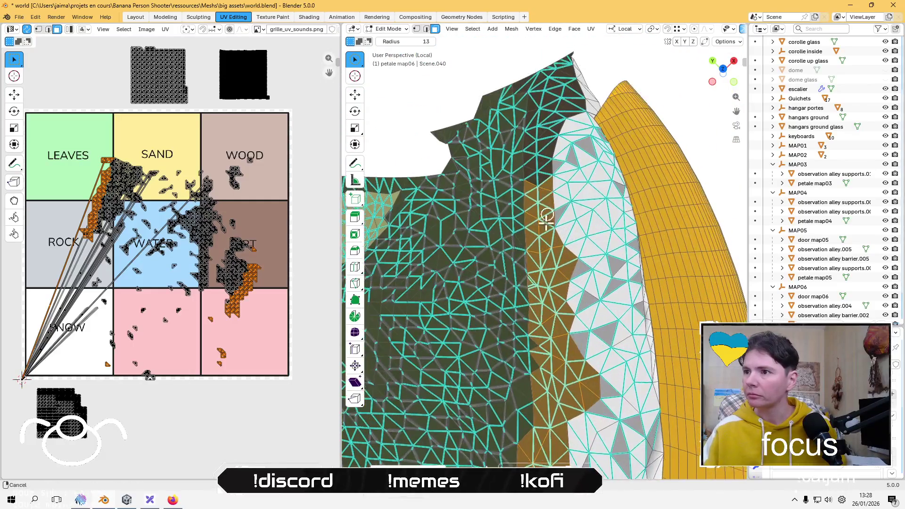
Step: Add and grow the other brown strip's faces, then orbit to check the selection
click(547, 186)
key(ctrl+KP_Add)
key(ctrl+KP_Add)
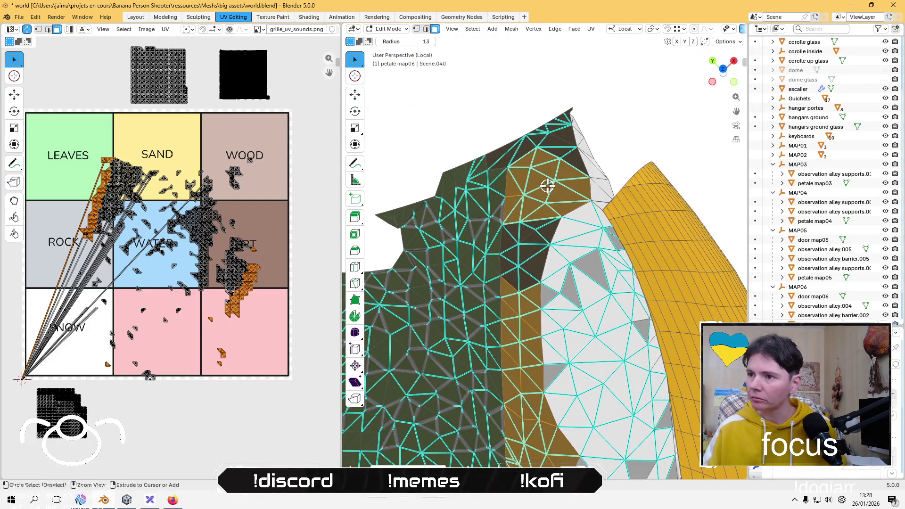
mouse_move(547, 186)
middle_down()
mouse_move(477, 141)
mouse_move(465, 251)
mouse_move(439, 325)
middle_up()
scroll(543, 280, up, 4)
scroll(522, 291, up, 3)
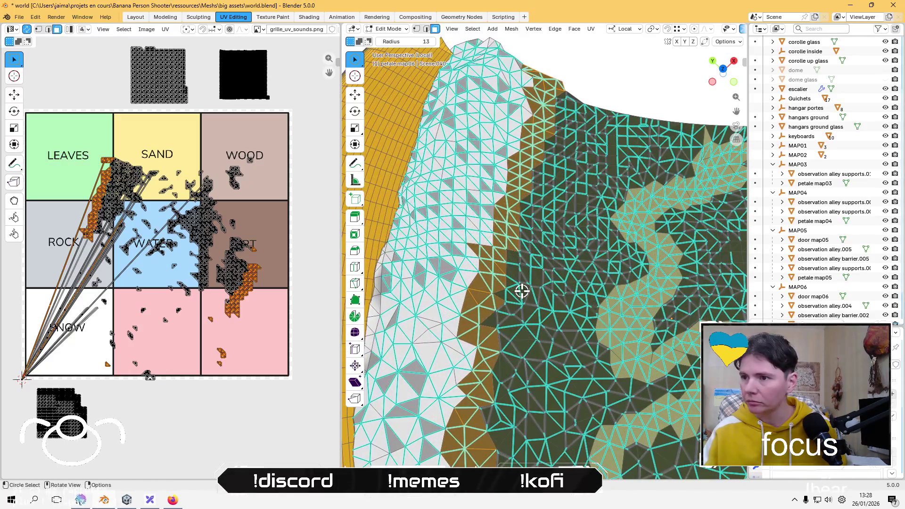
scroll(522, 291, down, 8)
middle_drag(141, 235, 154, 268)
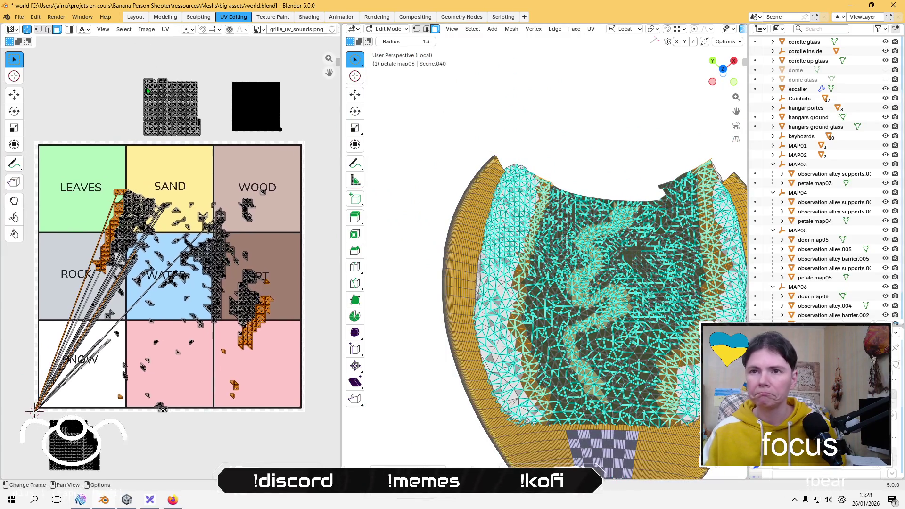
click(165, 29)
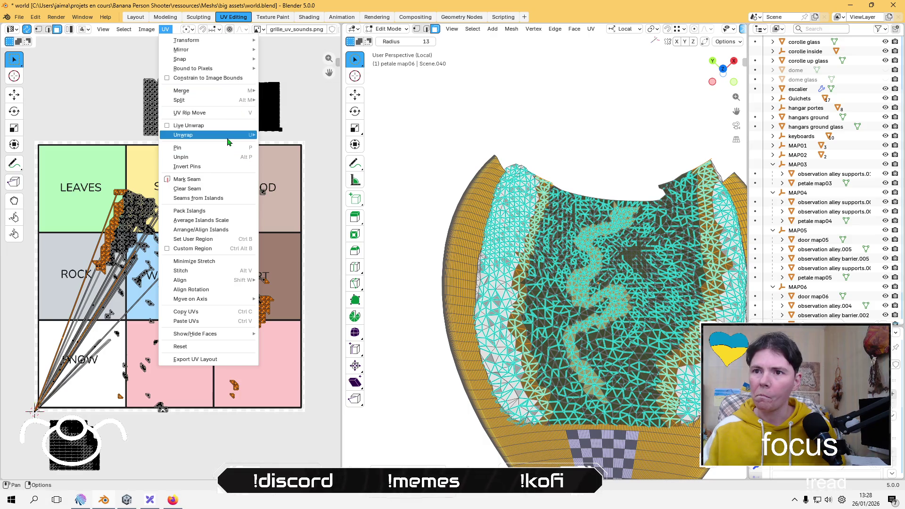
Step: Lightmap Pack the brown strip faces and shrink the island to a small square
mouse_move(230, 136)
click(304, 176)
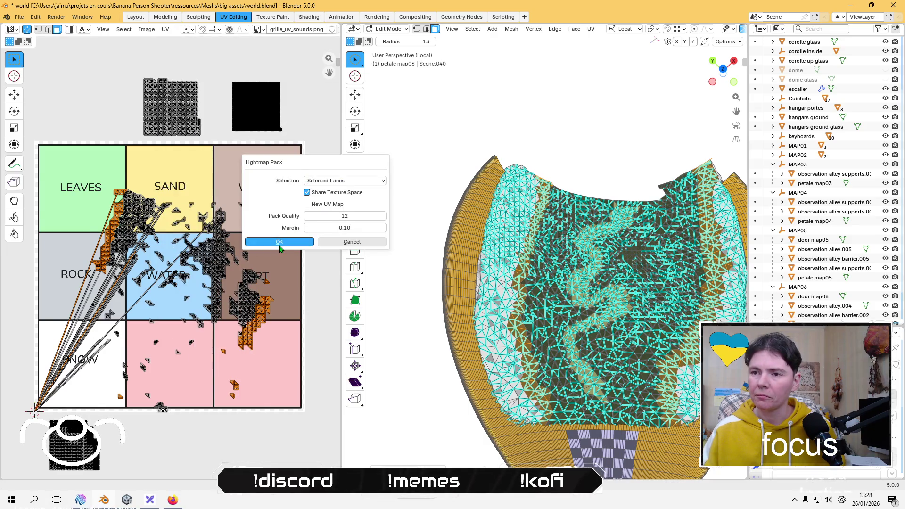
click(282, 240)
key(s)
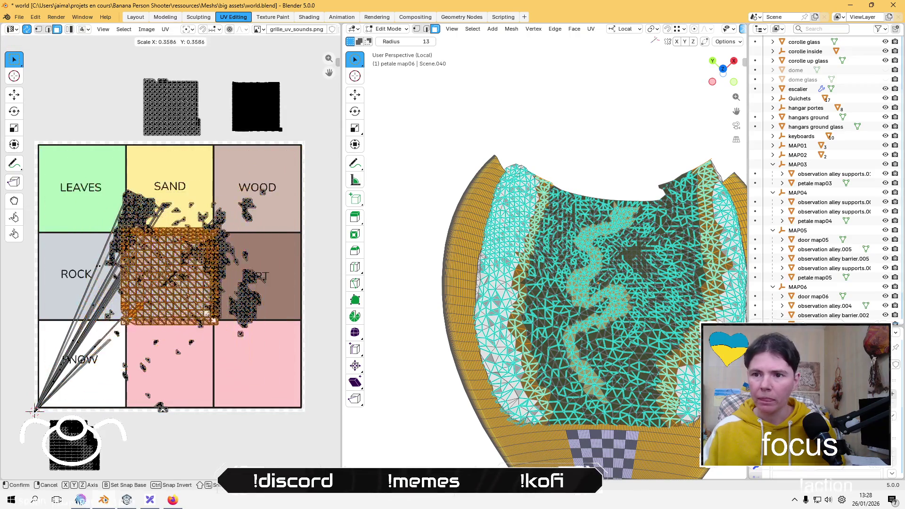
click(190, 304)
Step: Move the brown island out of the WATER cell to the right of the grid, then deselect
key(g)
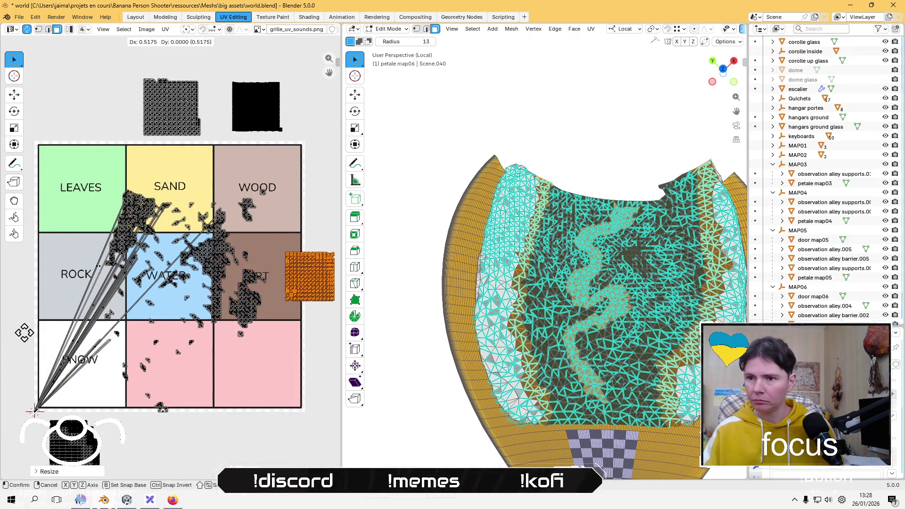
click(108, 323)
middle_drag(232, 329, 166, 313)
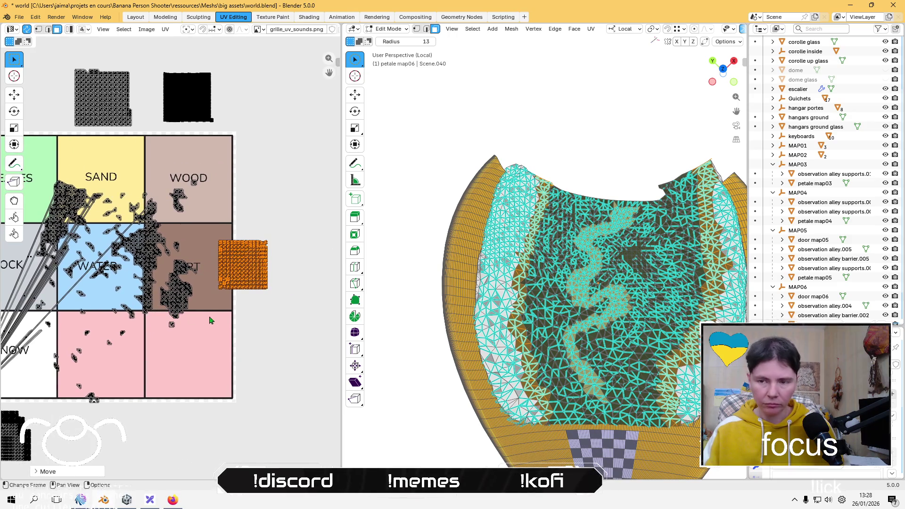
key(g)
click(233, 328)
click(162, 315)
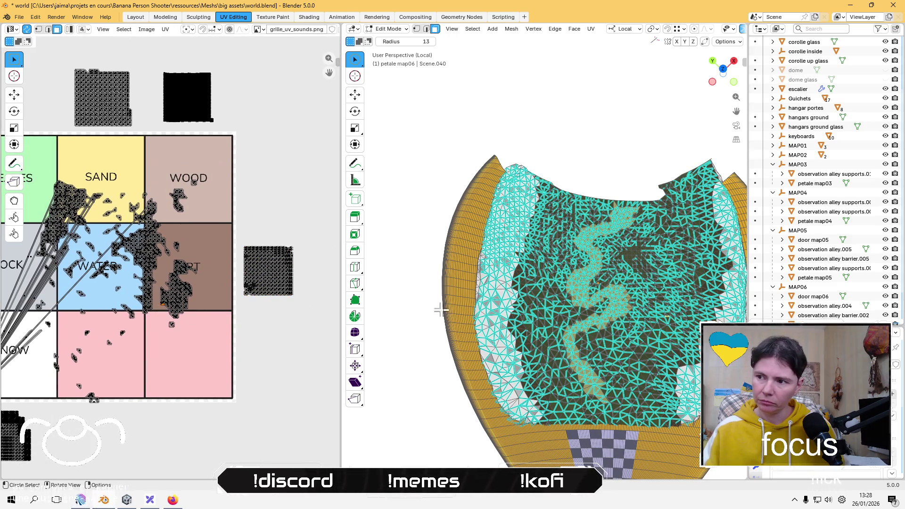
Step: Select a dark ground face on the petal surface
scroll(526, 341, up, 2)
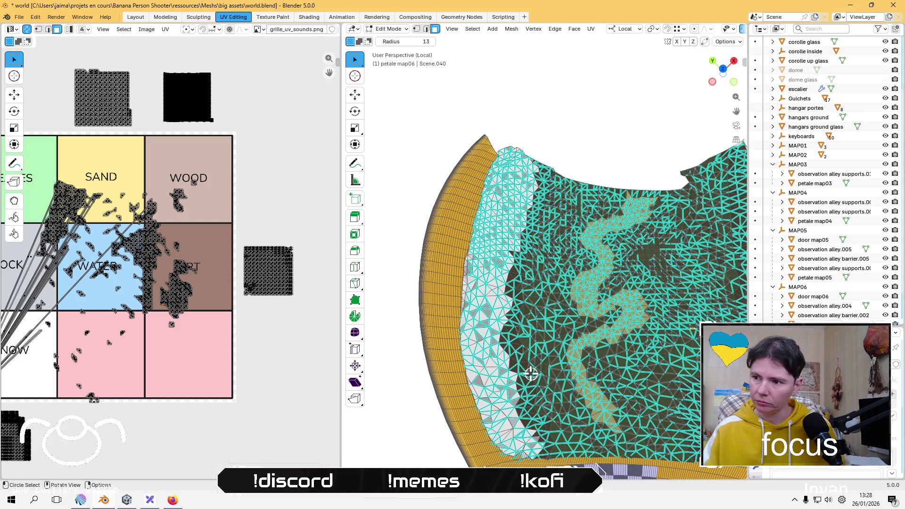
click(521, 361)
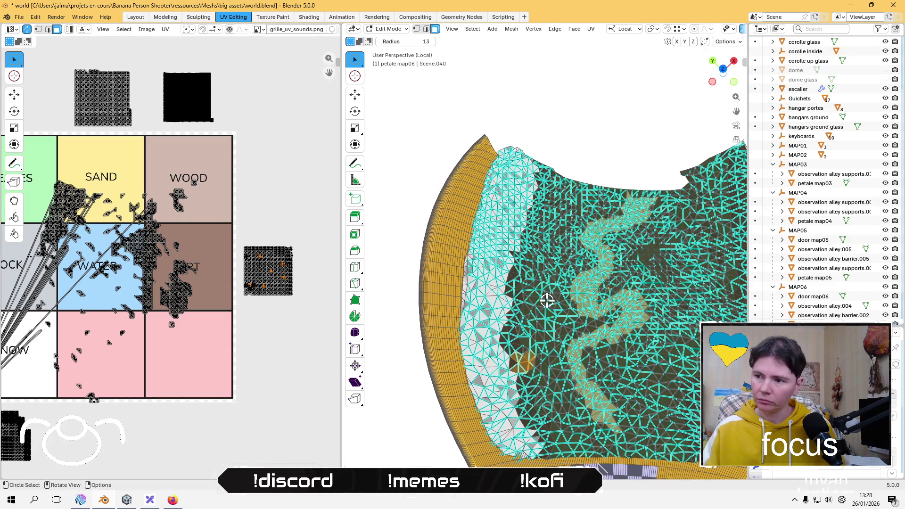
scroll(537, 369, up, 3)
click(522, 342)
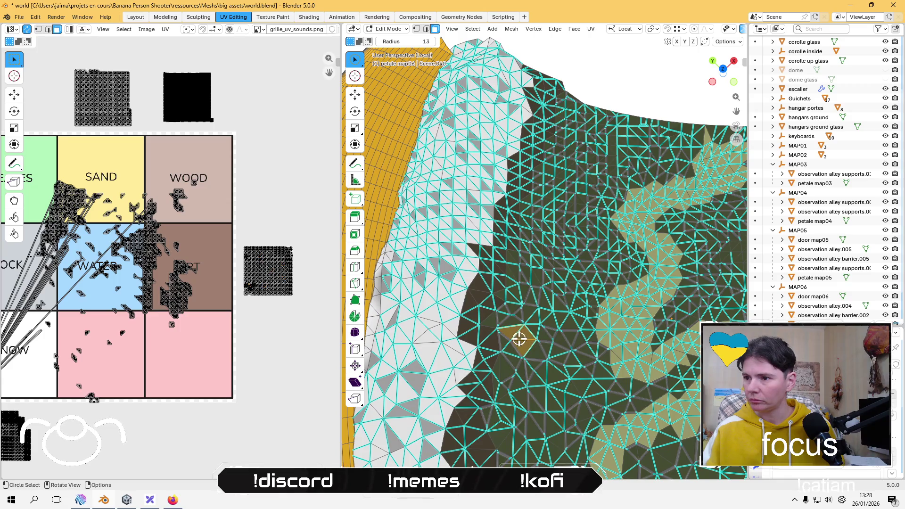
scroll(178, 295, up, 2)
scroll(178, 295, down, 5)
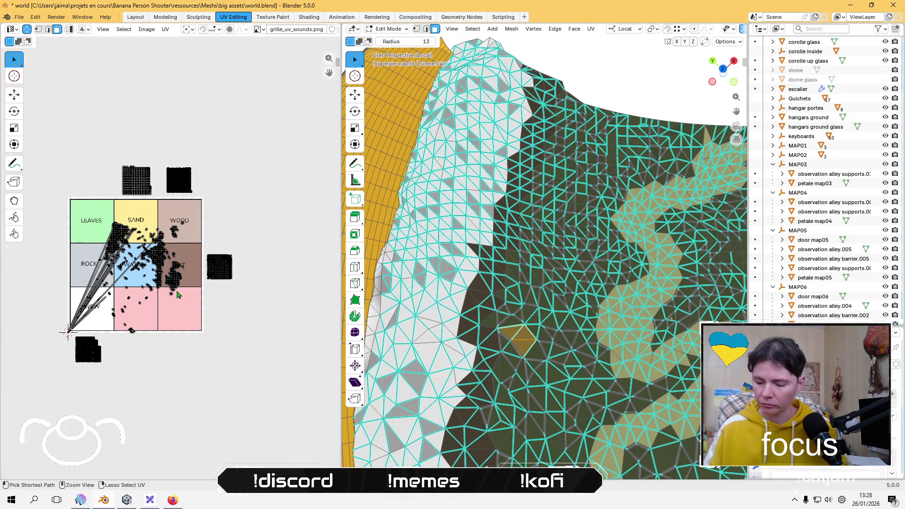
Step: Grow the dark ground selection twice and Lightmap Pack it
key(ctrl+KP_Add)
key(ctrl+KP_Add)
key(ctrl+KP_Add)
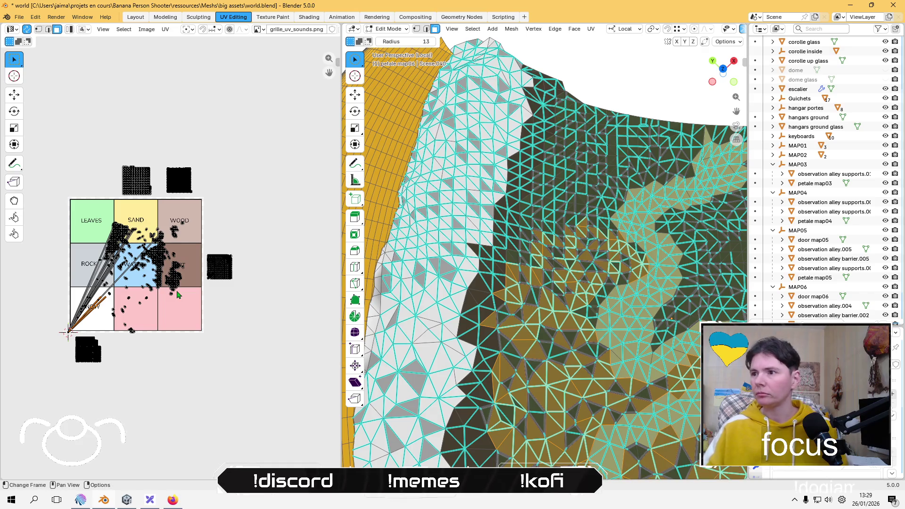
key(ctrl+KP_Add)
key(ctrl+KP_Add)
key(ctrl+KP_Add)
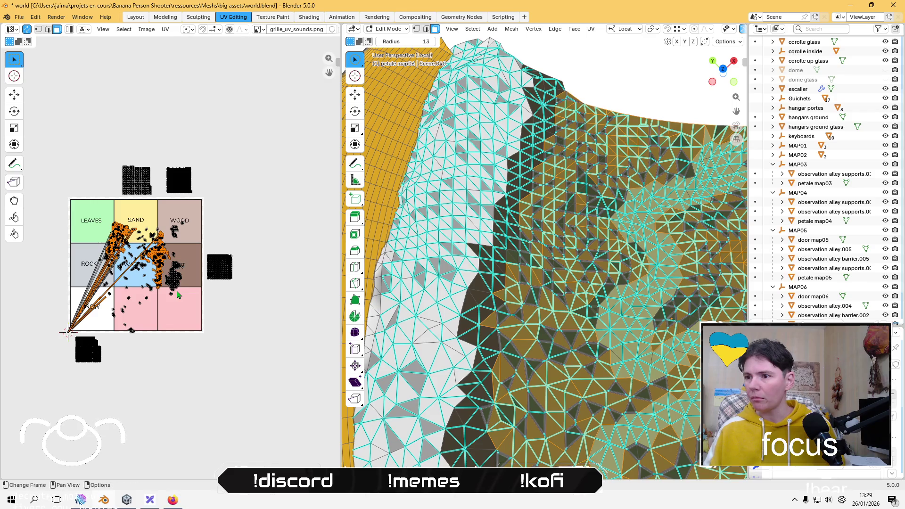
click(165, 30)
mouse_move(189, 135)
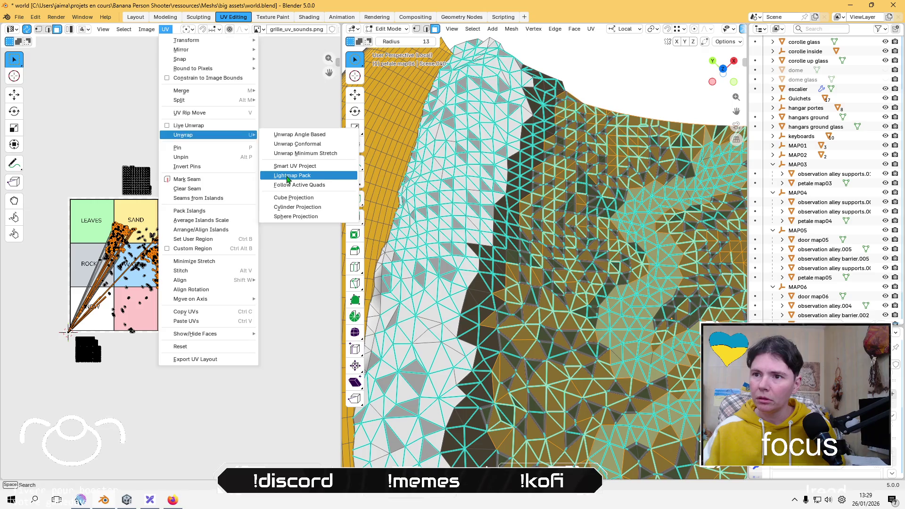
click(283, 172)
click(279, 245)
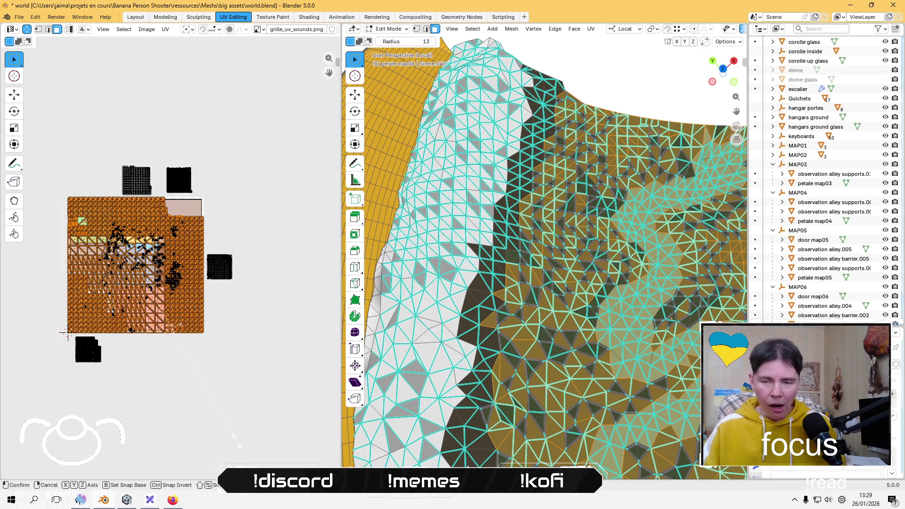
Step: Shrink the dark ground island, park it above the grid's top-left, and box-select the remaining UVs
key(s)
click(140, 306)
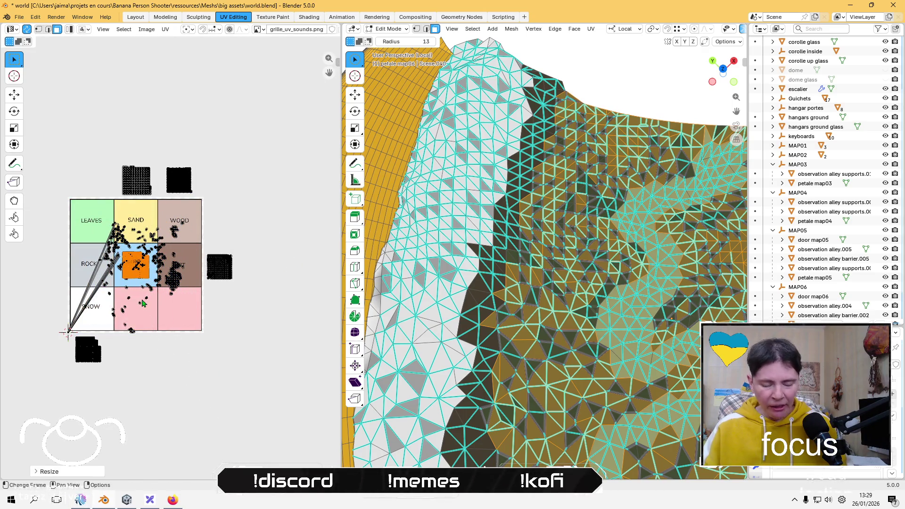
key(g)
click(93, 213)
drag(43, 206, 187, 340)
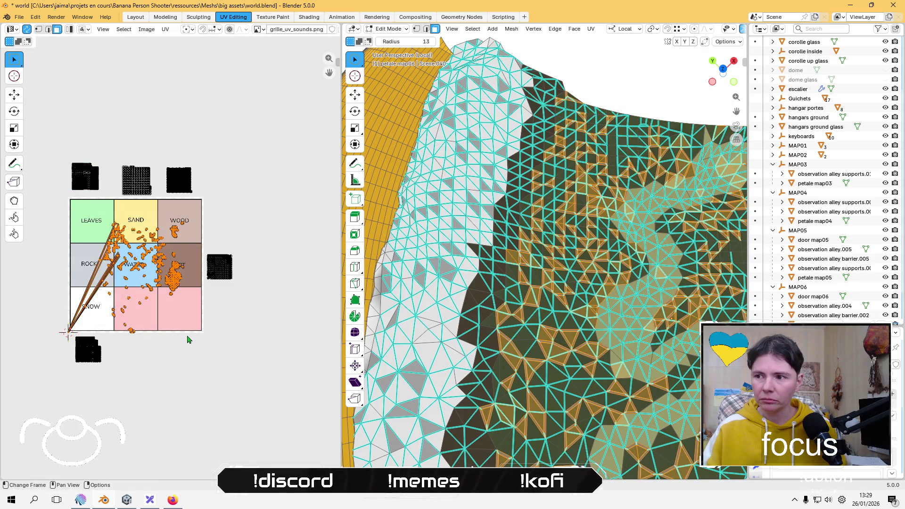
click(165, 30)
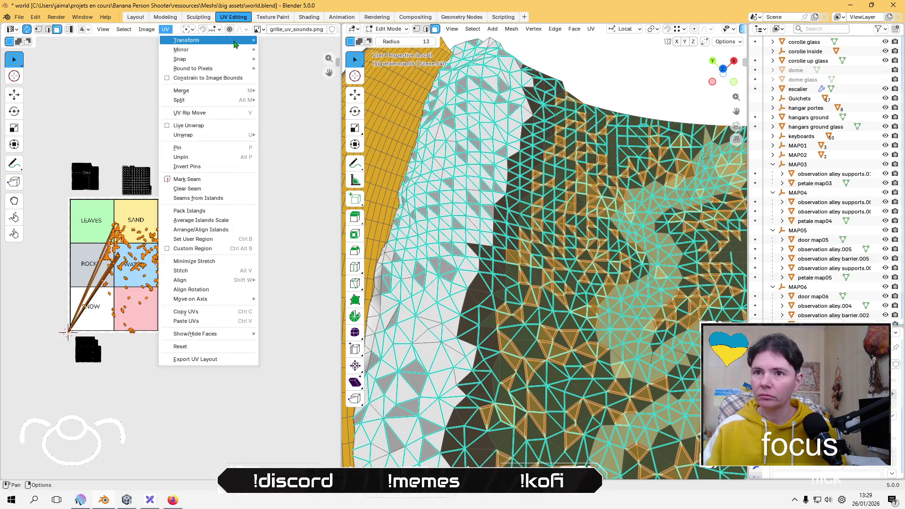
Step: Lightmap Pack the remaining faces, scale the island to tile size, and drop it into ROCK
mouse_move(222, 61)
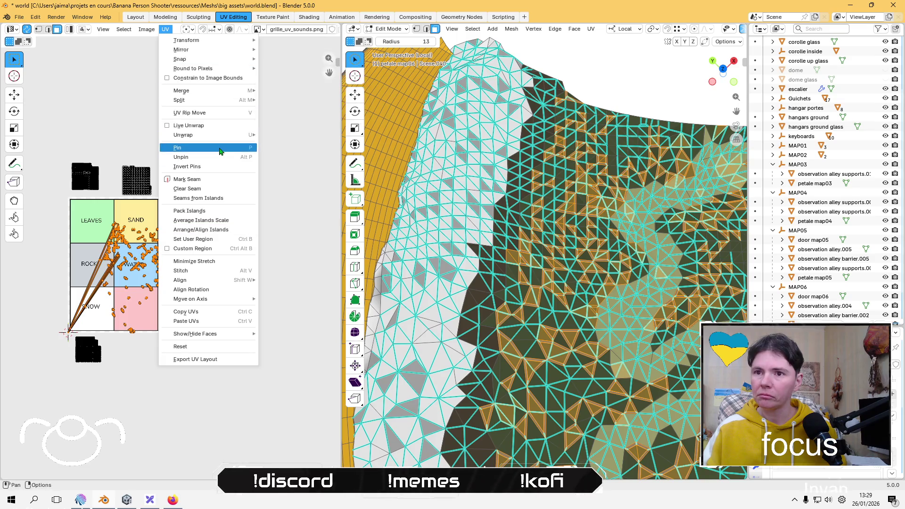
mouse_move(226, 134)
click(299, 176)
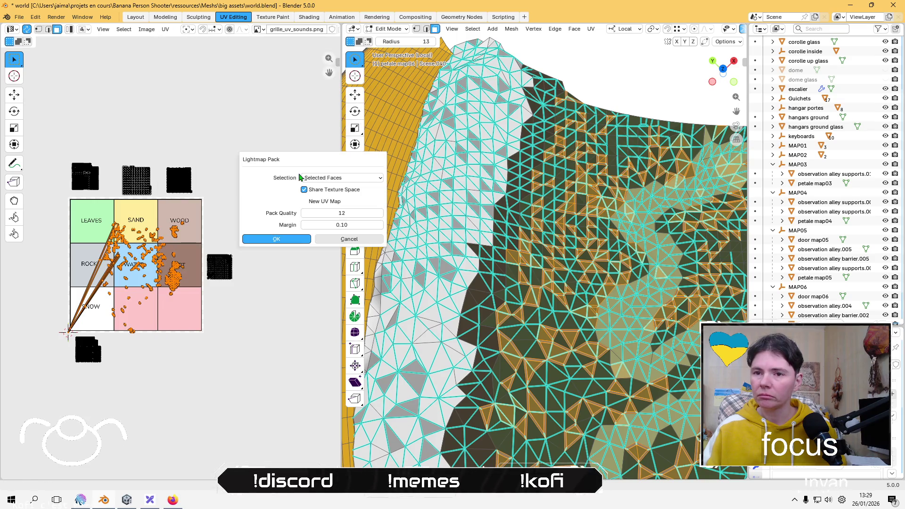
click(296, 239)
key(s)
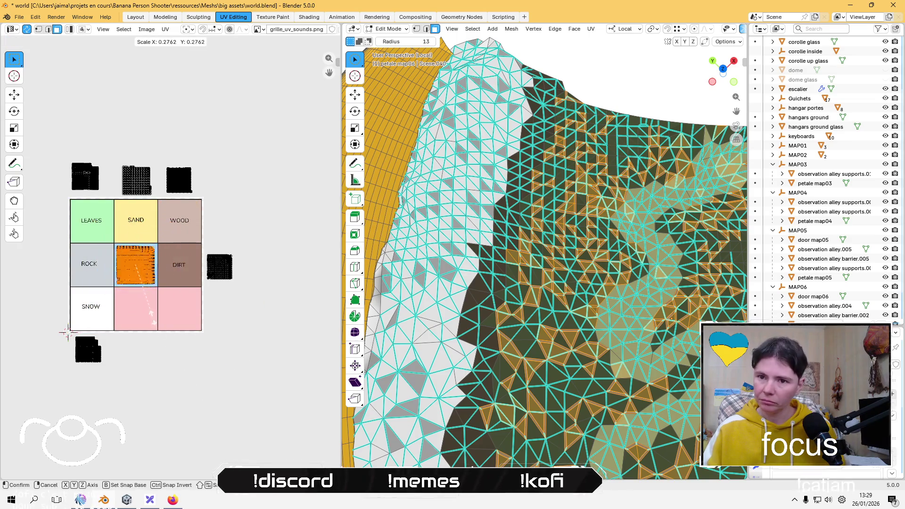
click(145, 306)
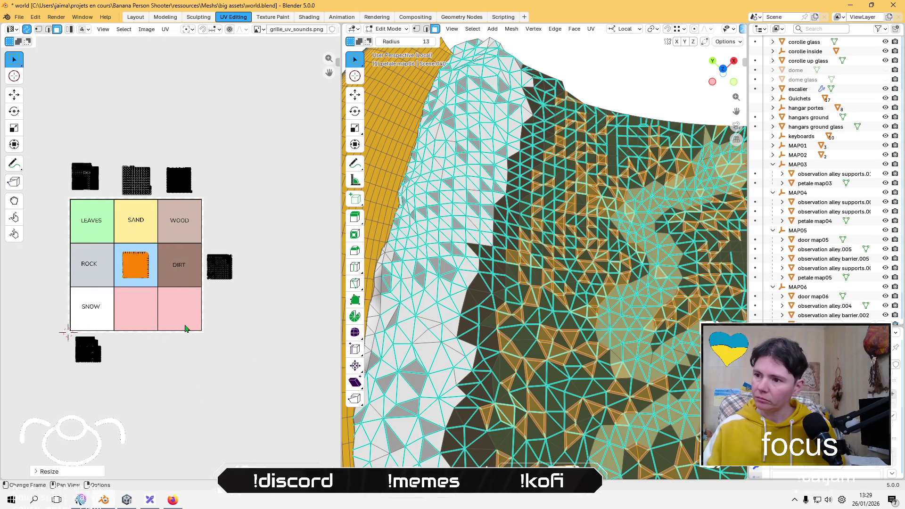
key(g)
click(141, 324)
key(alt+a)
Step: Move the next two islands into the DIRT and WOOD cells
drag(248, 298, 199, 240)
key(g)
click(193, 288)
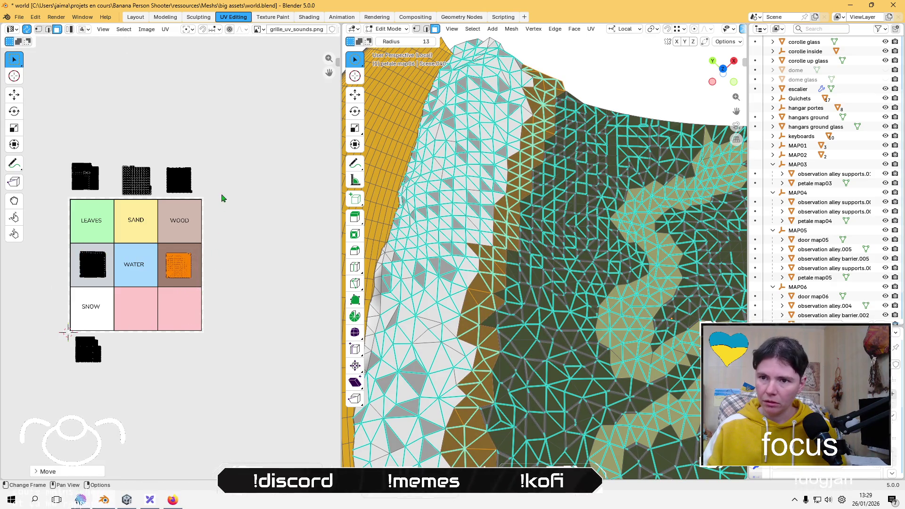
key(alt+a)
click(179, 179)
key(g)
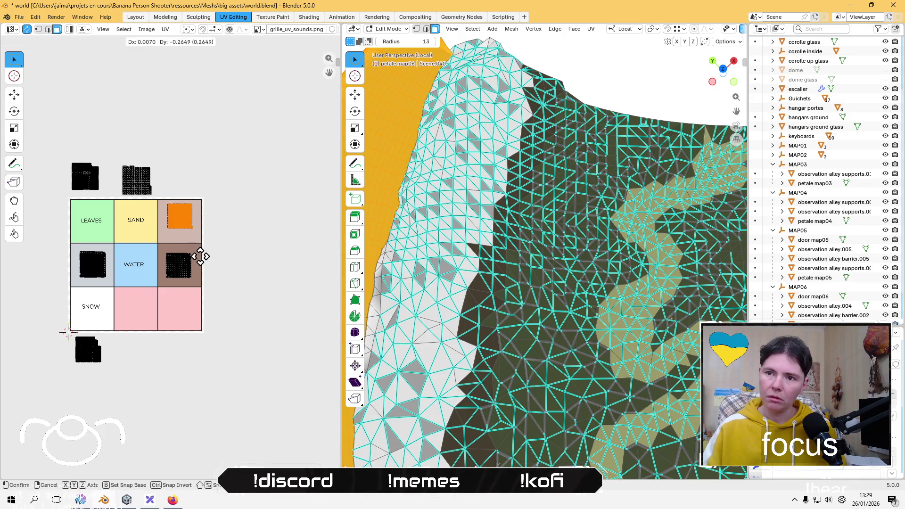
click(201, 259)
key(alt+a)
Step: Move the islands above the grid into the SAND and LEAVES cells
drag(156, 152, 119, 214)
key(g)
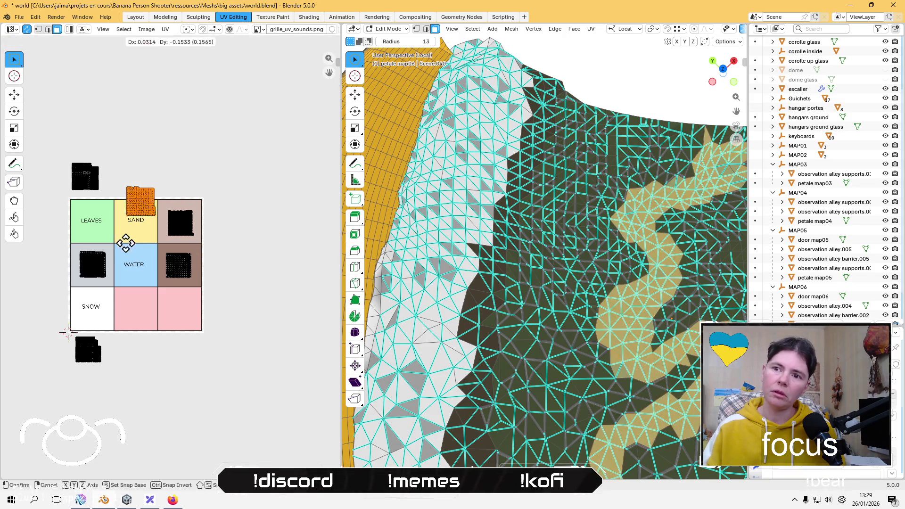
click(119, 255)
key(alt+a)
drag(117, 138, 105, 161)
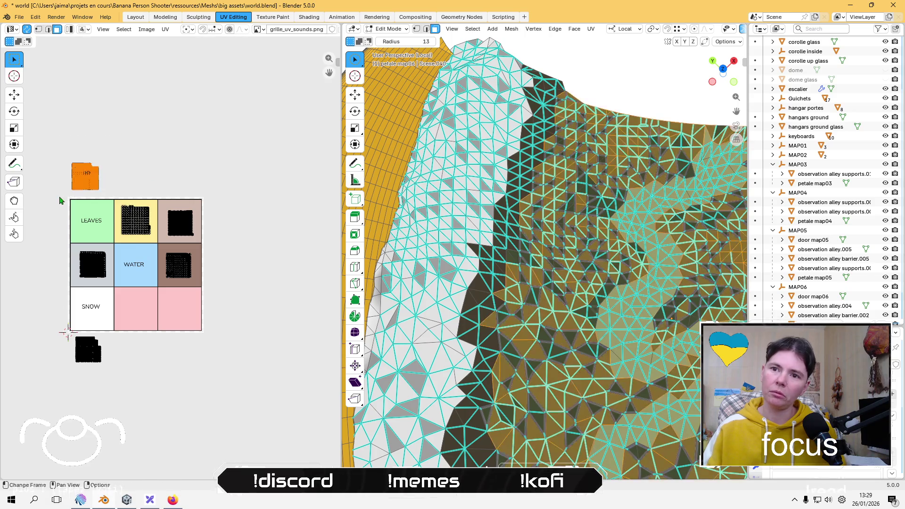
key(g)
click(67, 242)
key(alt+a)
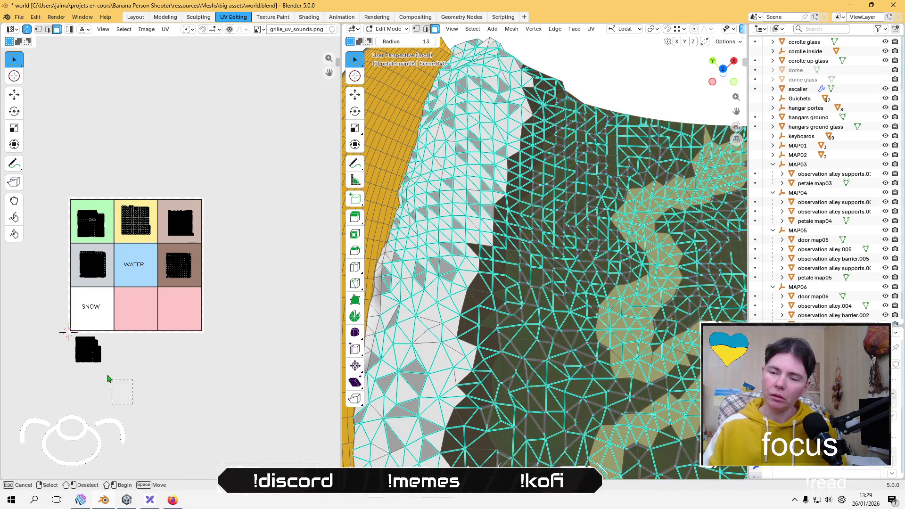
Step: Move the island below the grid into SNOW, clear the selection, and view the whole petal
drag(115, 388, 70, 330)
key(g)
click(110, 348)
key(alt+a)
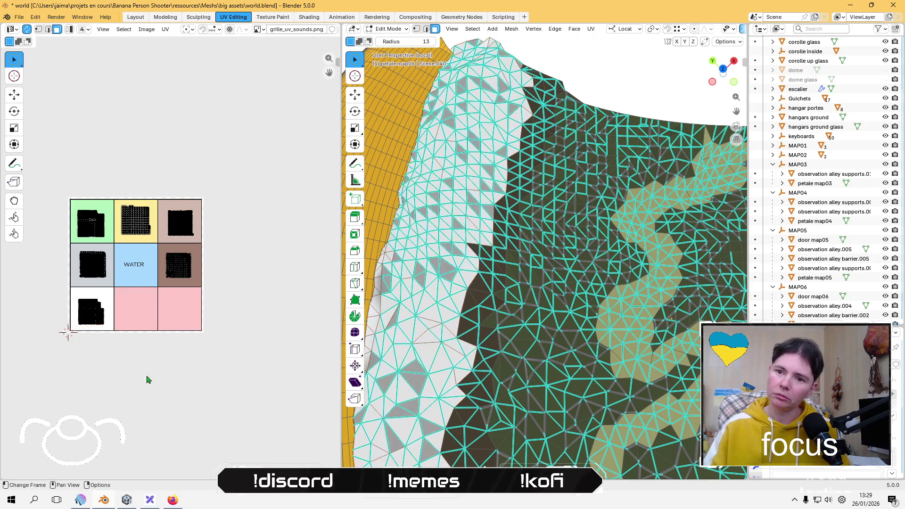
scroll(405, 313, down, 10)
mouse_move(406, 313)
middle_down()
mouse_move(612, 127)
mouse_move(613, 198)
mouse_move(653, 232)
mouse_move(615, 152)
middle_up()
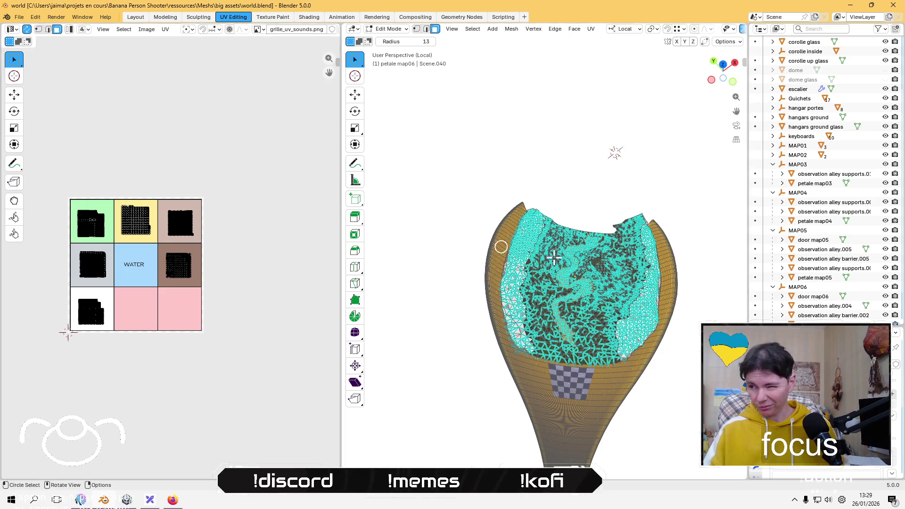
Step: Return to Object Mode, select petale map07, and view the whole star-shaped map from above
scroll(870, 266, down, 2)
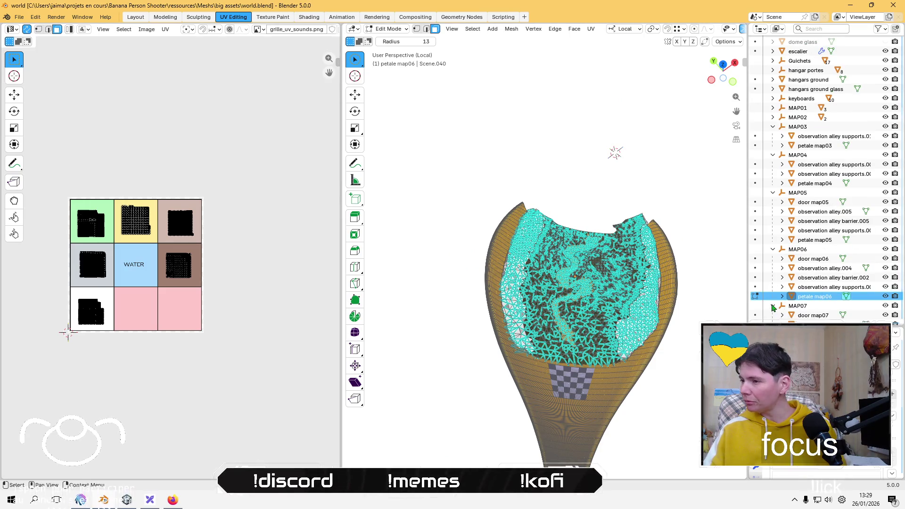
click(388, 29)
click(386, 37)
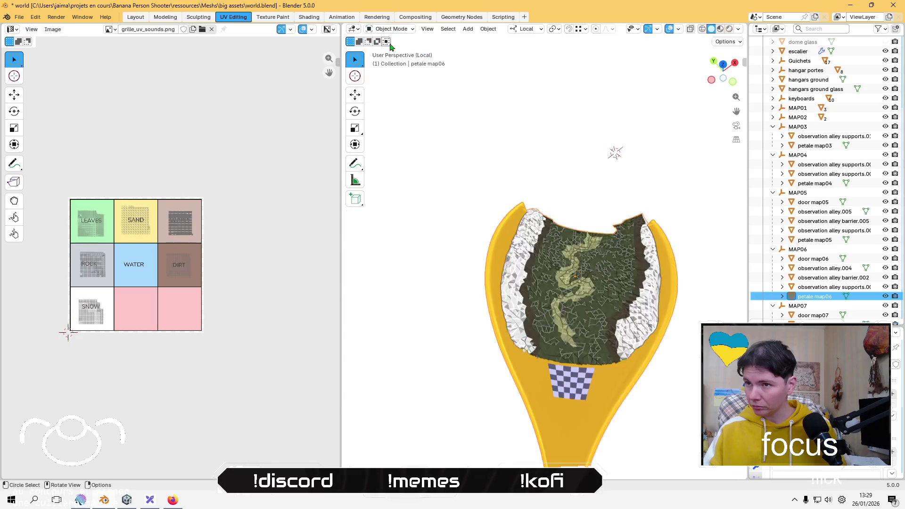
scroll(791, 299, down, 3)
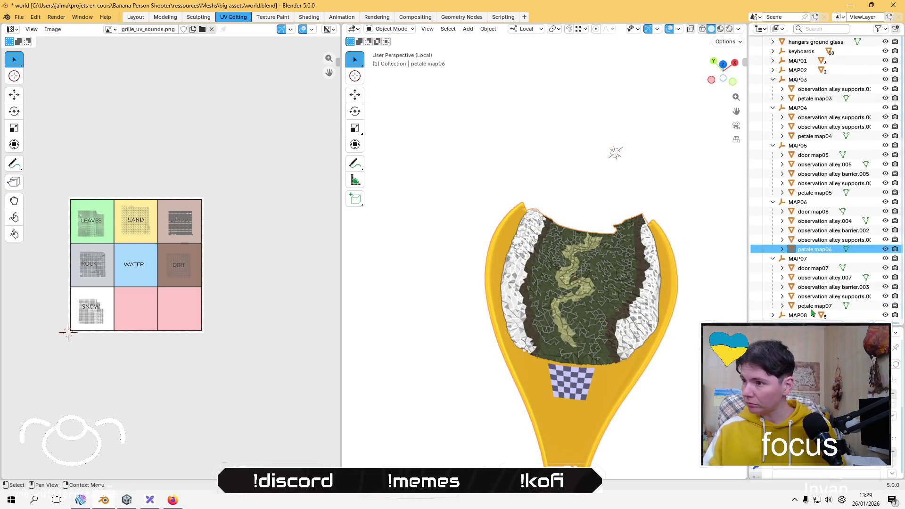
click(815, 305)
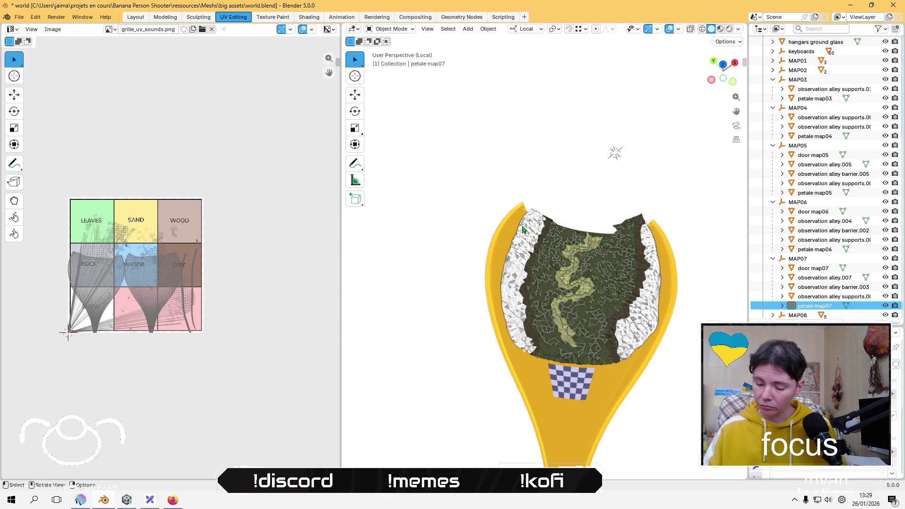
key(KP_Divide)
mouse_move(517, 137)
middle_down()
mouse_move(471, 269)
mouse_move(483, 300)
middle_up()
shift+middle_drag(571, 366, 533, 220)
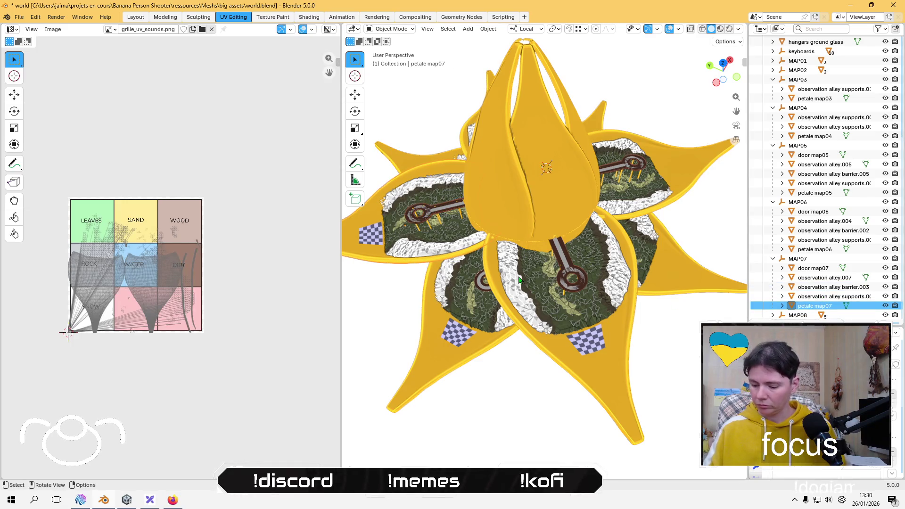
scroll(518, 280, up, 4)
mouse_move(517, 279)
middle_down()
mouse_move(568, 278)
mouse_move(601, 304)
middle_up()
Step: Isolate petale map07 in Local View, enter Edit Mode, and select all its faces
key(KP_Divide)
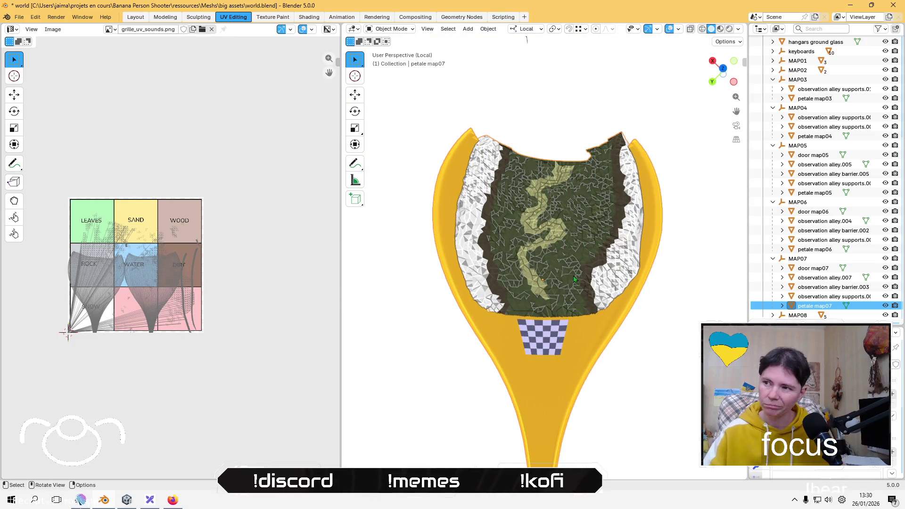
key(Tab)
key(a)
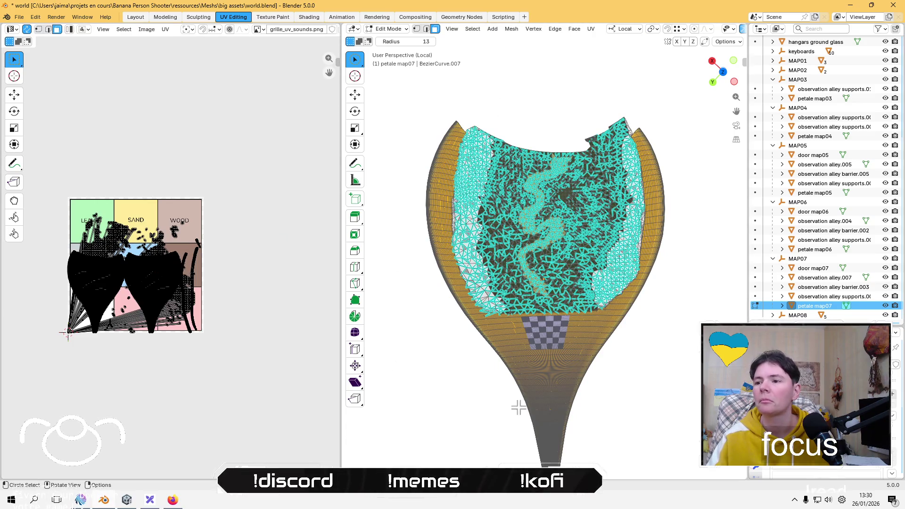
Step: Circle-select a patch of the outer shell and grow it over the shell and top rim
mouse_move(466, 406)
middle_down()
mouse_move(521, 319)
mouse_move(404, 276)
middle_up()
key(c)
click(408, 273)
key(Escape)
mouse_move(404, 246)
middle_down()
mouse_move(423, 258)
mouse_move(426, 299)
middle_up()
key(ctrl+KP_Add)
key(ctrl+KP_Add)
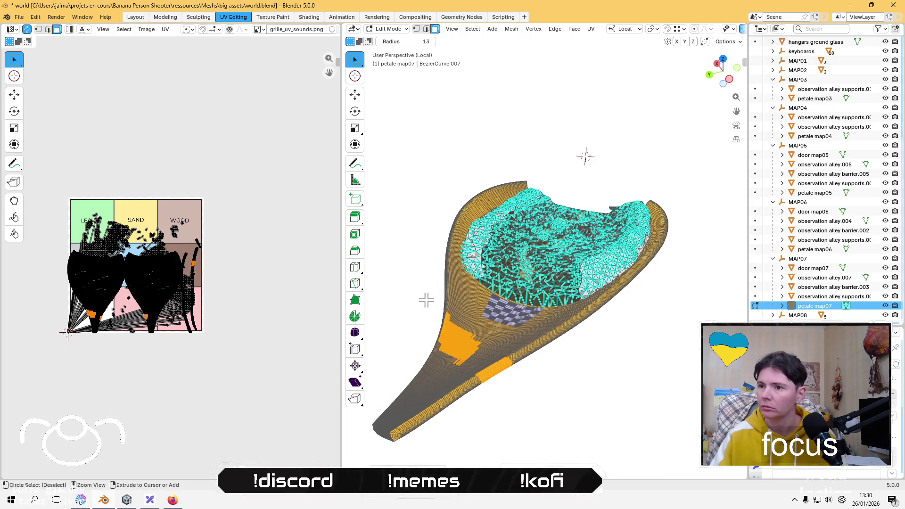
key(ctrl+KP_Add)
key(ctrl+KP_Add)
key(ctrl+KP_Add)
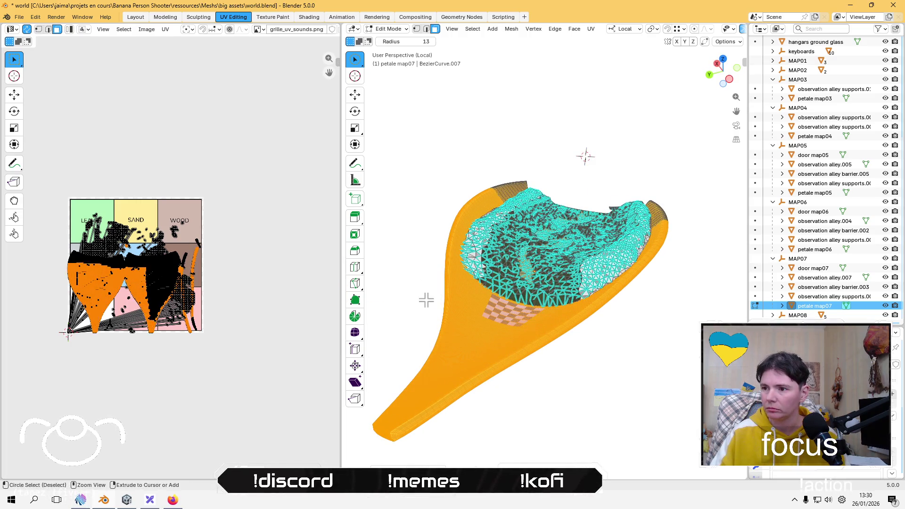
key(ctrl+KP_Add)
key(ctrl+KP_Add)
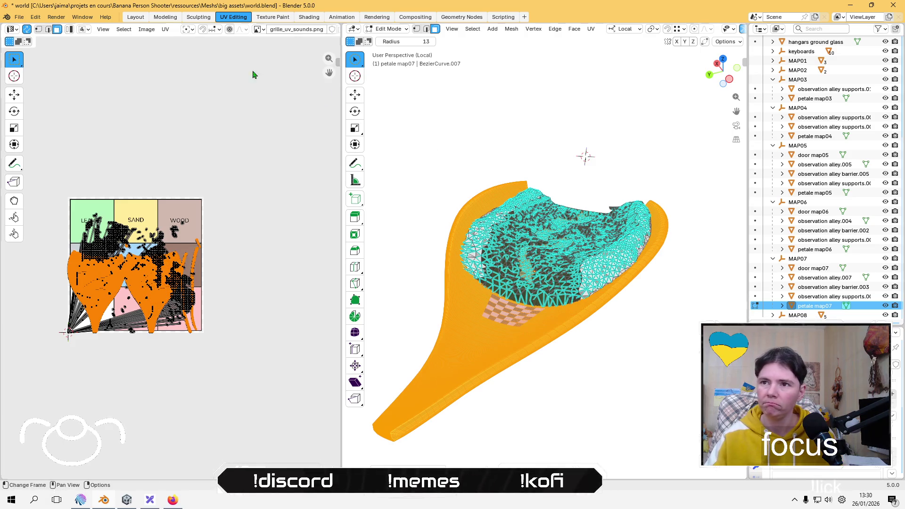
Step: Lightmap Pack the shell faces and shrink the packed island
click(165, 29)
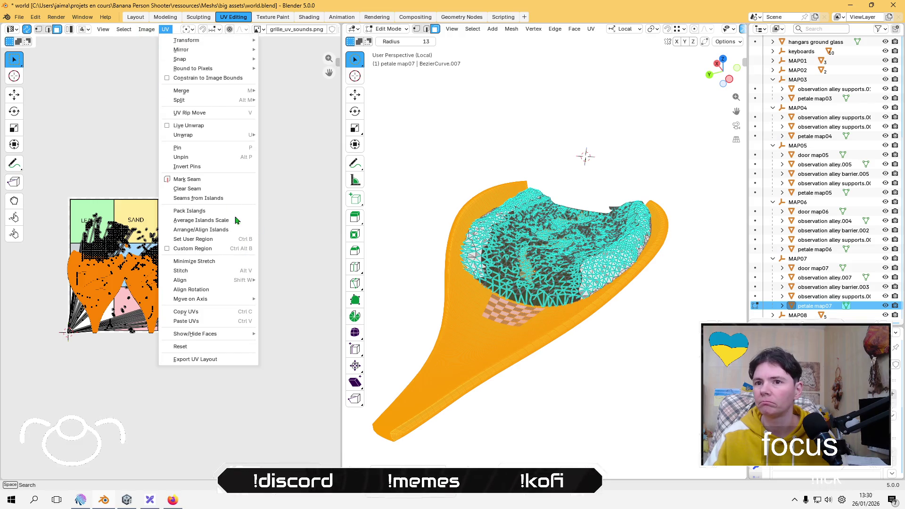
mouse_move(235, 136)
click(299, 176)
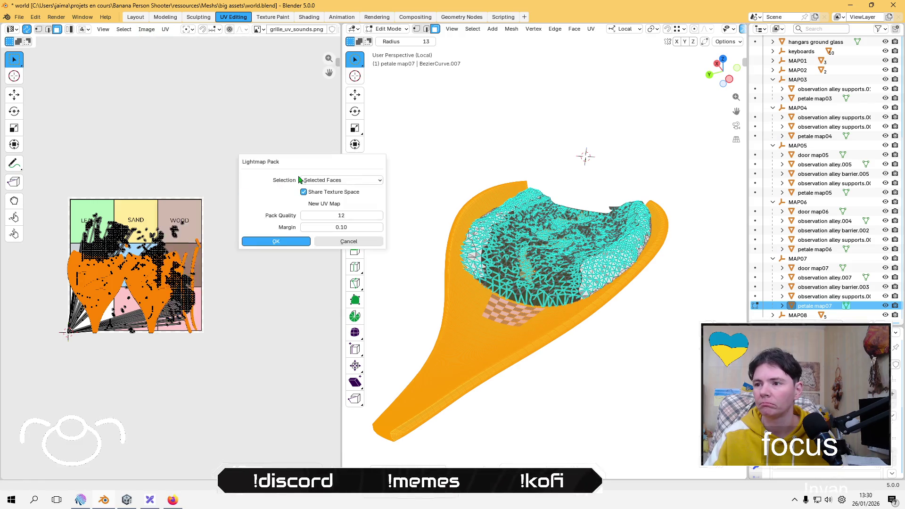
click(280, 242)
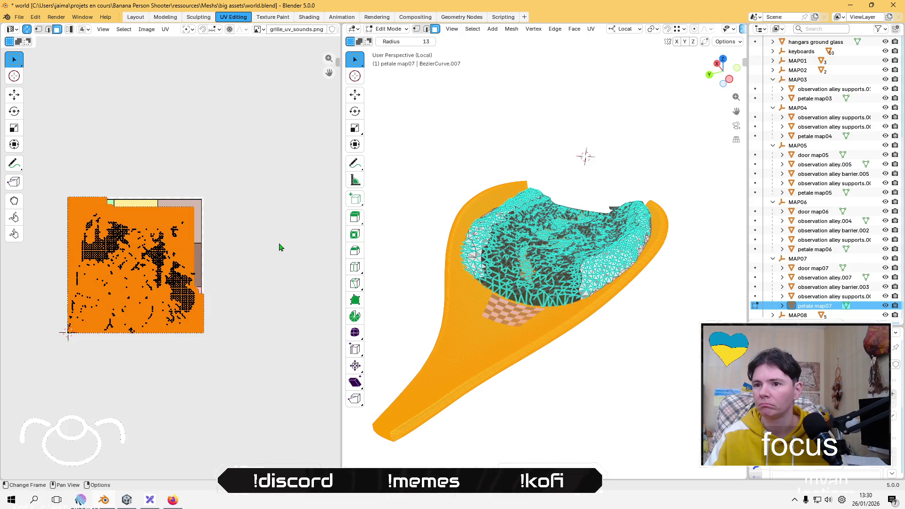
key(s)
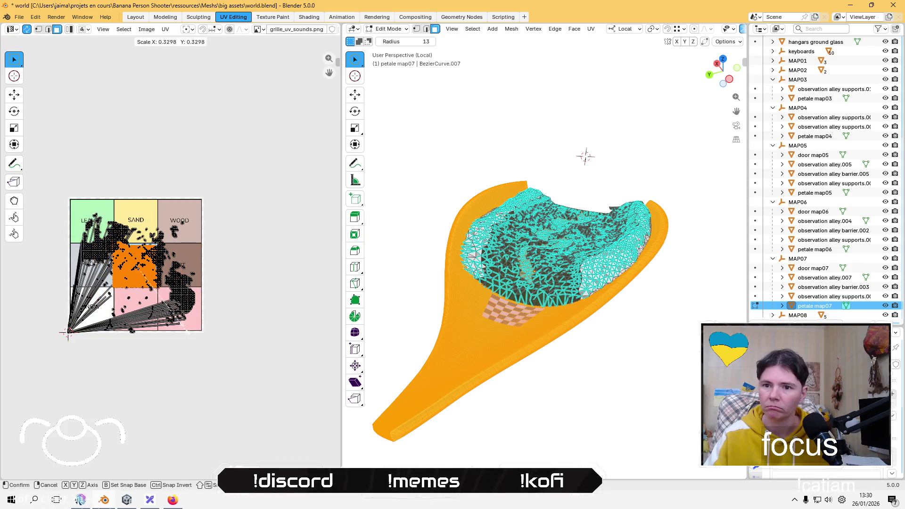
click(165, 309)
Step: Place and resize the shell island just above the sound grid, then deselect
key(g)
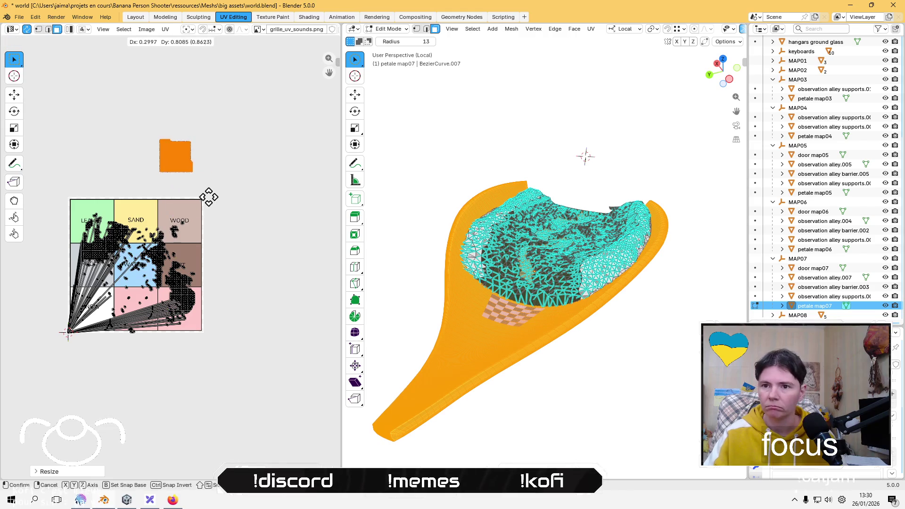
click(218, 234)
key(s)
click(234, 240)
key(g)
click(231, 237)
click(248, 285)
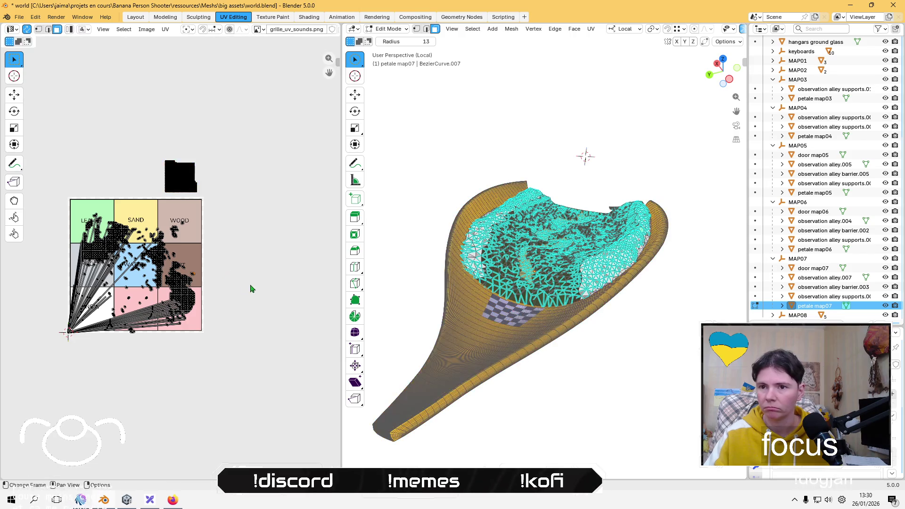
Step: Begin selecting the border faces on the petal's left and right sides
scroll(538, 303, up, 6)
drag(419, 298, 427, 309)
drag(688, 283, 691, 230)
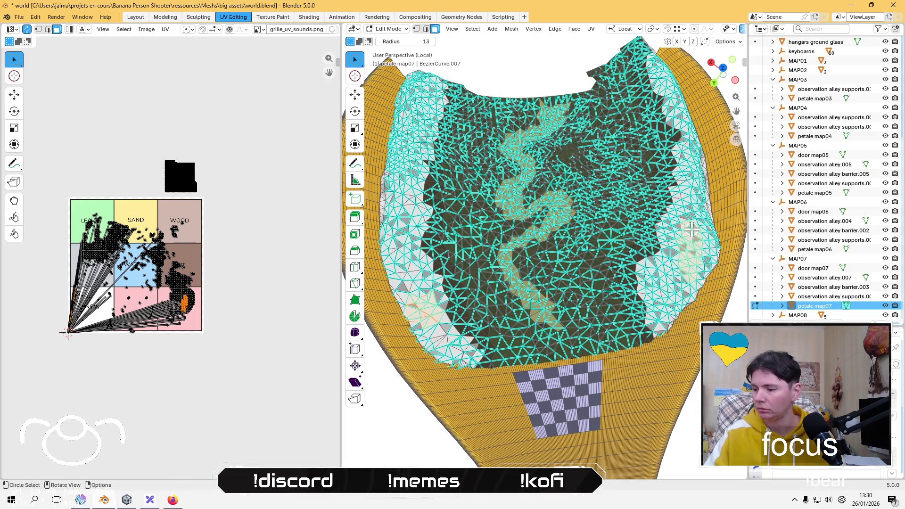
Step: Grow the pale border selection up both sides and the top-left, then orbit to check it
key(ctrl+KP_Add)
key(ctrl+KP_Add)
key(ctrl+KP_Add)
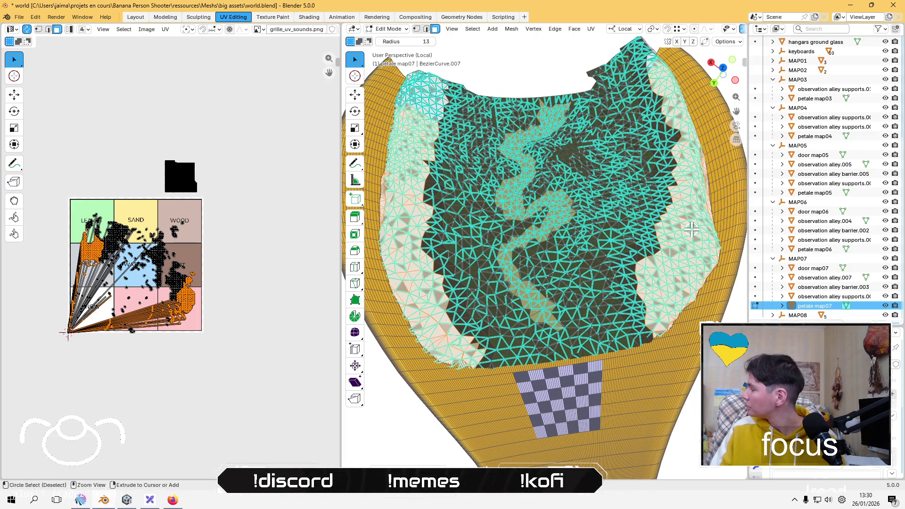
key(ctrl+KP_Add)
key(ctrl+KP_Add)
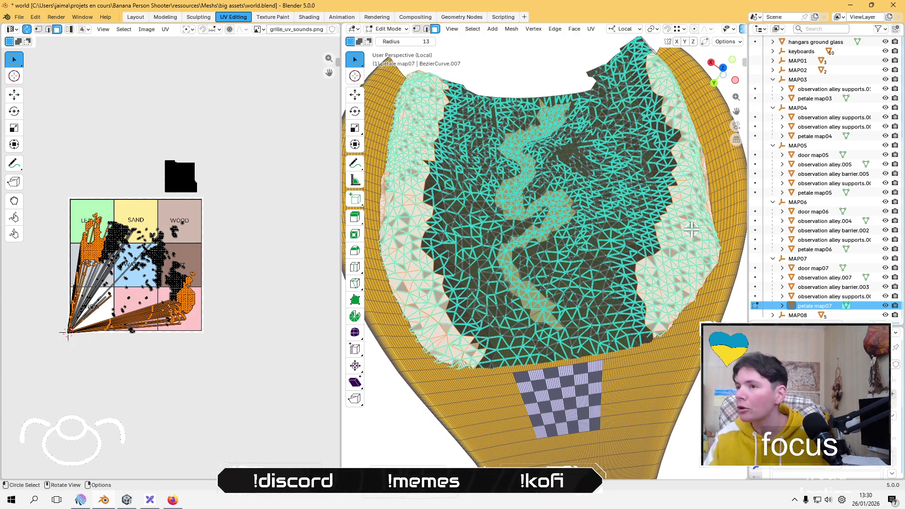
mouse_move(626, 151)
middle_down()
mouse_move(642, 139)
mouse_move(598, 152)
middle_up()
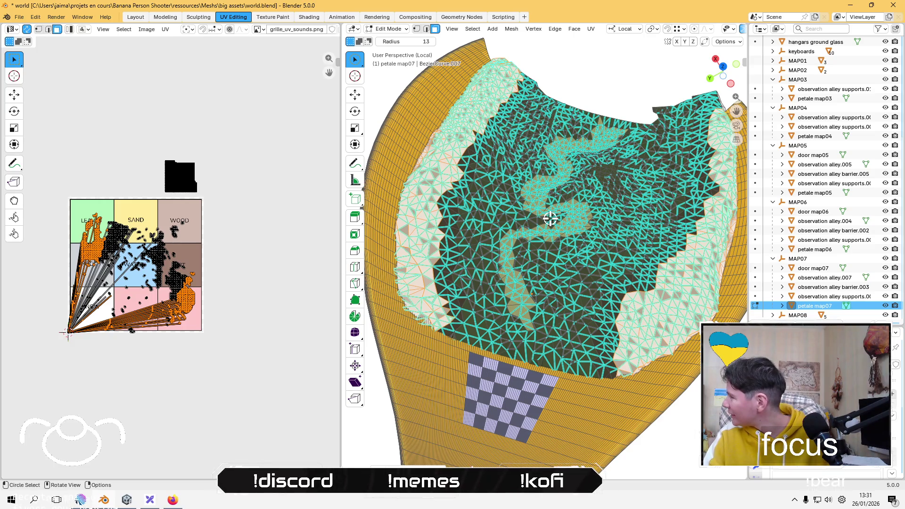
scroll(546, 220, up, 3)
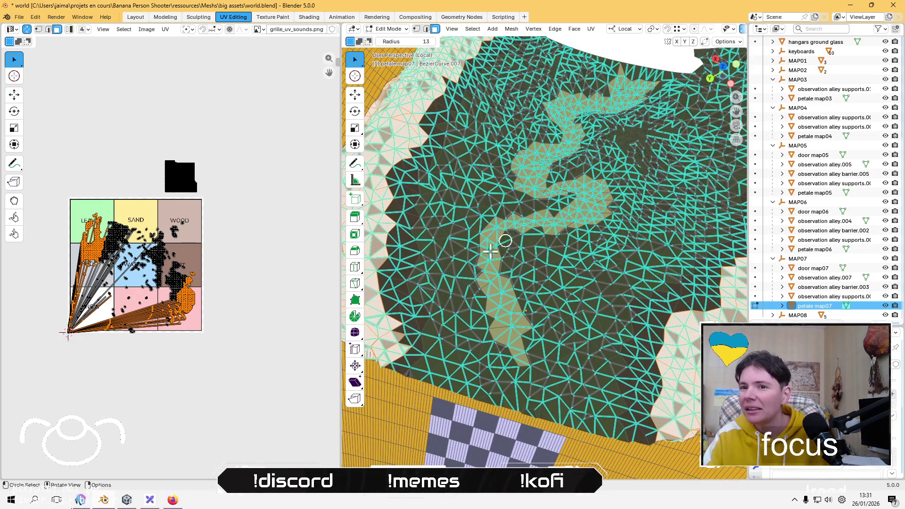
scroll(230, 287, down, 2)
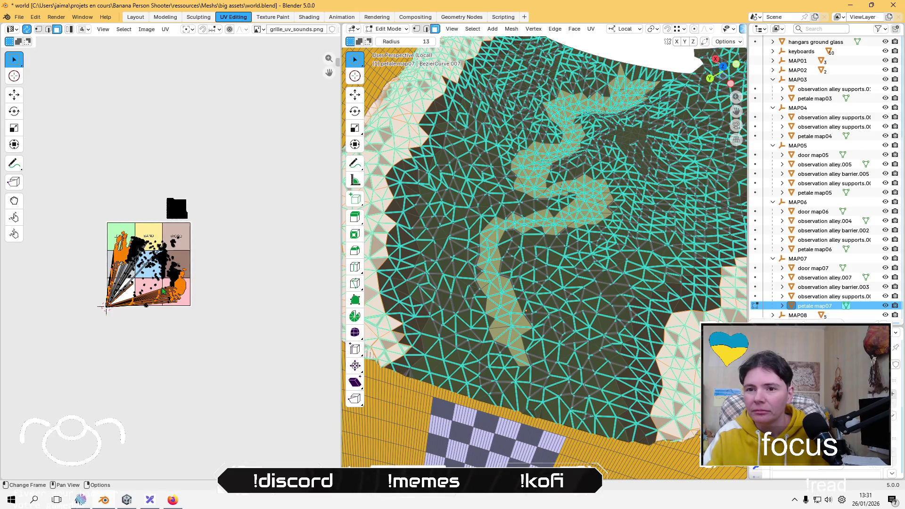
Step: Lightmap Pack the border faces, scale the island to about 0.19, and place it left of the grid
click(165, 29)
mouse_move(243, 138)
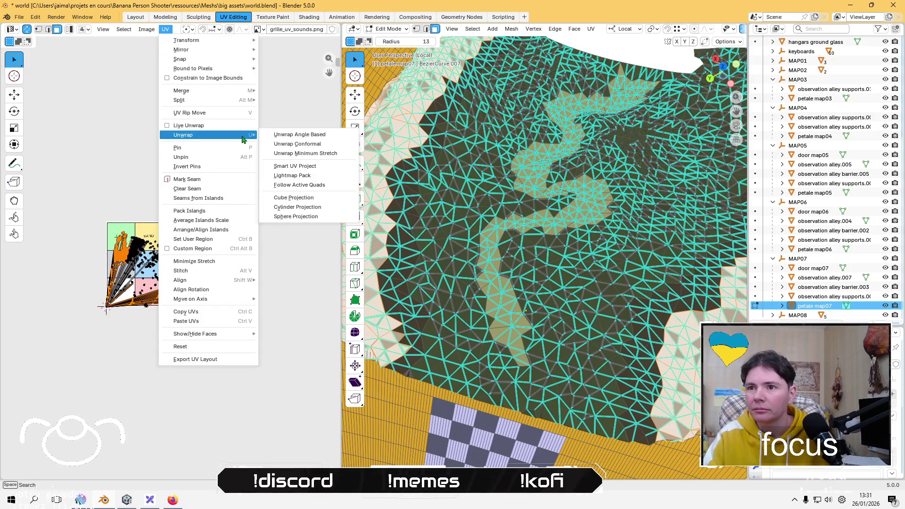
click(292, 175)
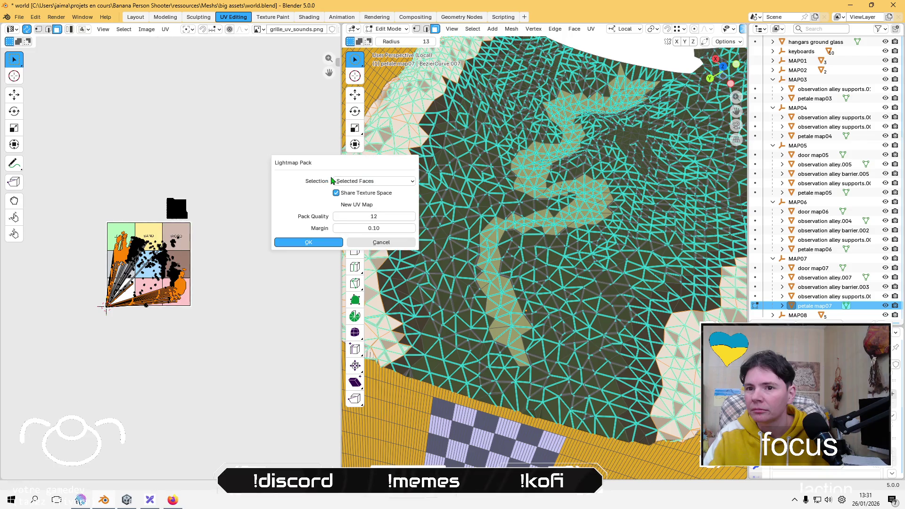
click(309, 242)
key(s)
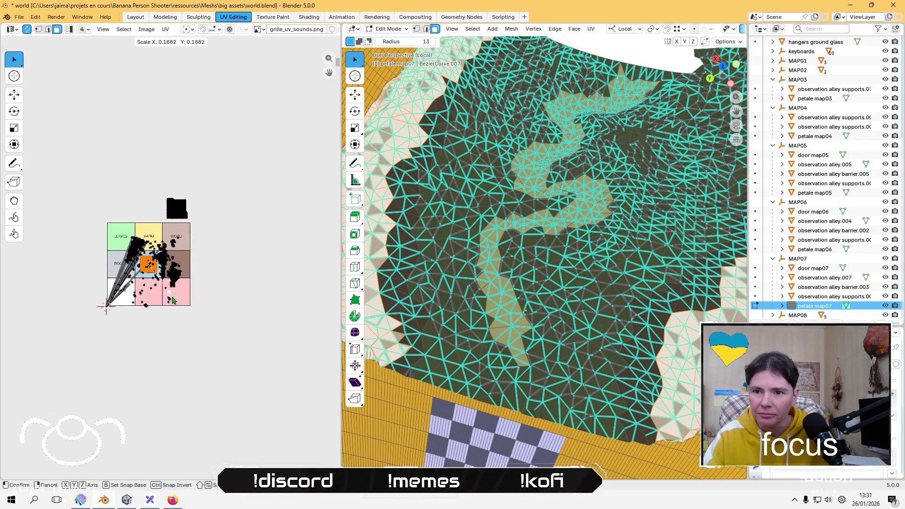
click(173, 300)
key(g)
click(136, 352)
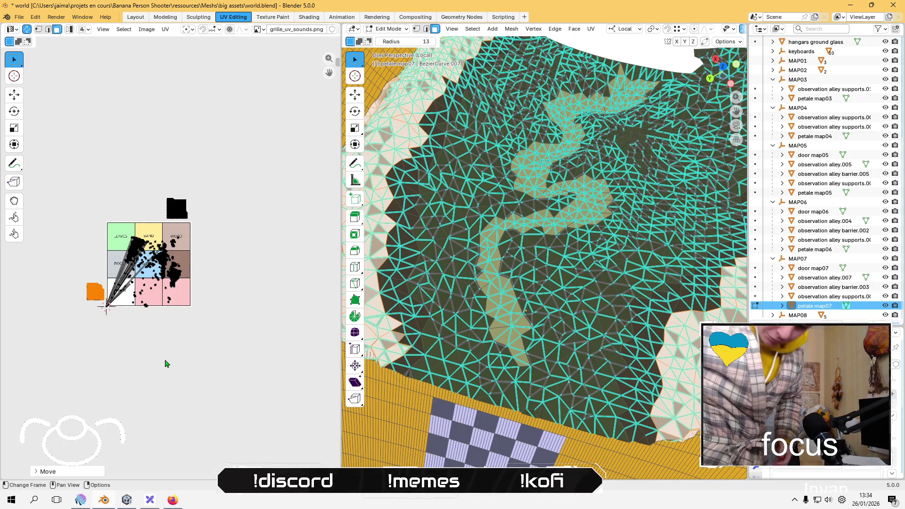
Step: Hide the top OBS source so the live webcam replaces the focus cat overlay
key(alt+Tab)
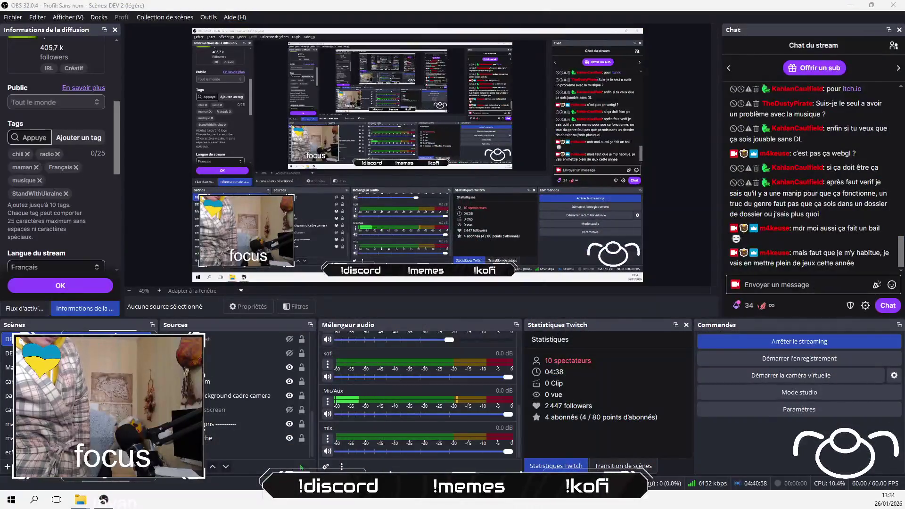
click(289, 339)
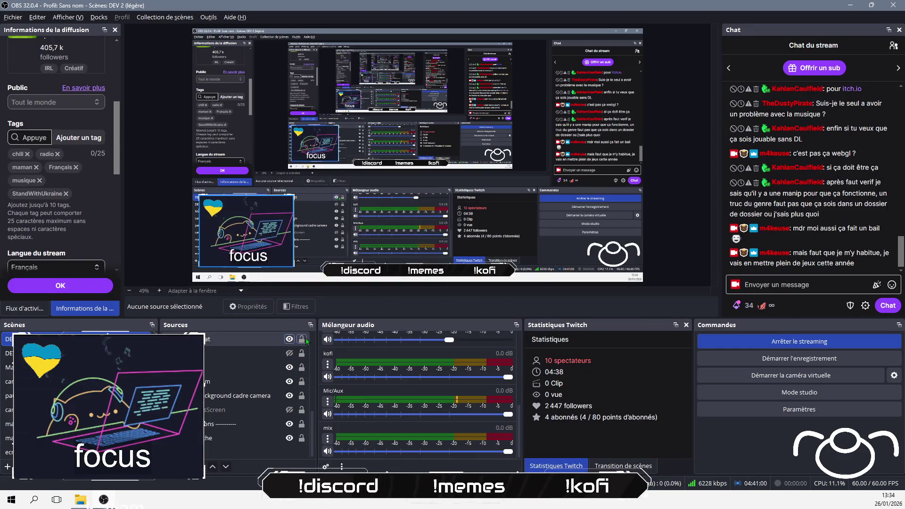
key(alt+Tab)
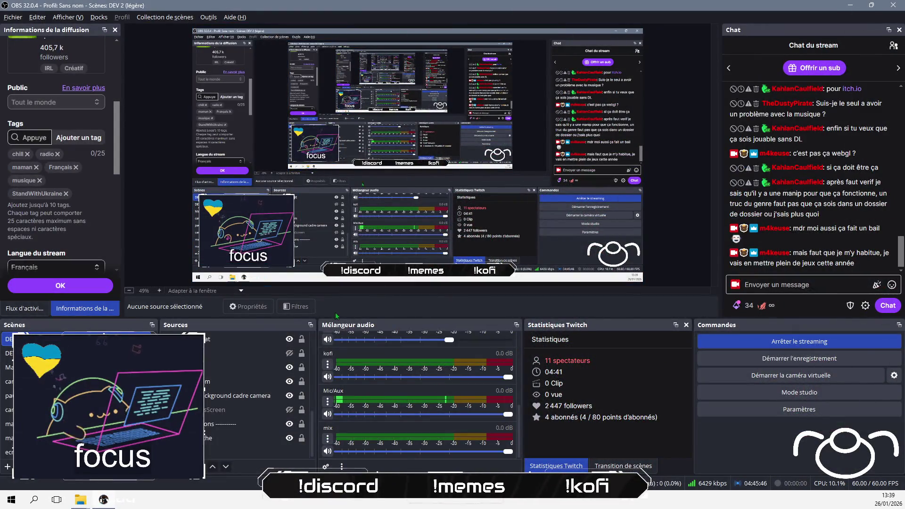
click(289, 338)
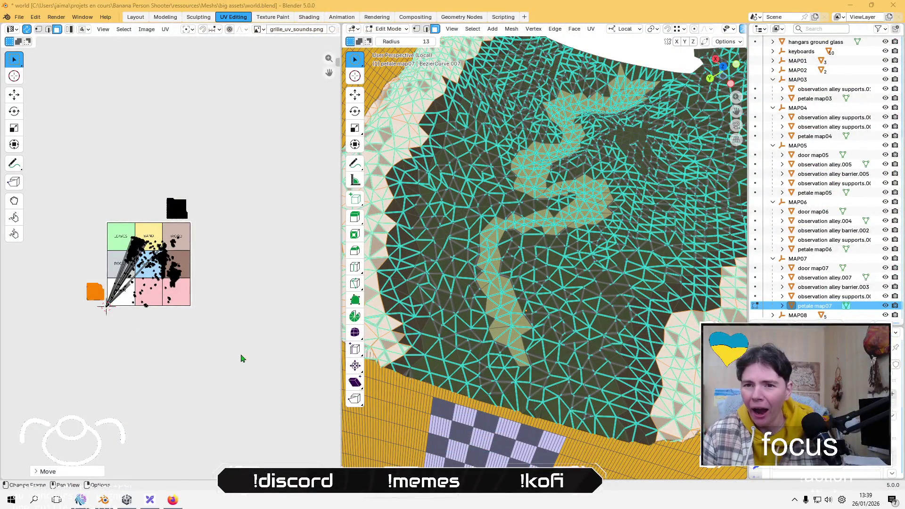
Step: Grow a selection from single faces into the connected brown terrain strip, then zoom out to the whole petal
shift+scroll(245, 327, up, 1)
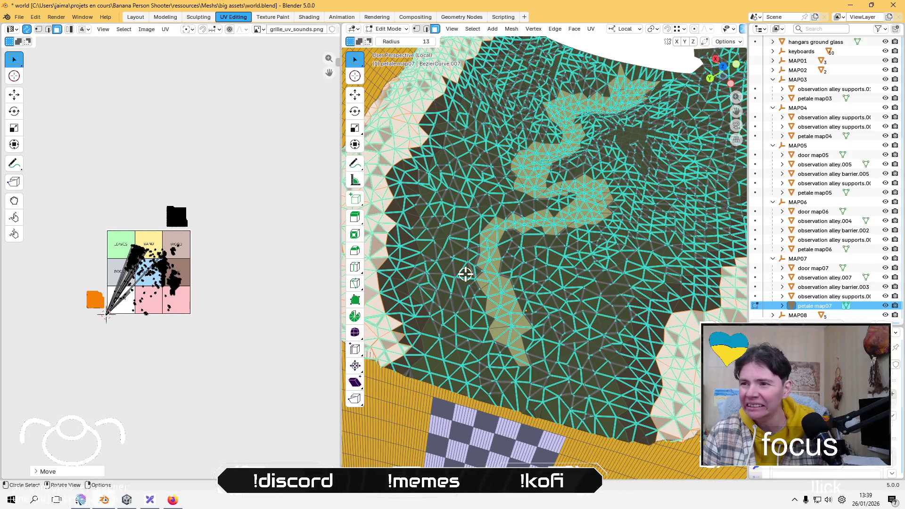
drag(414, 196, 406, 208)
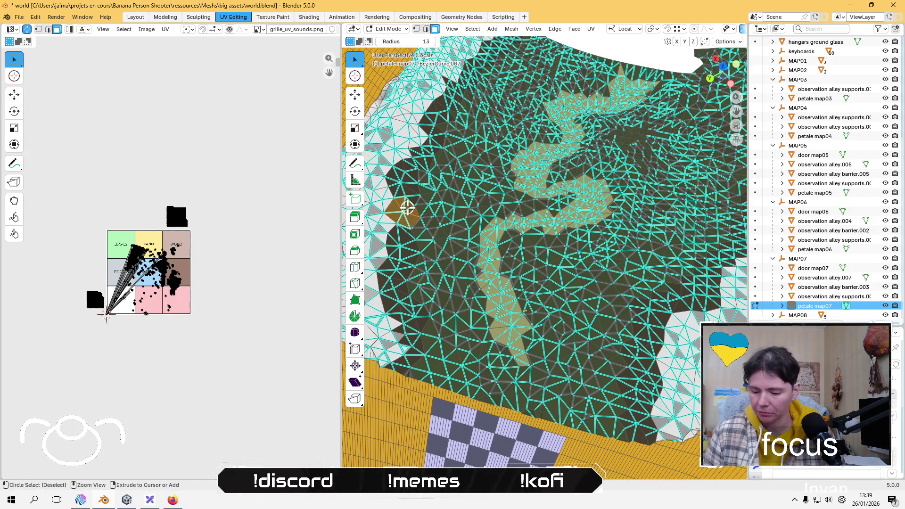
key(ctrl+KP_Add)
key(ctrl+KP_Add)
key(ctrl+KP_Add)
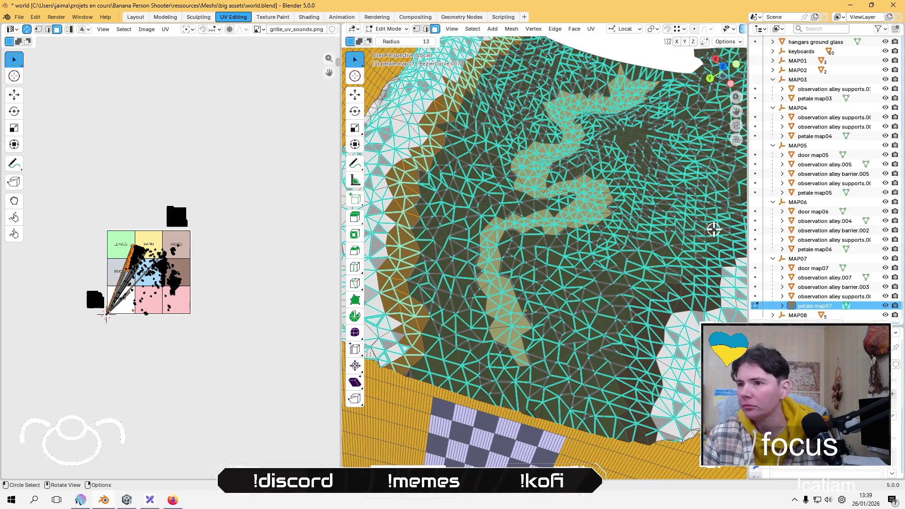
scroll(684, 219, up, 4)
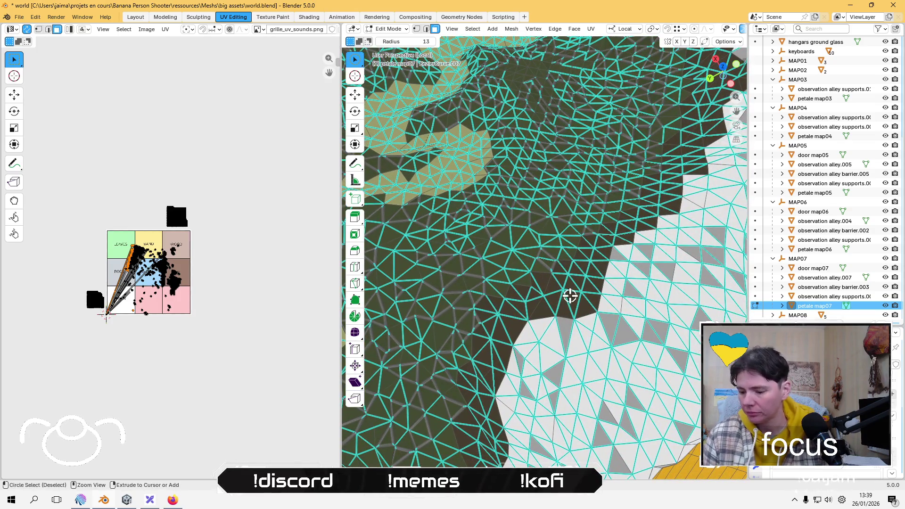
shift+click(589, 266)
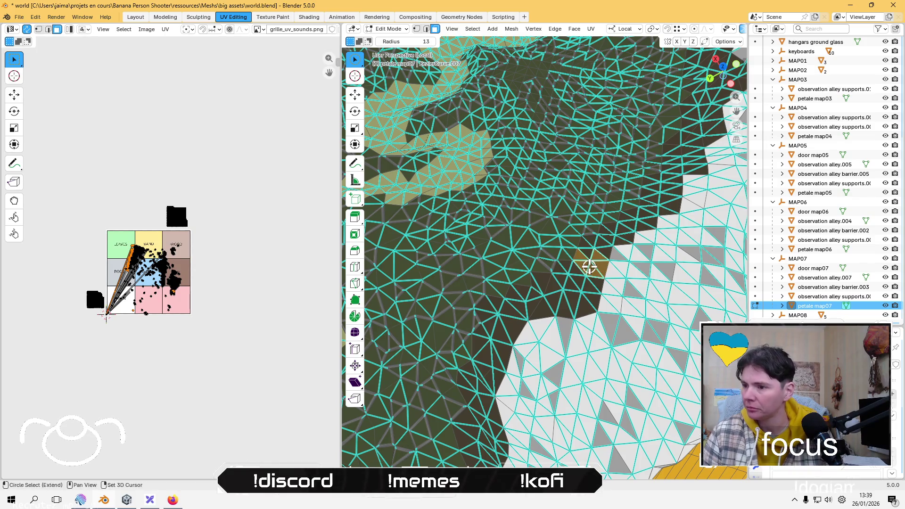
key(ctrl+KP_Add)
key(ctrl+KP_Add)
key(ctrl+KP_Add)
key(ctrl+KP_Add)
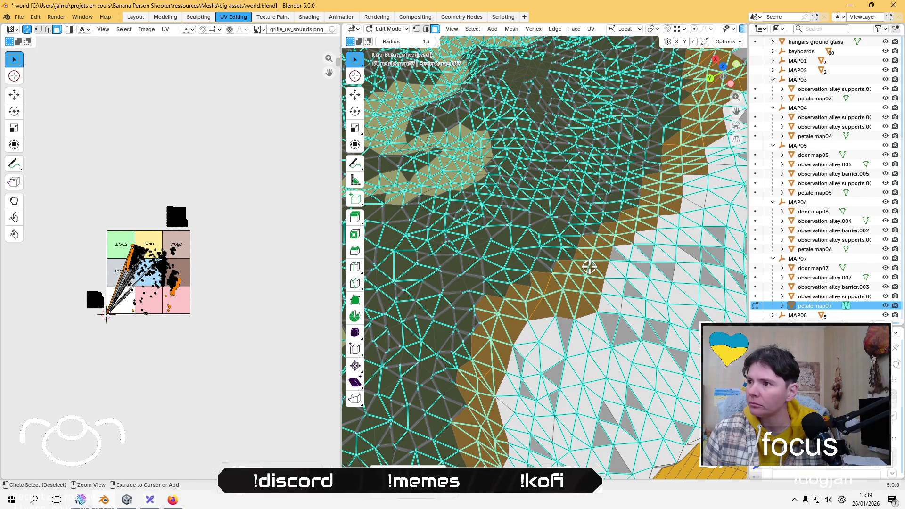
scroll(589, 267, down, 6)
mouse_move(589, 264)
middle_down()
mouse_move(565, 317)
mouse_move(579, 226)
middle_up()
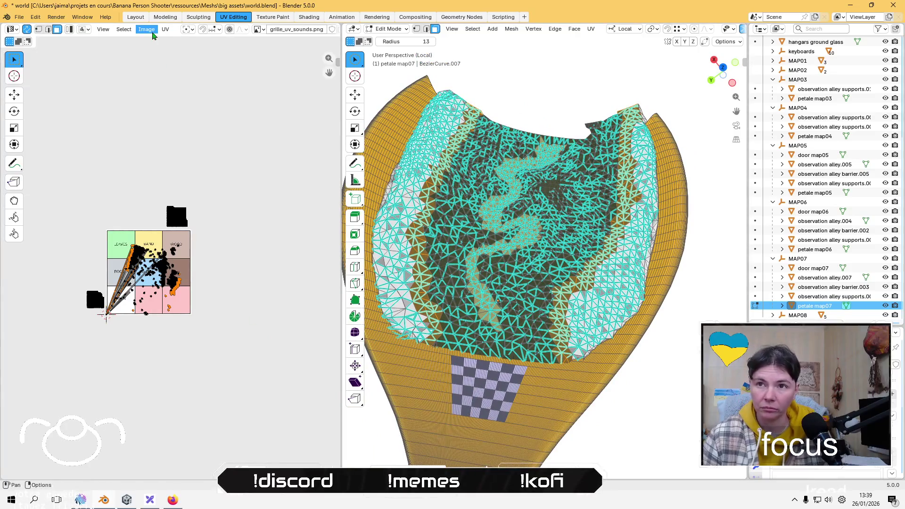
click(169, 31)
Step: Lightmap Pack the brown faces, scale the island down and park it right of the grid
mouse_move(241, 135)
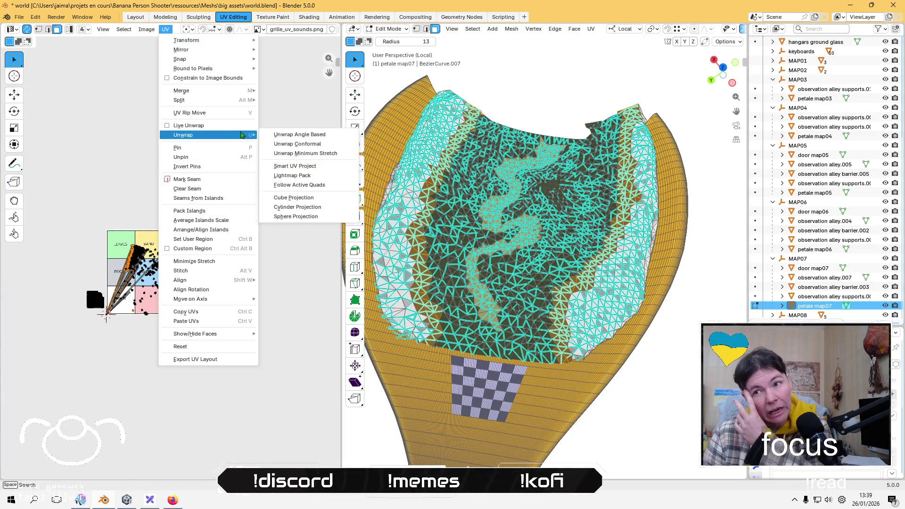
click(304, 175)
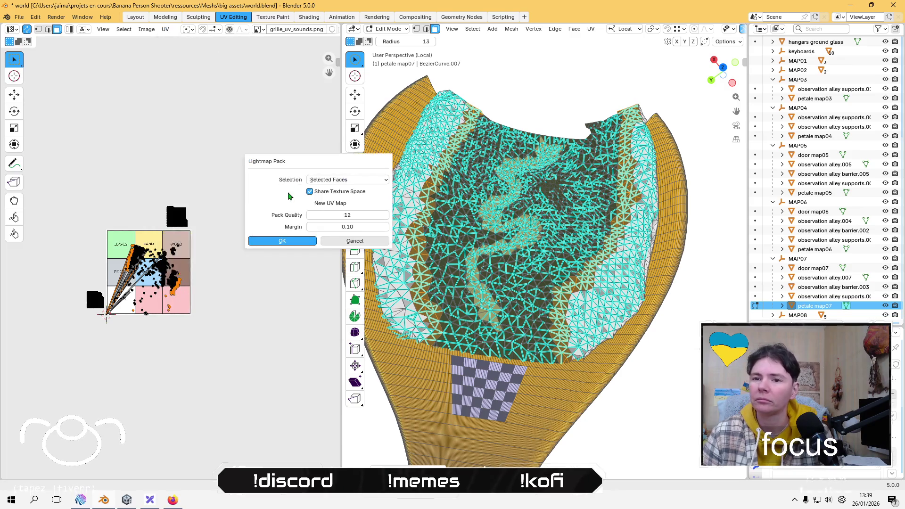
click(290, 242)
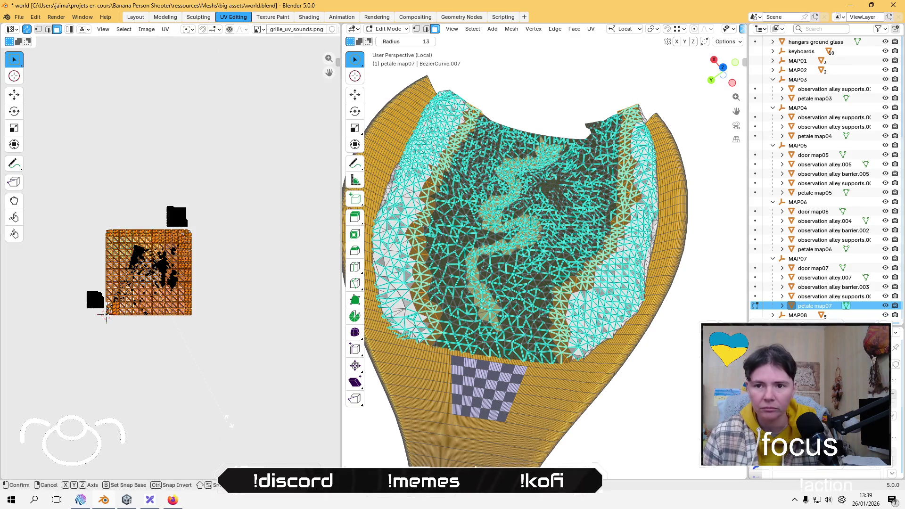
key(s)
click(173, 304)
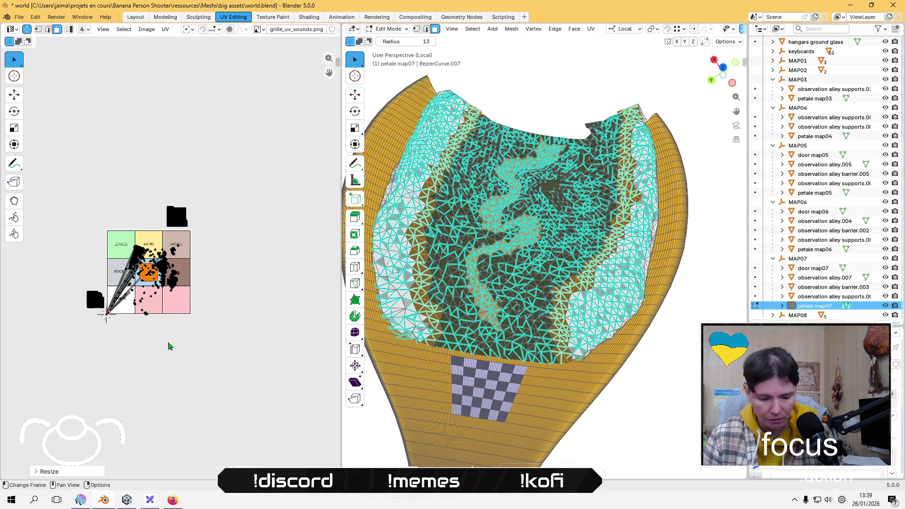
click(230, 343)
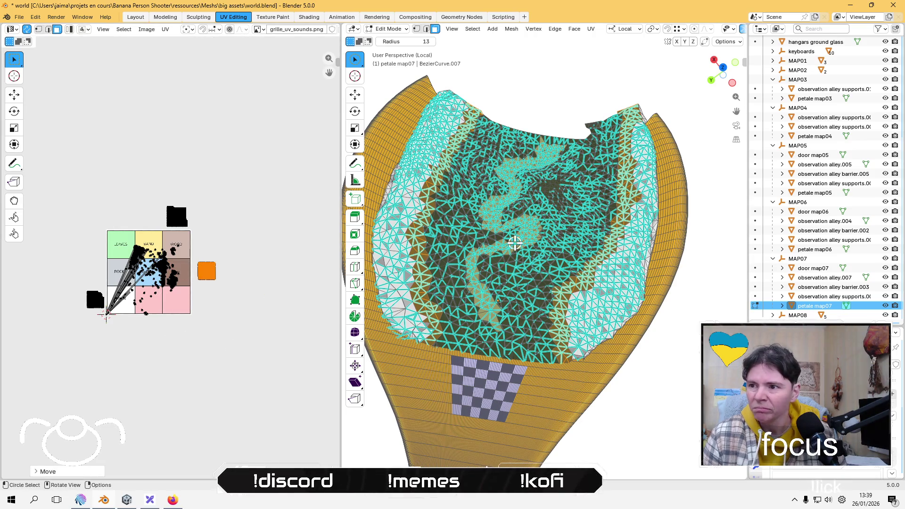
scroll(490, 266, up, 6)
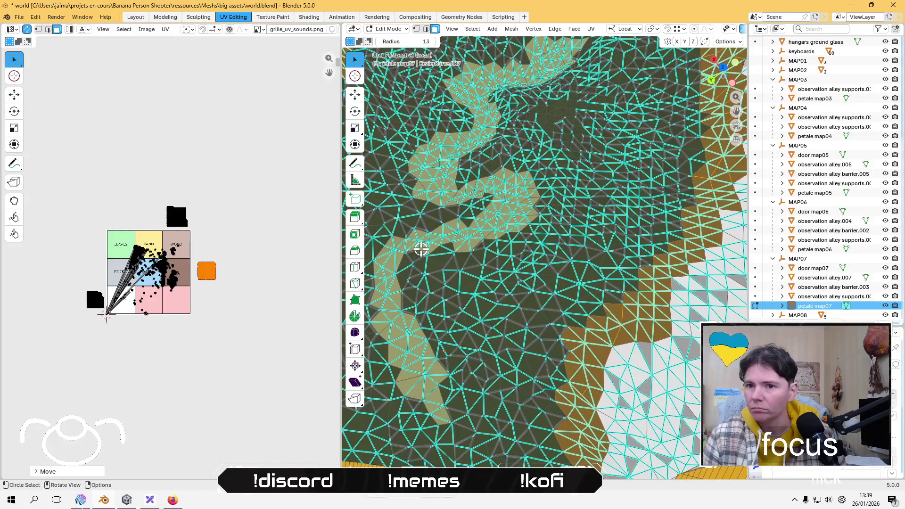
Step: Clear the selection and select the S-shaped path faces with L
key(alt+a)
key(ctrl)
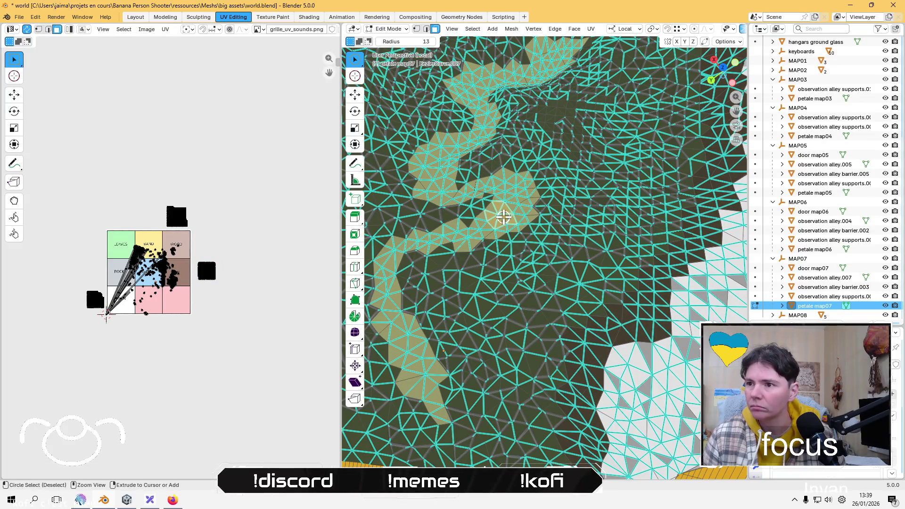
key(l)
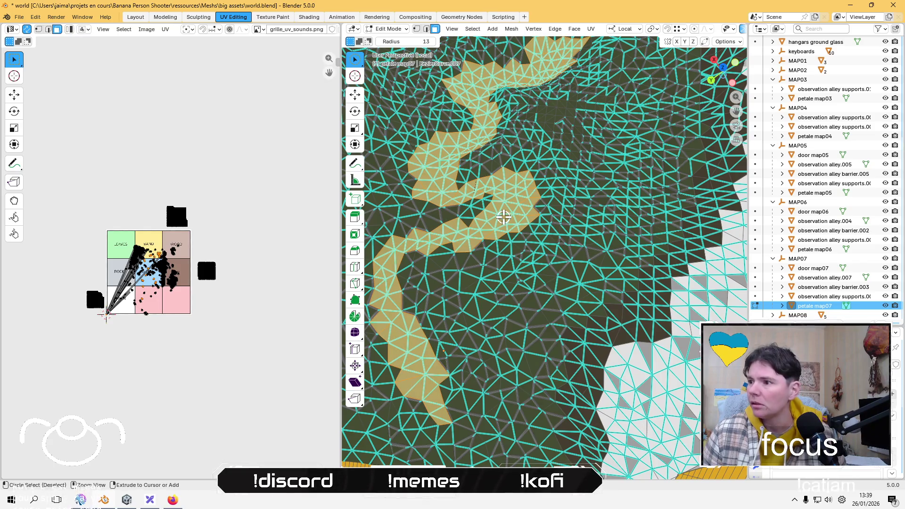
scroll(503, 218, down, 10)
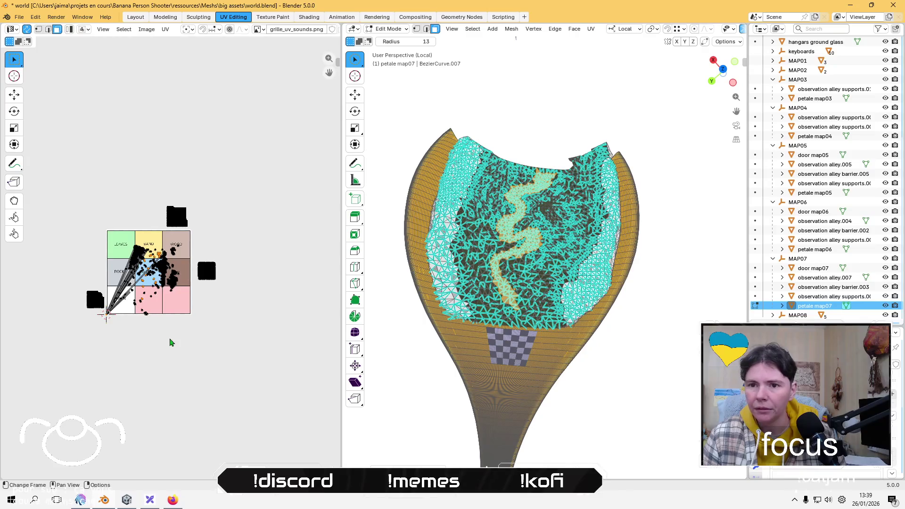
shift+scroll(171, 343, down, 1)
Step: Lightmap Pack the path faces, shrink the island and drop it above the grid
click(165, 29)
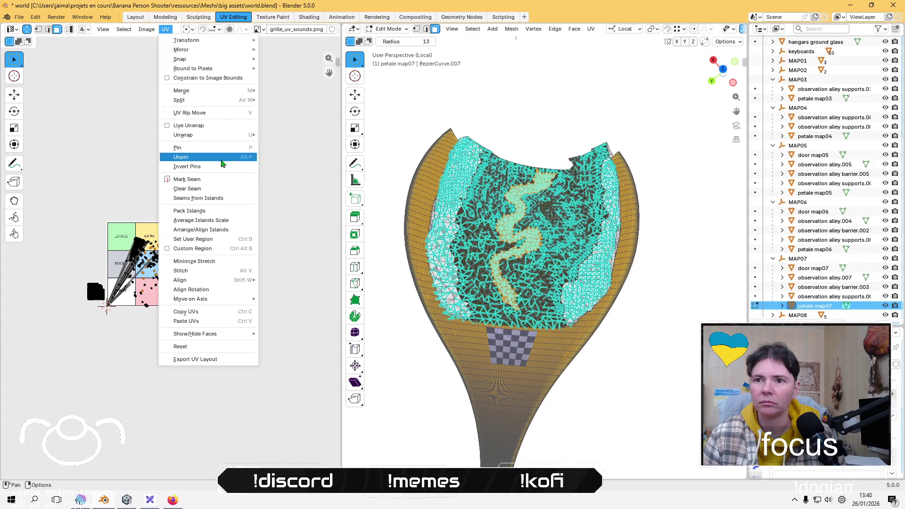
mouse_move(221, 135)
click(304, 177)
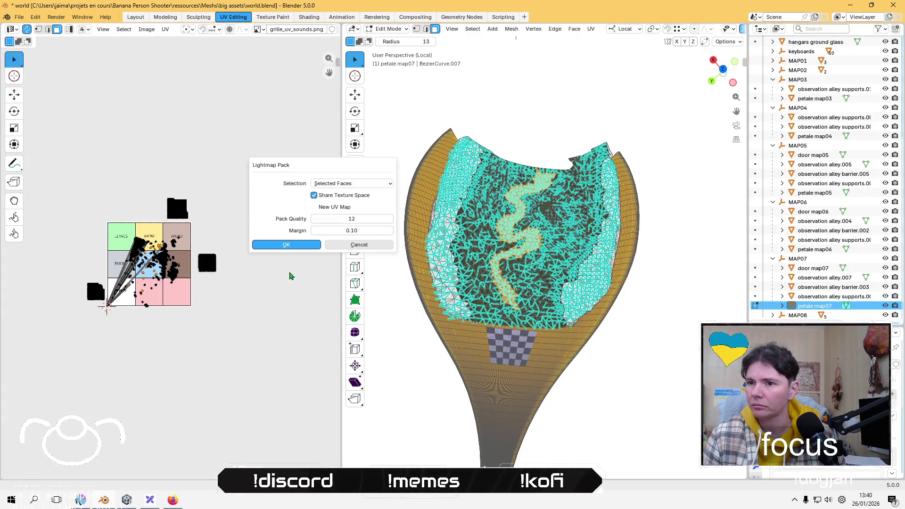
key(Return)
key(s)
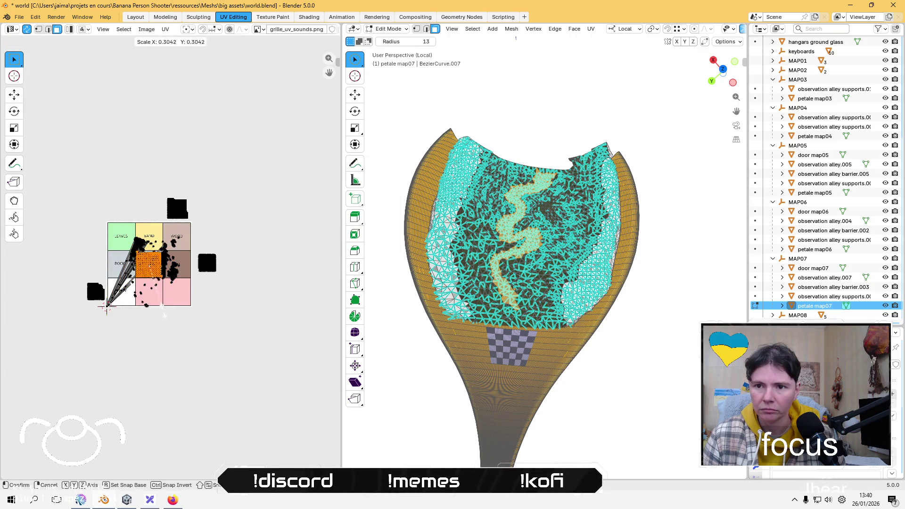
click(161, 302)
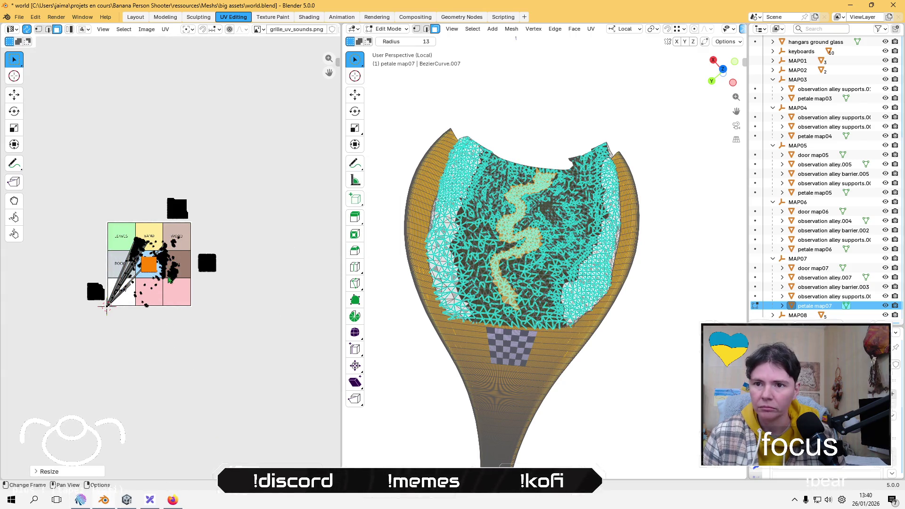
key(g)
click(153, 198)
Step: Resize the neighbouring island and move the above-left island beside the other parked one
click(177, 207)
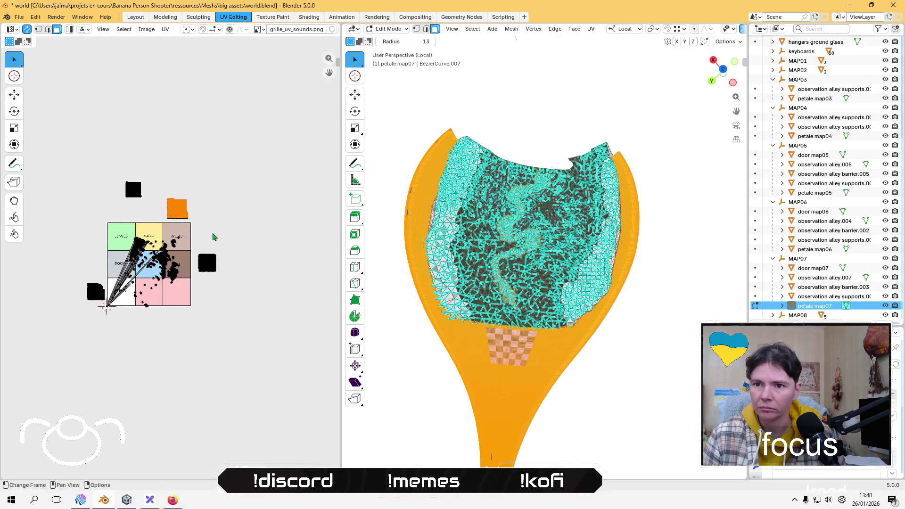
click(197, 176)
key(ctrl+z)
key(s)
click(219, 258)
drag(117, 153, 152, 213)
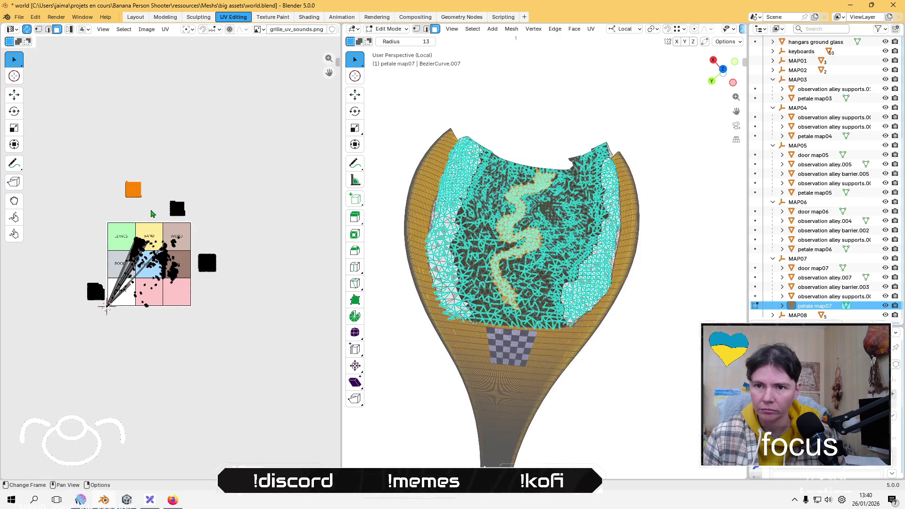
key(g)
click(169, 232)
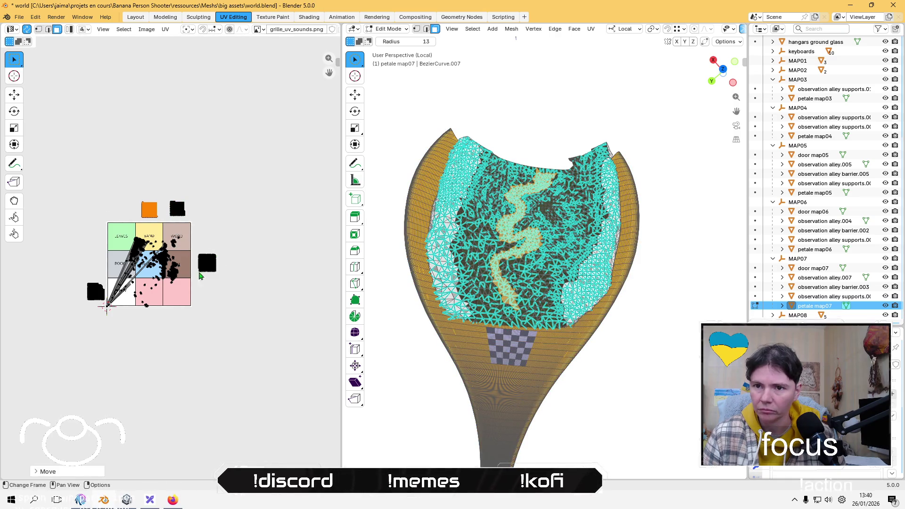
click(246, 360)
scroll(451, 267, up, 5)
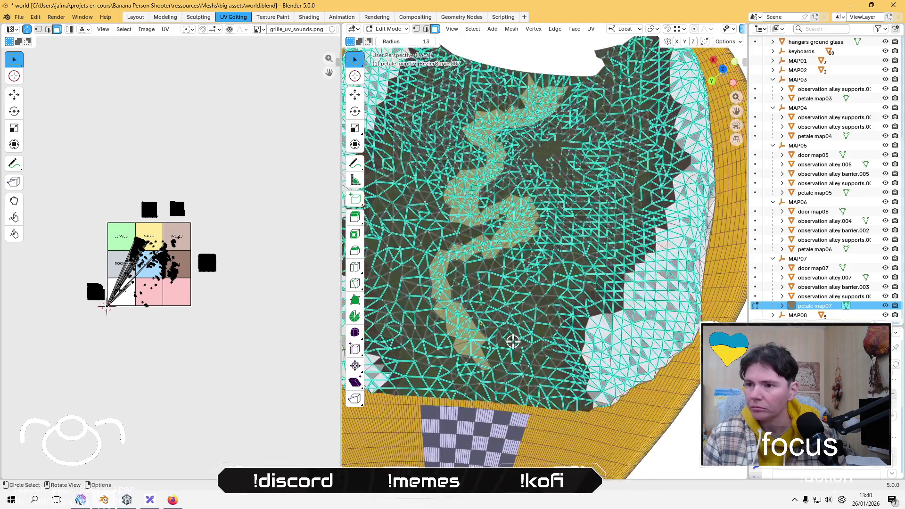
Step: Grow a selection over the dark terrain faces, shrink their UVs and move them into the ROCK cell
click(531, 344)
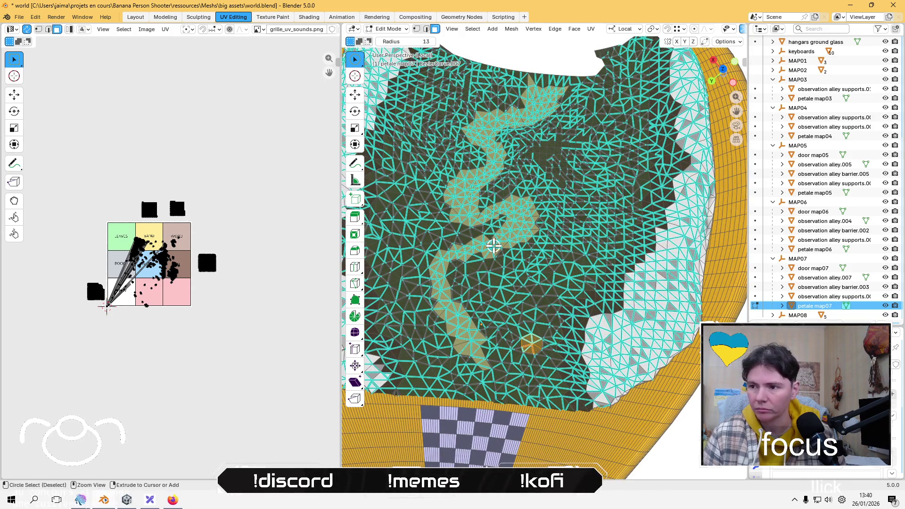
key(ctrl+KP_Add)
key(ctrl+KP_Add)
key(ctrl+KP_Add)
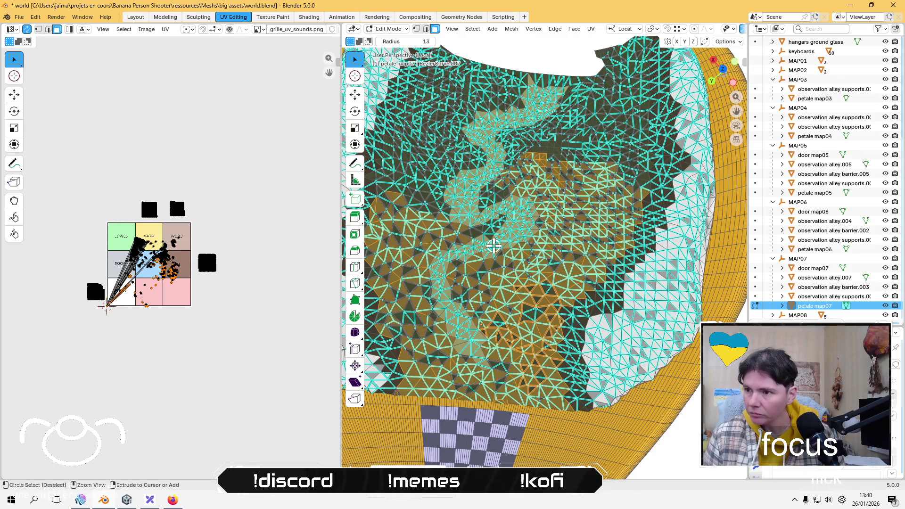
key(ctrl+KP_Add)
key(ctrl+KP_Add)
key(ctrl+KP_Add)
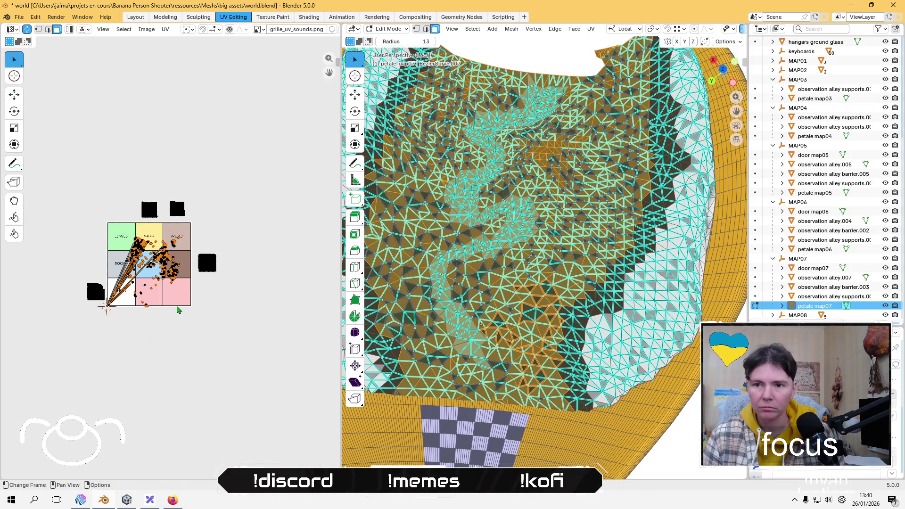
key(s)
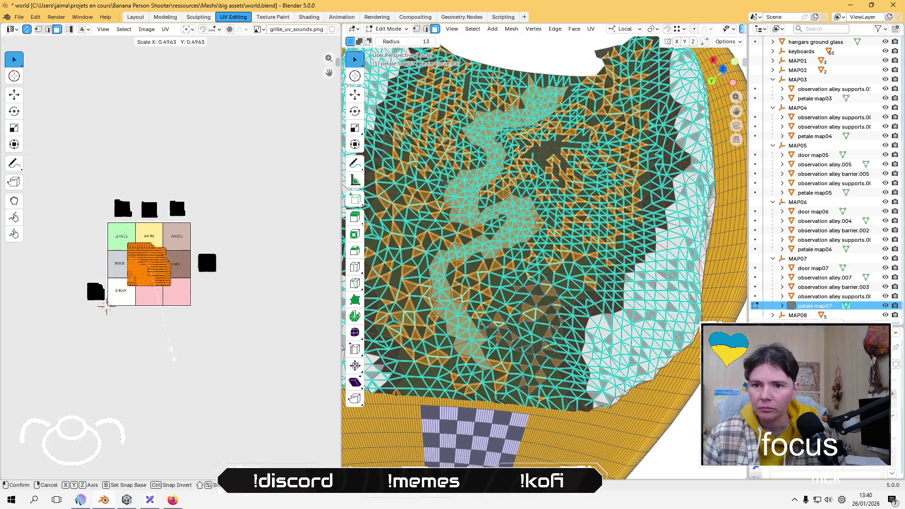
click(157, 303)
key(g)
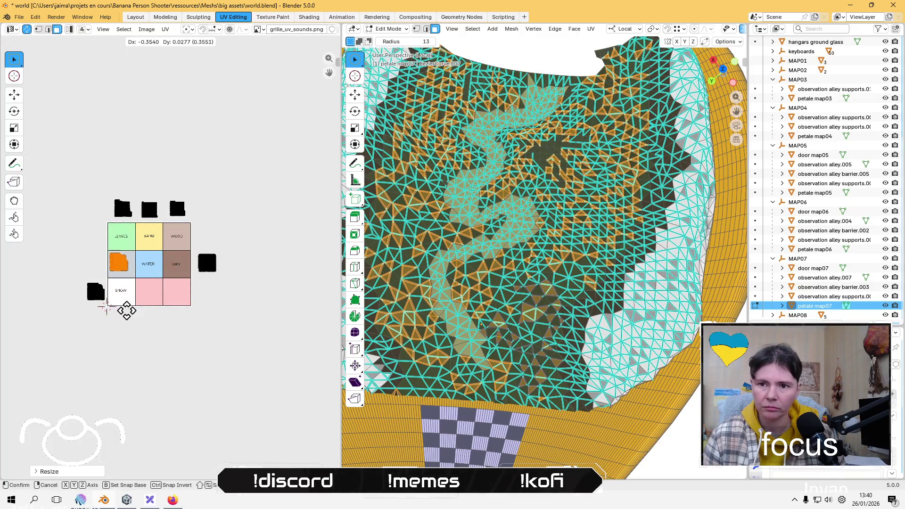
click(124, 308)
Step: Move the parked islands into the SNOW, LEAVES and SAND cells
click(62, 284)
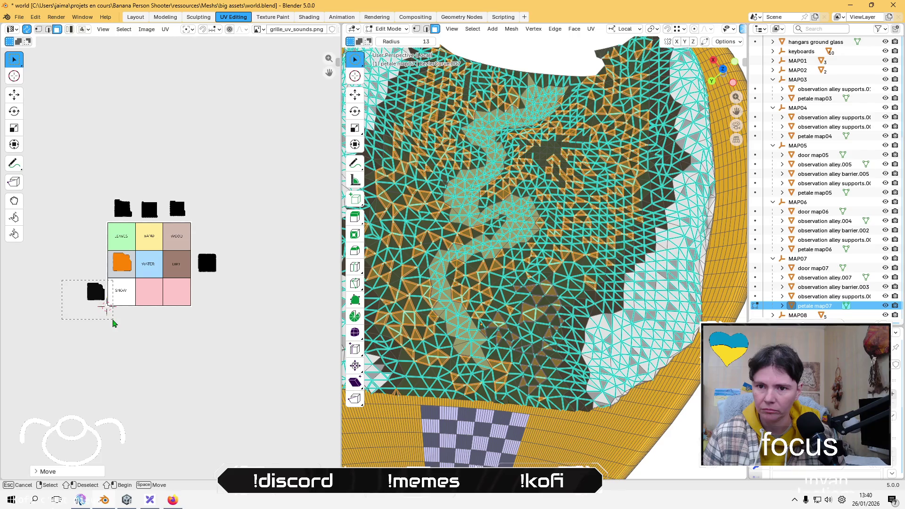
key(g)
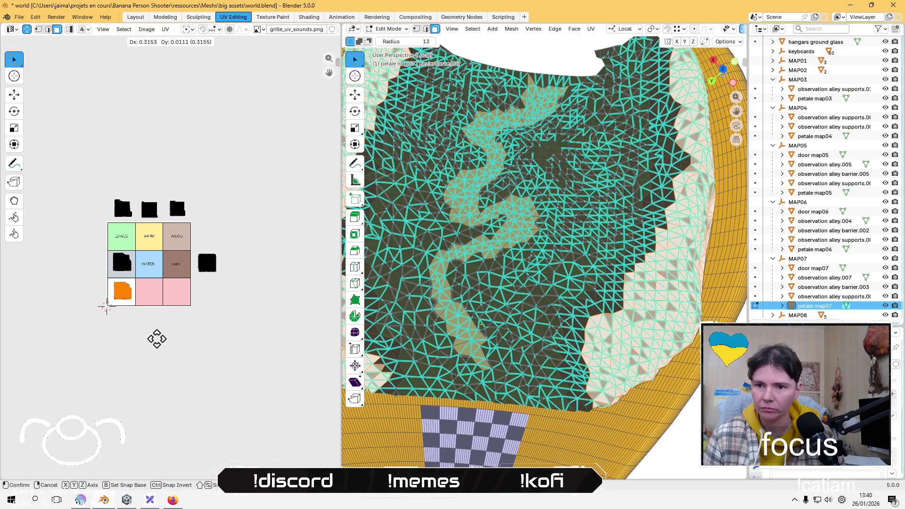
click(155, 340)
mouse_move(87, 135)
mouse_down()
mouse_move(108, 188)
mouse_move(141, 221)
mouse_move(137, 229)
mouse_up()
key(g)
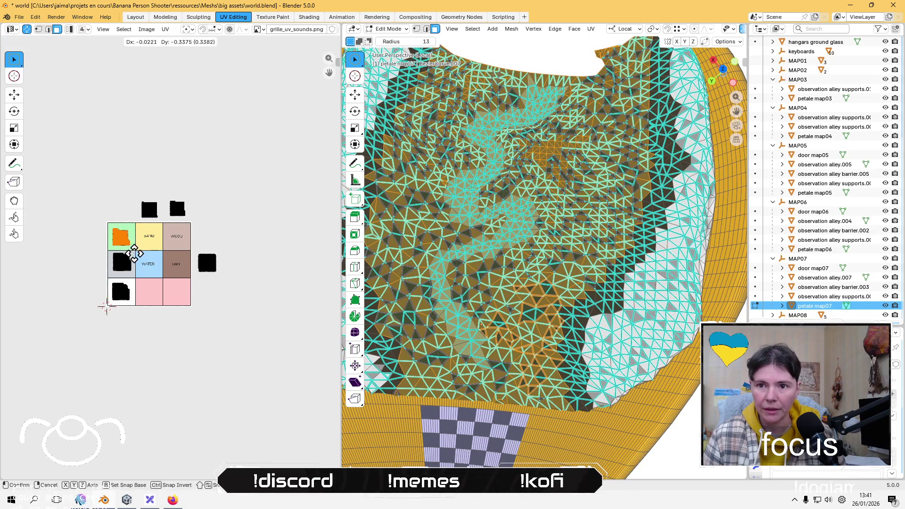
click(135, 258)
drag(132, 187, 166, 231)
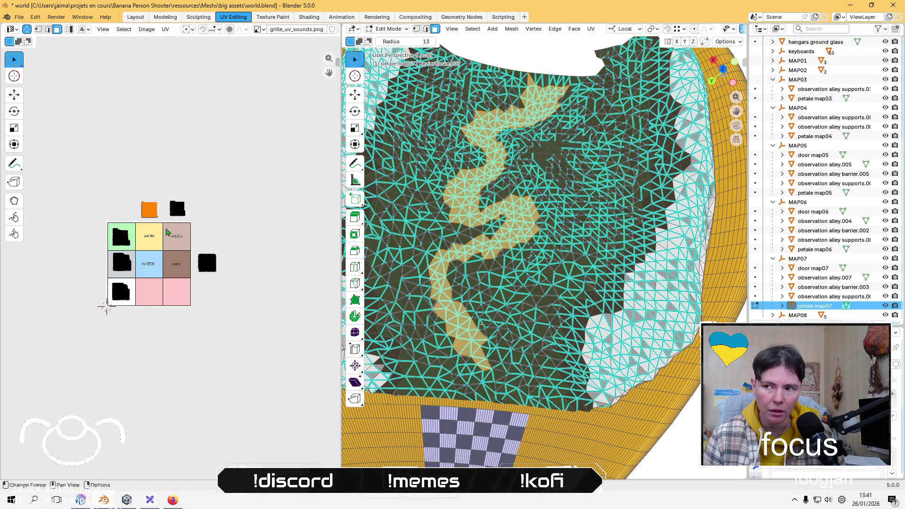
key(s)
key(Escape)
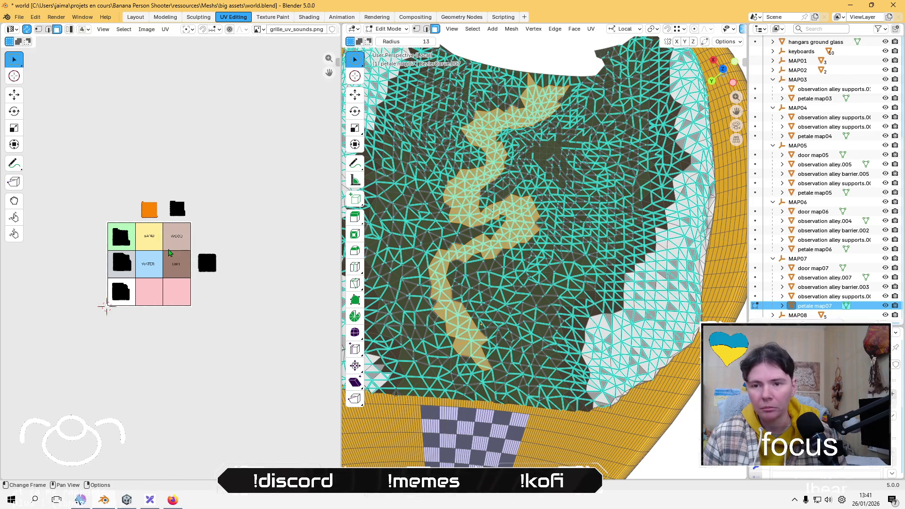
key(g)
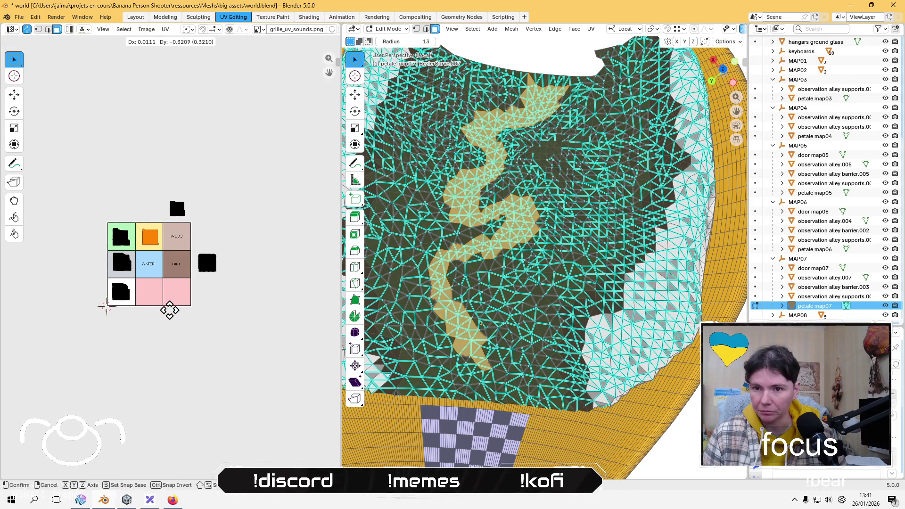
click(169, 306)
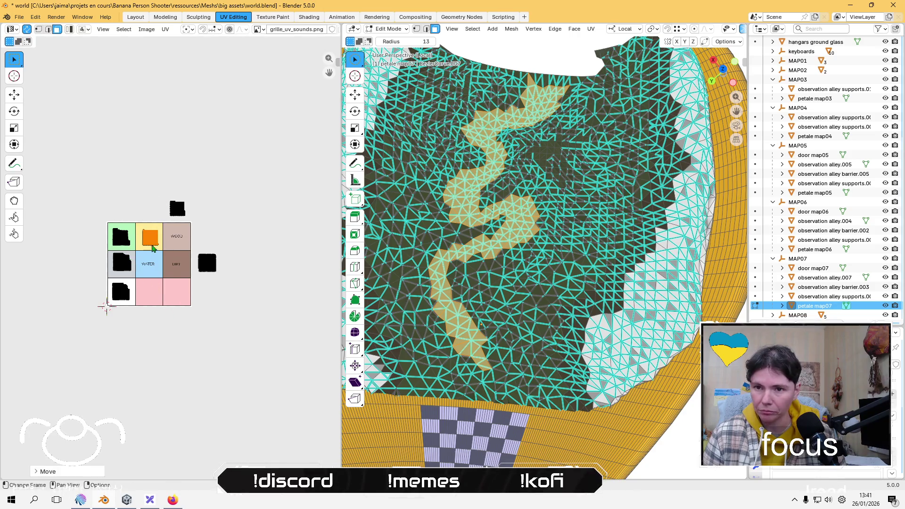
Step: Place the last two islands in the WOOD and DIRT cells, deselect all, and save world.blend
mouse_move(163, 180)
mouse_down()
mouse_move(179, 210)
mouse_move(215, 215)
mouse_move(198, 214)
mouse_move(210, 225)
mouse_up()
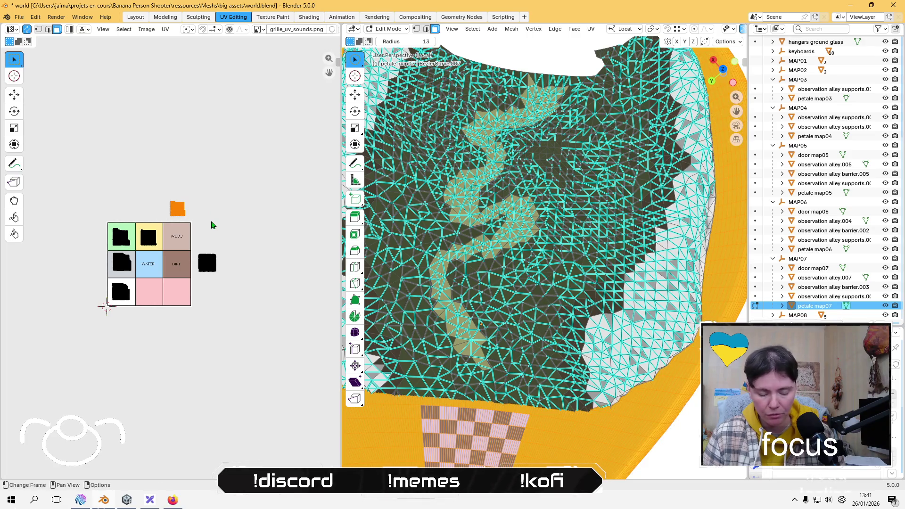
key(g)
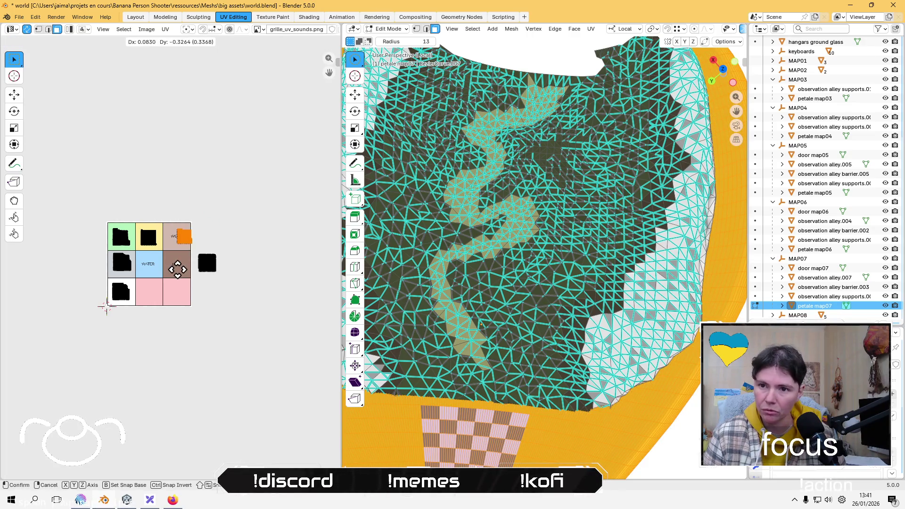
click(170, 272)
drag(249, 244, 194, 299)
key(g)
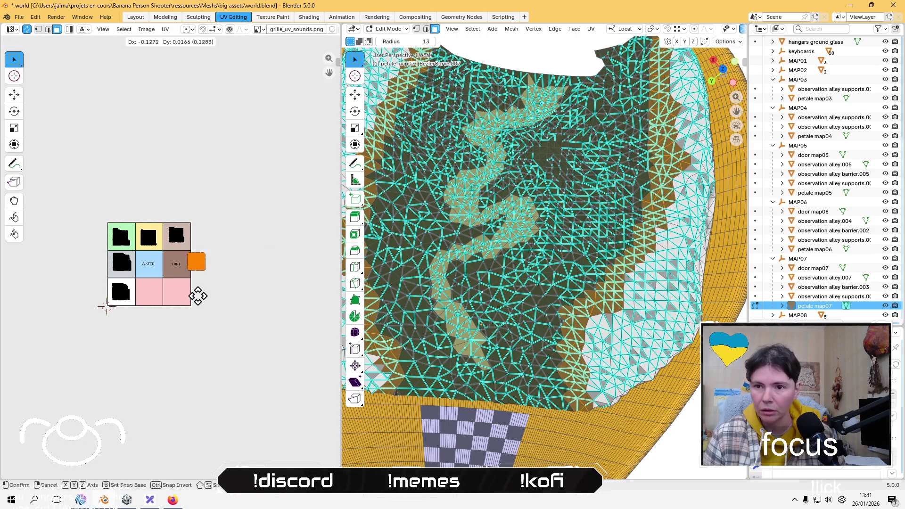
click(183, 300)
click(215, 355)
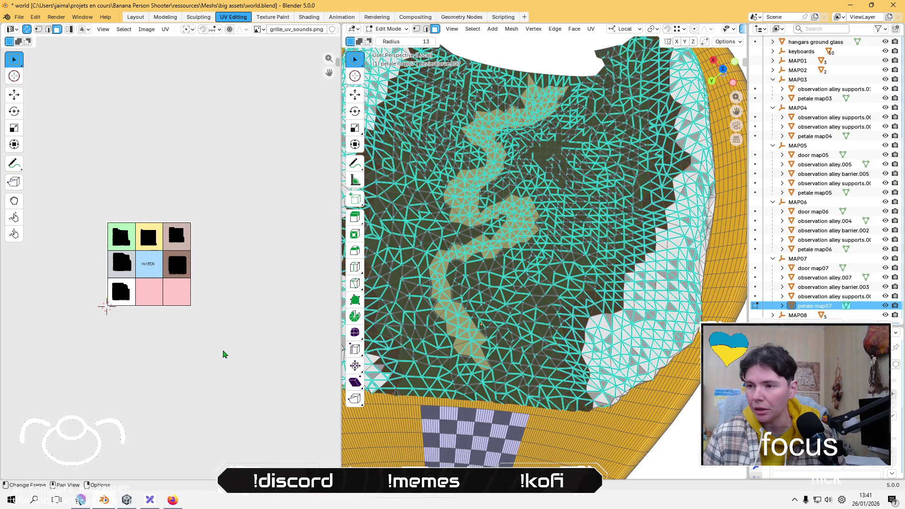
key(ctrl+s)
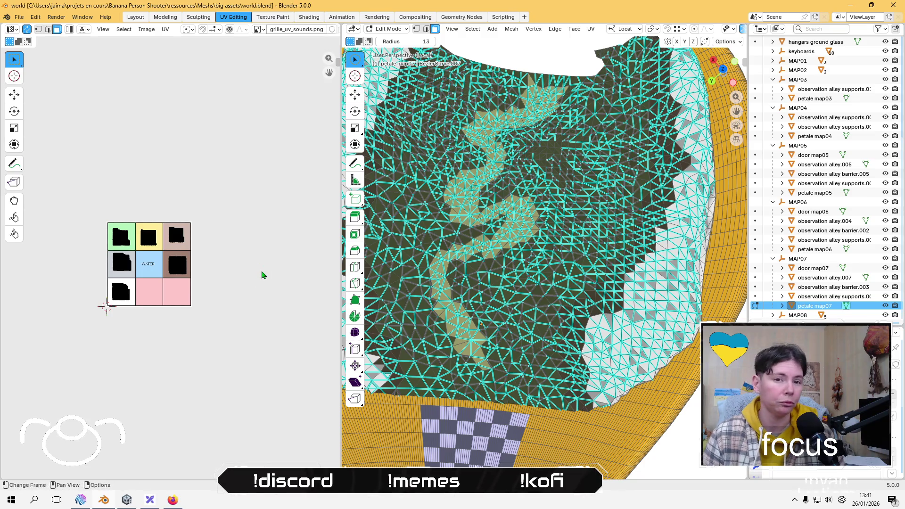
Step: Select petale map08 under the MAP08 collection and switch to Object Mode
click(773, 315)
scroll(812, 295, down, 3)
click(820, 315)
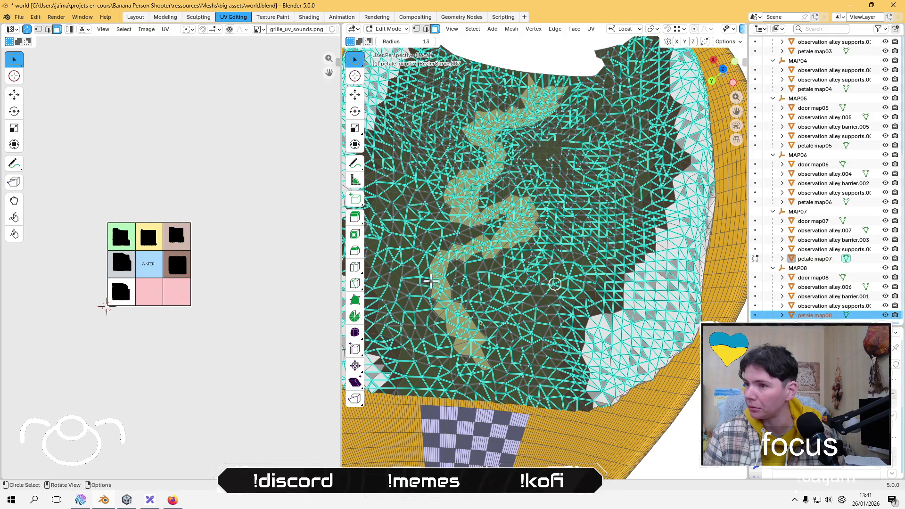
scroll(283, 285, up, 1)
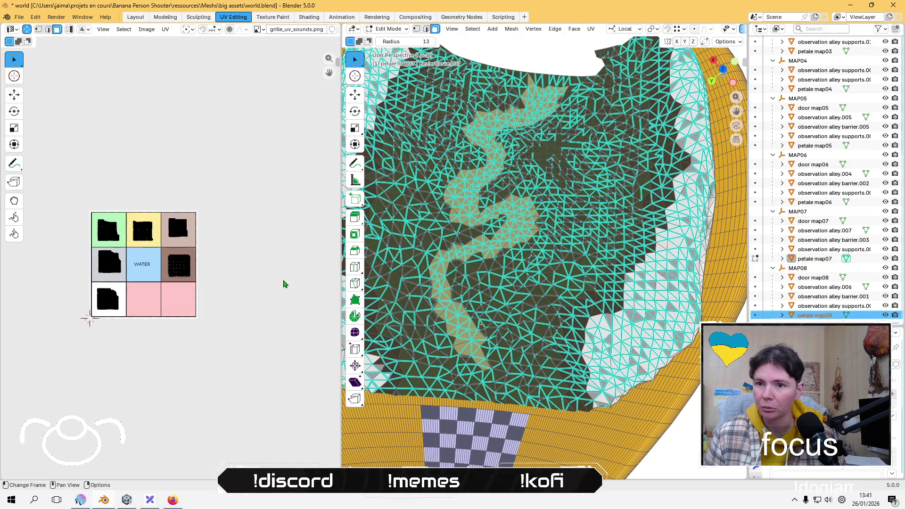
scroll(483, 231, down, 3)
click(388, 29)
click(401, 40)
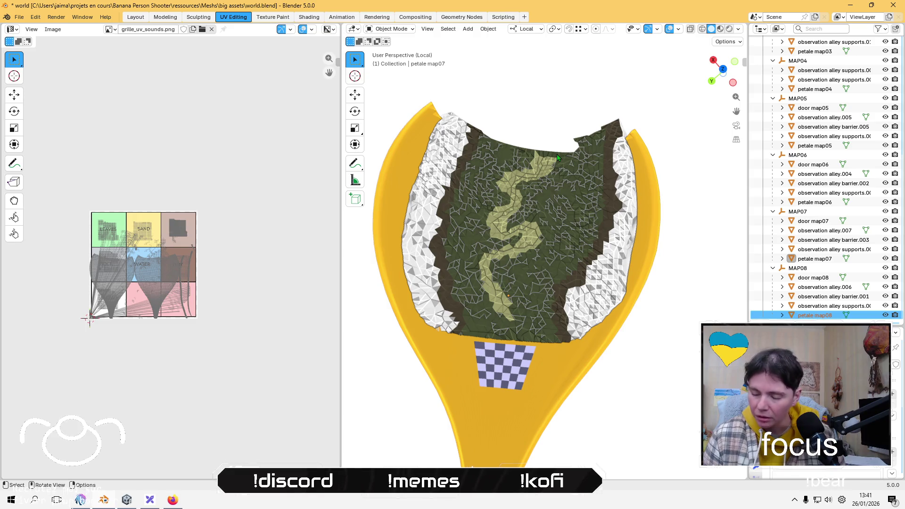
Step: Leave Local view and orbit the flower to frame the selected petal
key(KP_Divide)
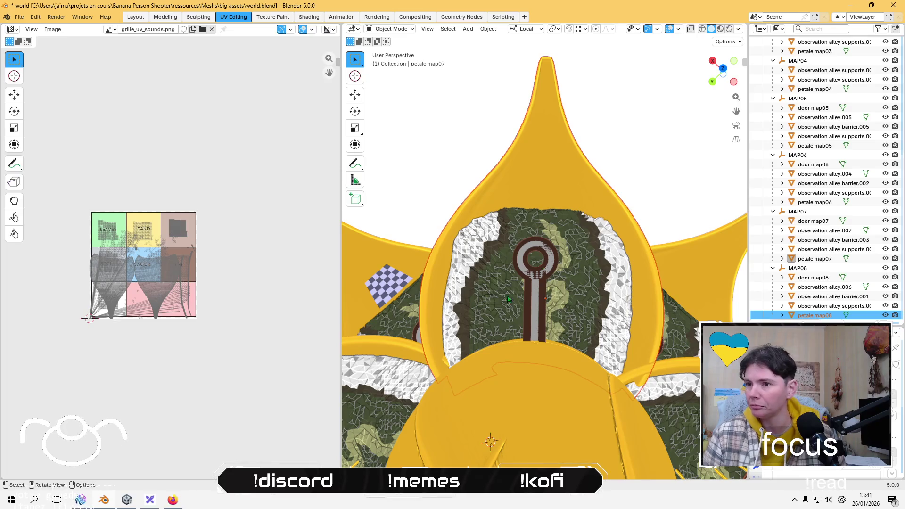
scroll(440, 366, down, 8)
middle_drag(440, 366, 518, 306)
key(KP_Decimal)
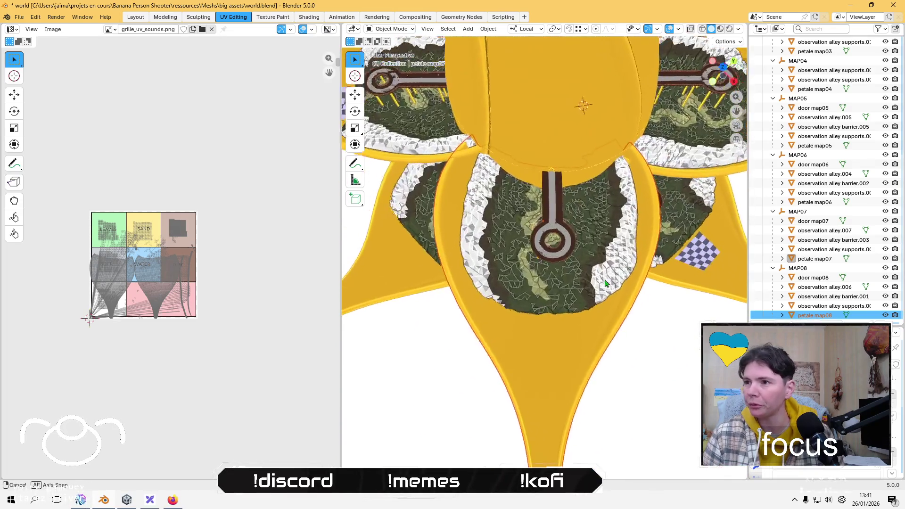
middle_drag(582, 275, 583, 262)
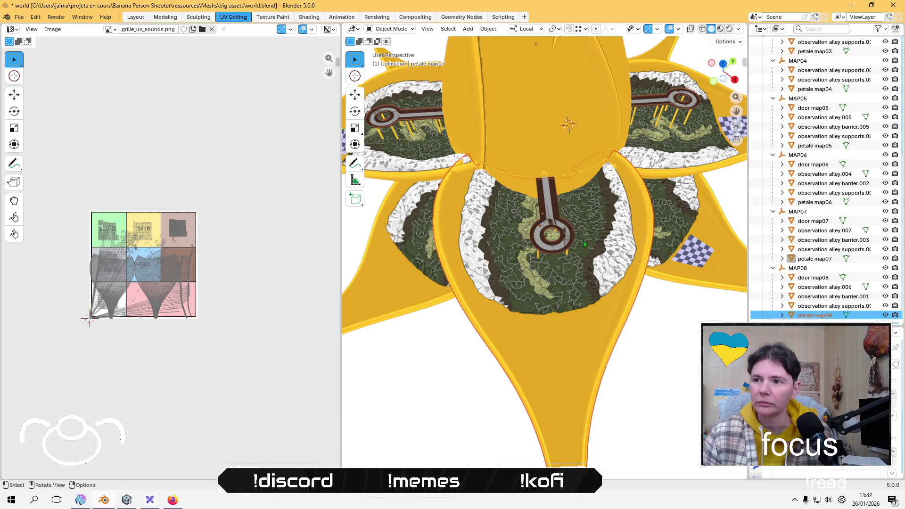
Step: Isolate the petal in Edit Mode and paint-select its first rim faces, growing the selection
key(KP_Divide)
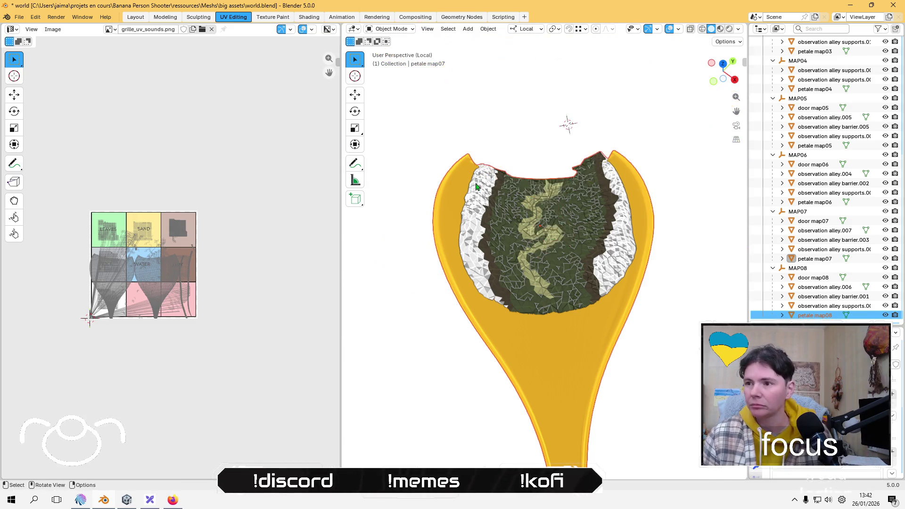
key(Tab)
mouse_move(476, 189)
middle_down()
mouse_move(493, 363)
mouse_move(609, 300)
mouse_move(674, 222)
middle_up()
click(656, 317)
middle_drag(657, 317, 642, 292)
drag(643, 293, 651, 324)
key(ctrl+KP_Add)
key(ctrl+KP_Add)
key(ctrl+KP_Add)
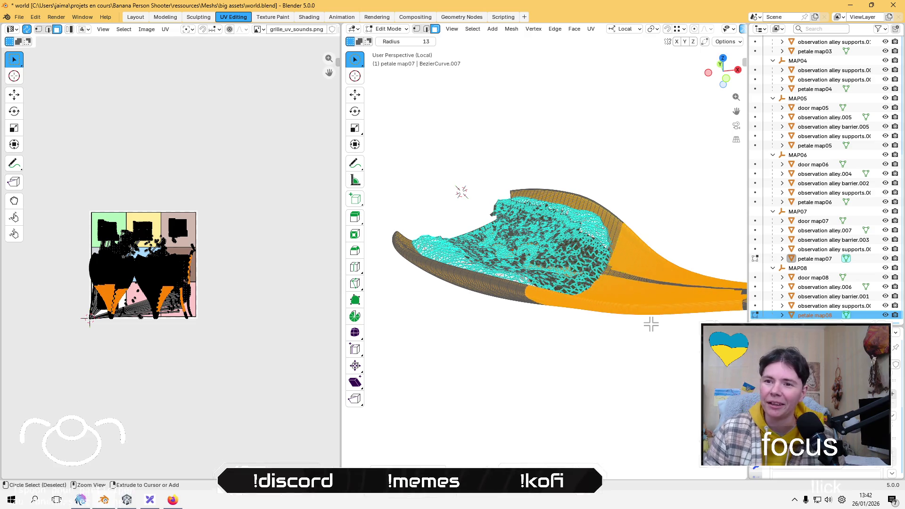
Step: Grow the selection over the whole yellow rim and move its UVs up off the grid
key(ctrl+KP_Add)
key(ctrl+KP_Add)
key(ctrl+KP_Add)
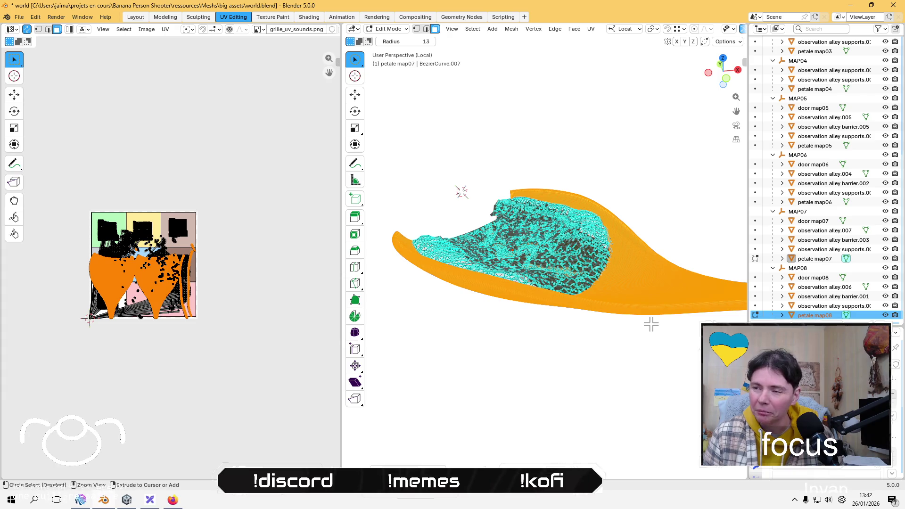
mouse_move(719, 214)
middle_down()
mouse_move(502, 238)
mouse_move(457, 280)
mouse_move(471, 278)
middle_up()
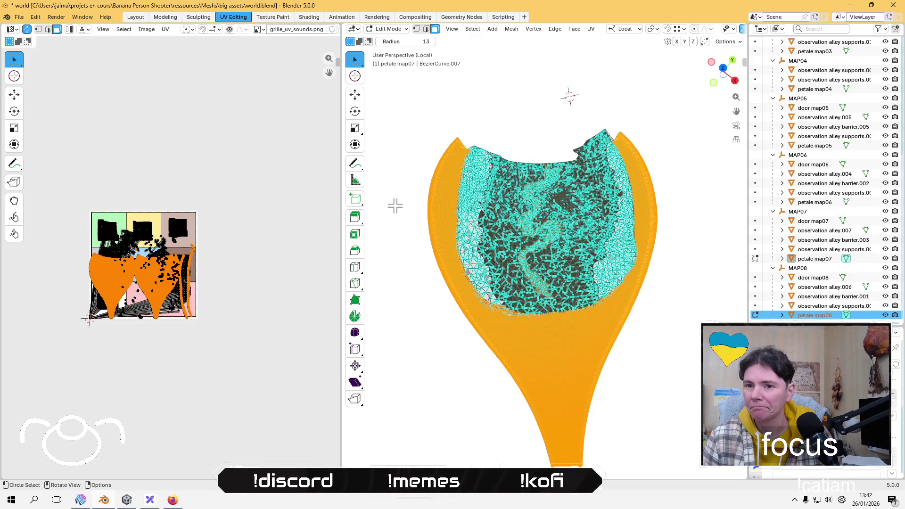
key(g)
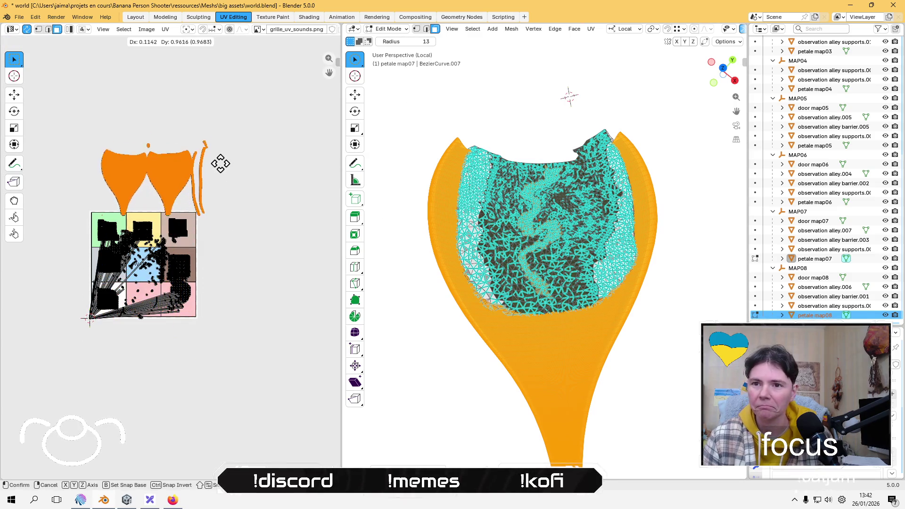
click(210, 140)
Step: Lightmap Pack the rim faces, shrink the island to a small square above the grid, and deselect
click(166, 29)
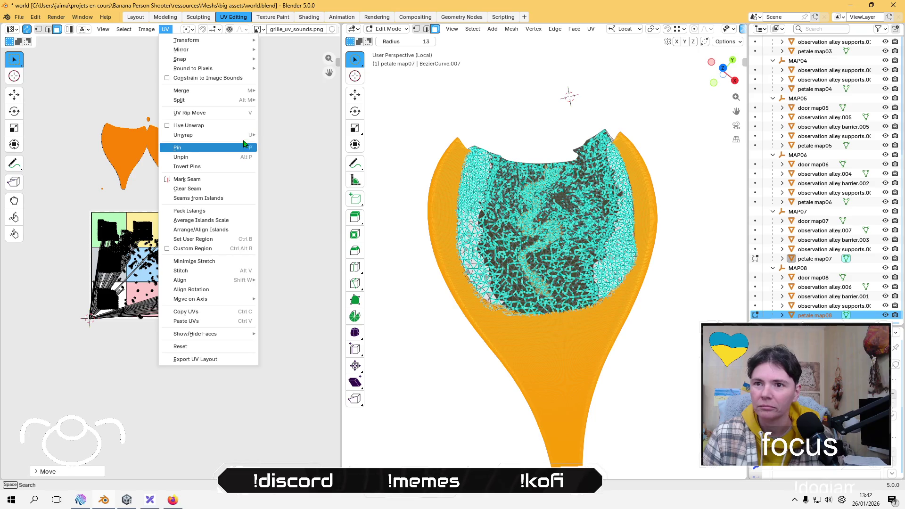
mouse_move(241, 135)
click(304, 178)
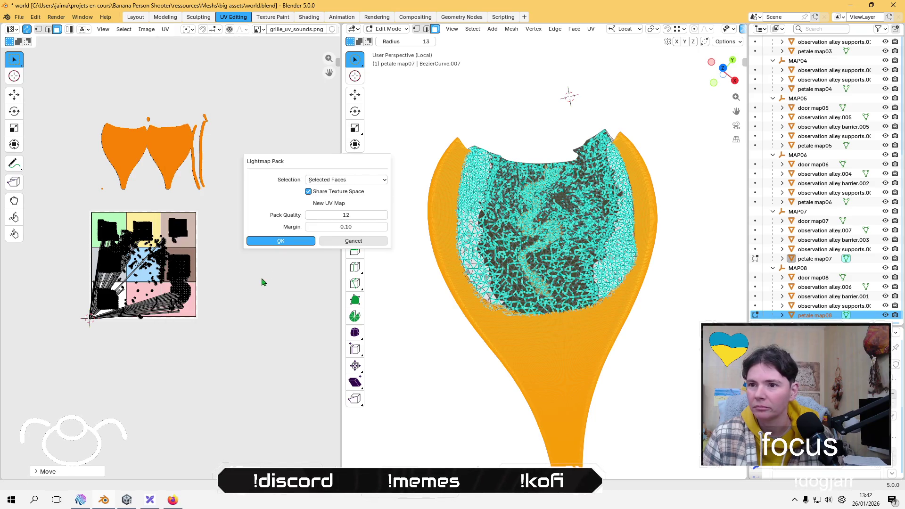
click(281, 242)
key(s)
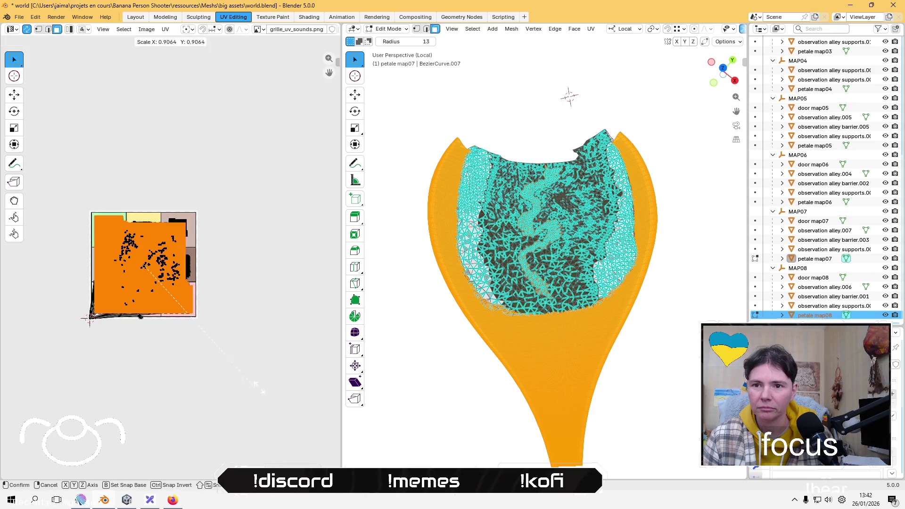
click(163, 294)
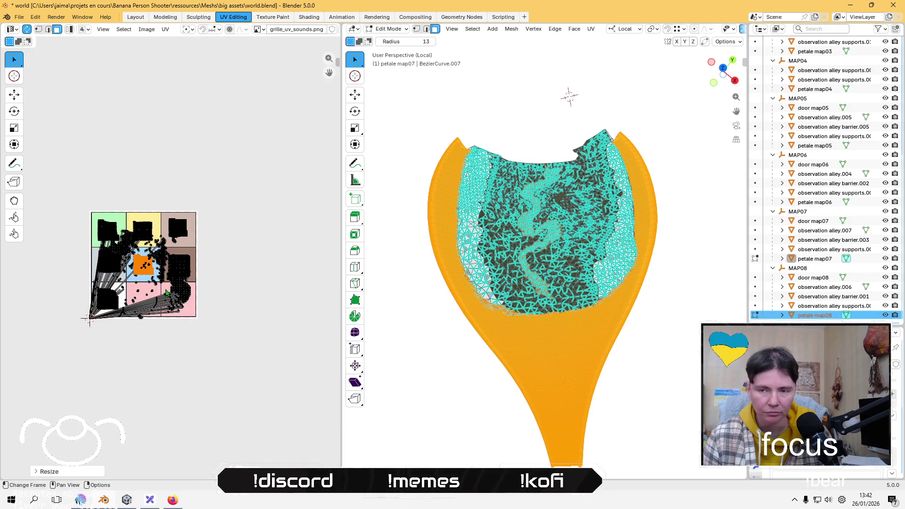
key(g)
click(169, 230)
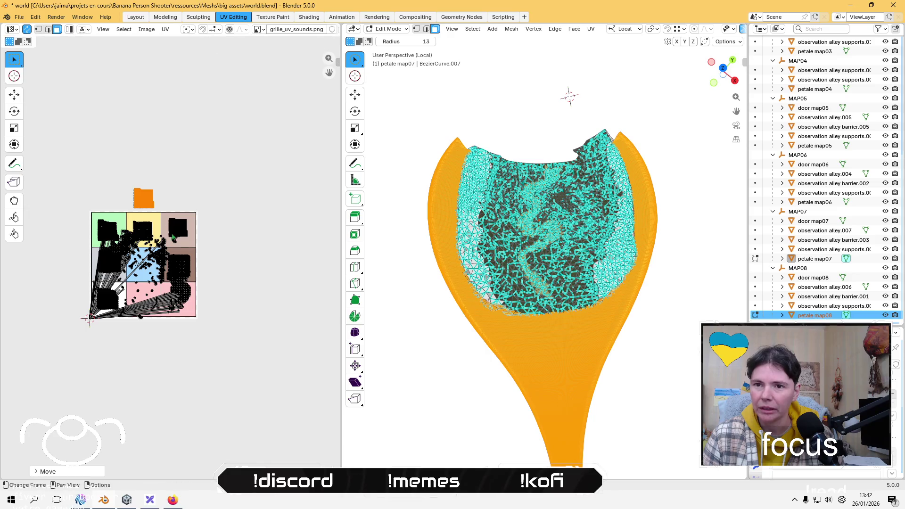
click(237, 287)
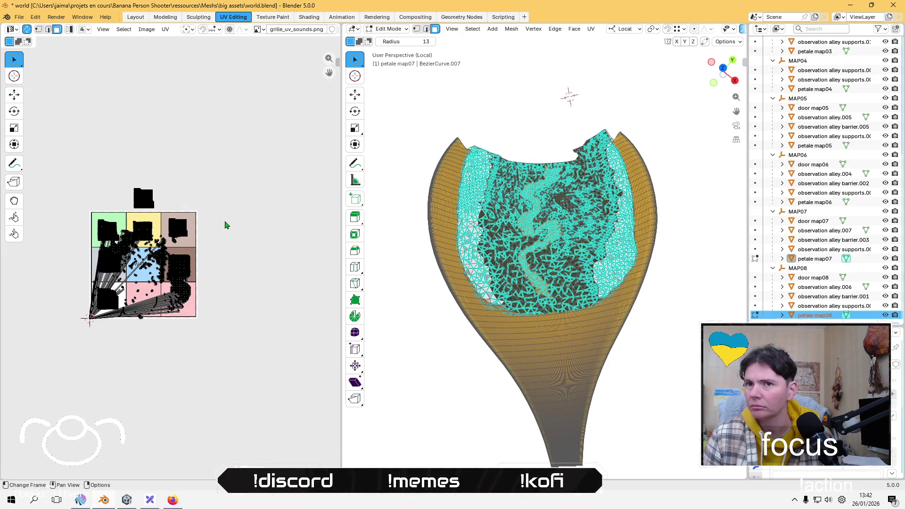
Step: Select the light border faces, Lightmap Pack them, shrink the island and park it below the grid
scroll(471, 247, up, 3)
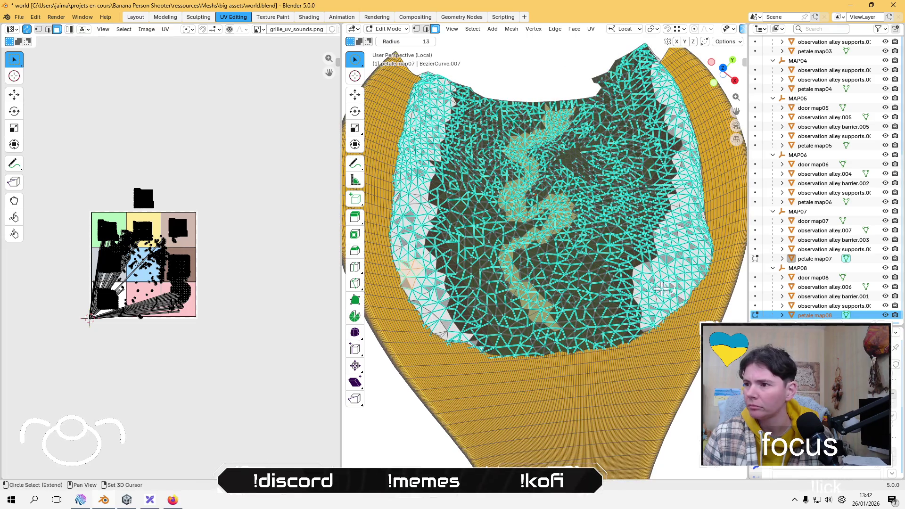
shift+click(670, 267)
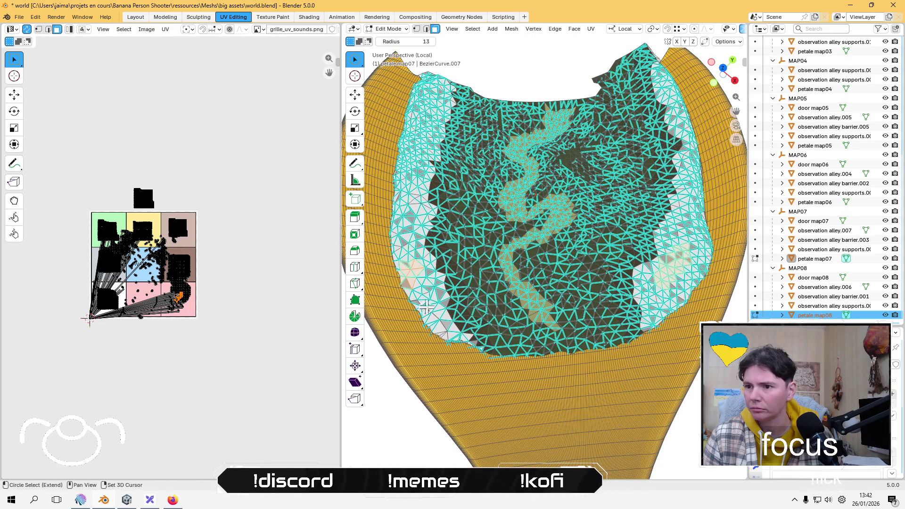
key(ctrl+KP_Add)
key(ctrl+KP_Add)
key(ctrl+KP_Add)
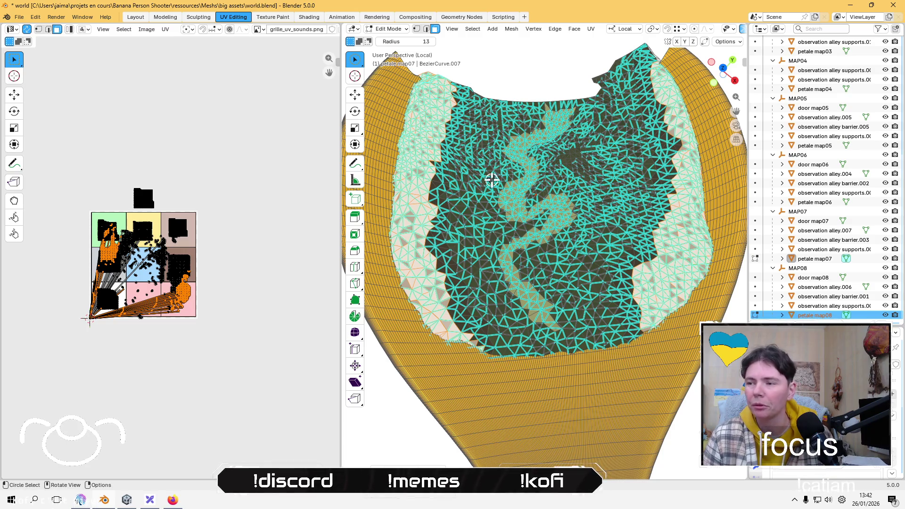
click(165, 29)
mouse_move(226, 137)
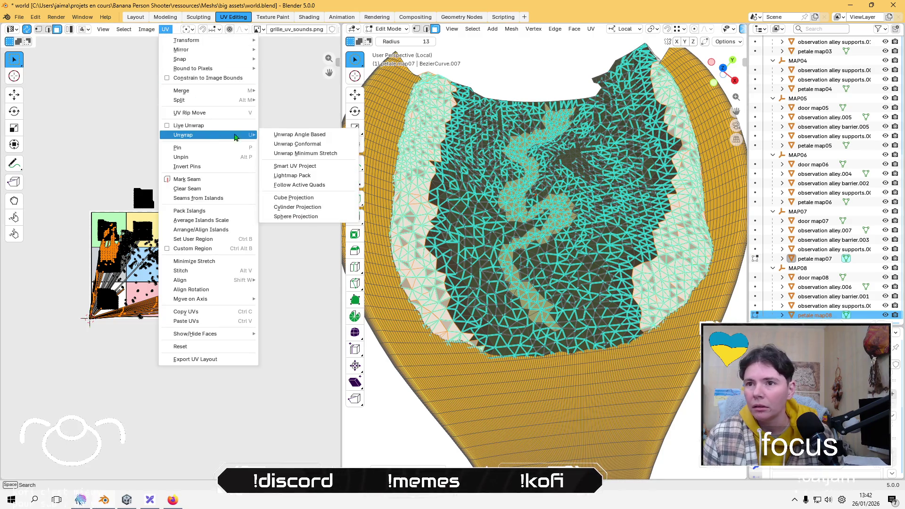
click(292, 175)
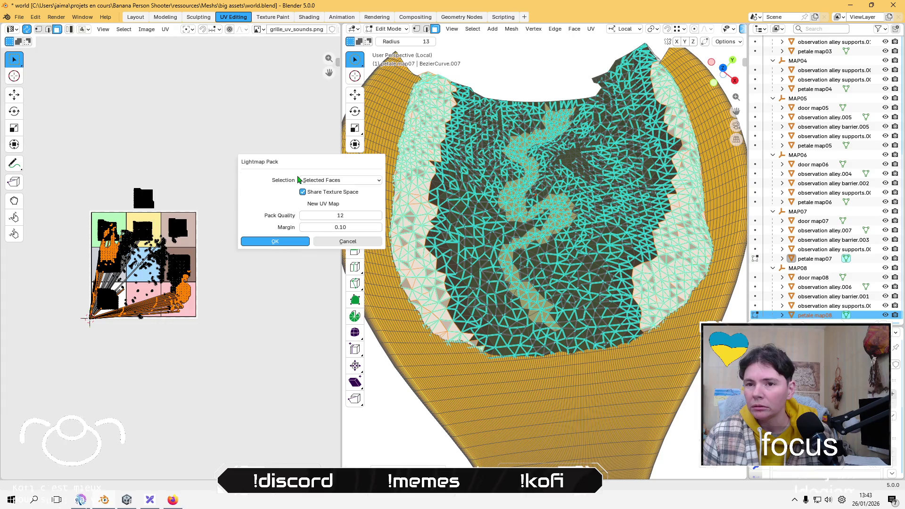
click(285, 241)
key(s)
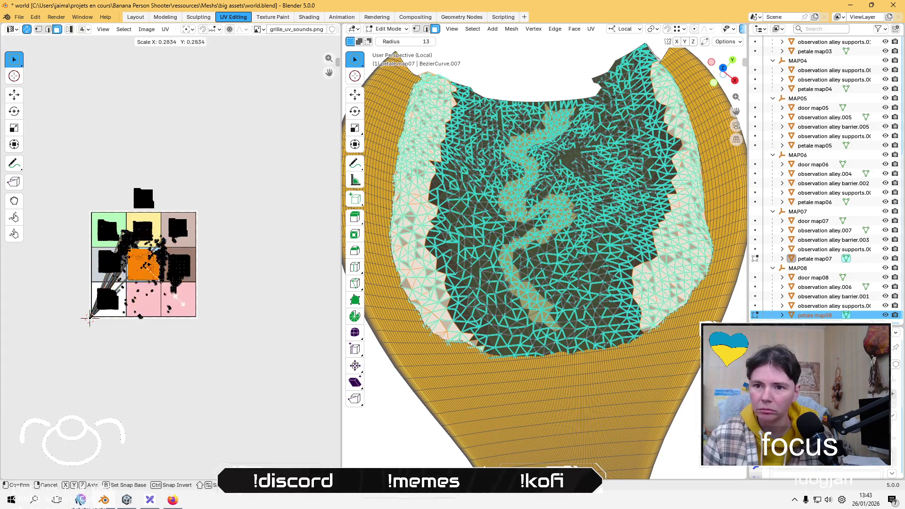
click(169, 296)
key(g)
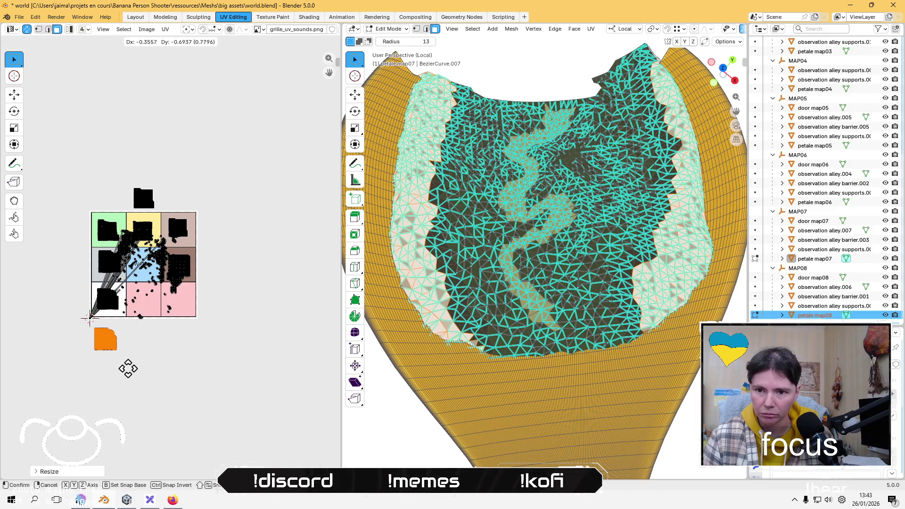
click(131, 373)
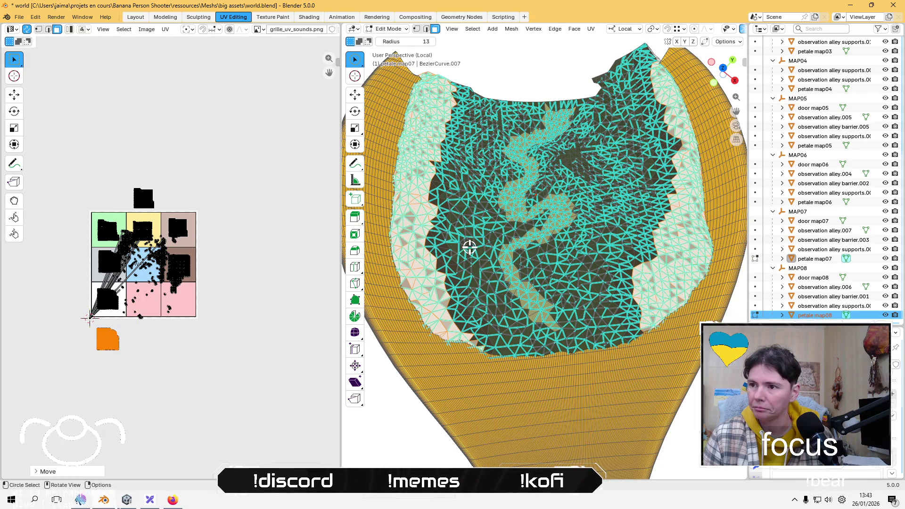
click(297, 209)
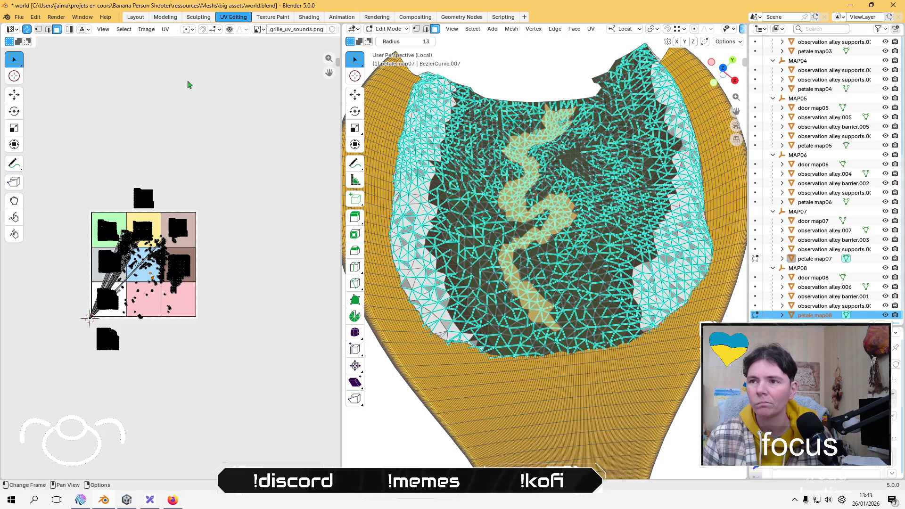
Step: Lightmap Pack the winding path faces, scale the island to about 0.41 and place it above the grid
click(165, 29)
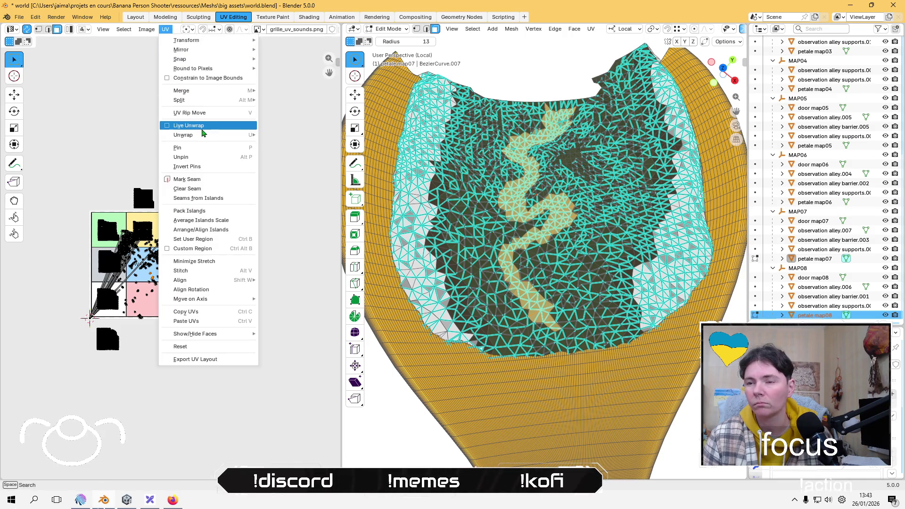
mouse_move(203, 133)
click(287, 173)
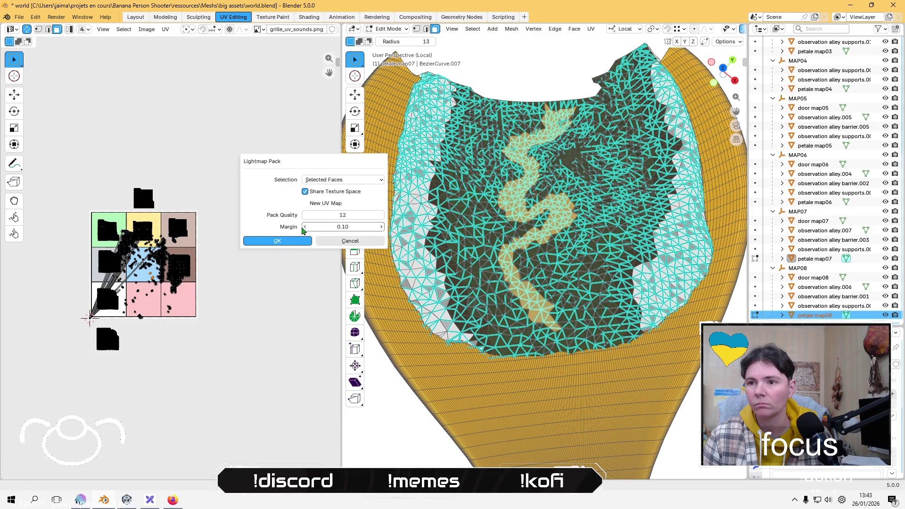
click(277, 241)
key(s)
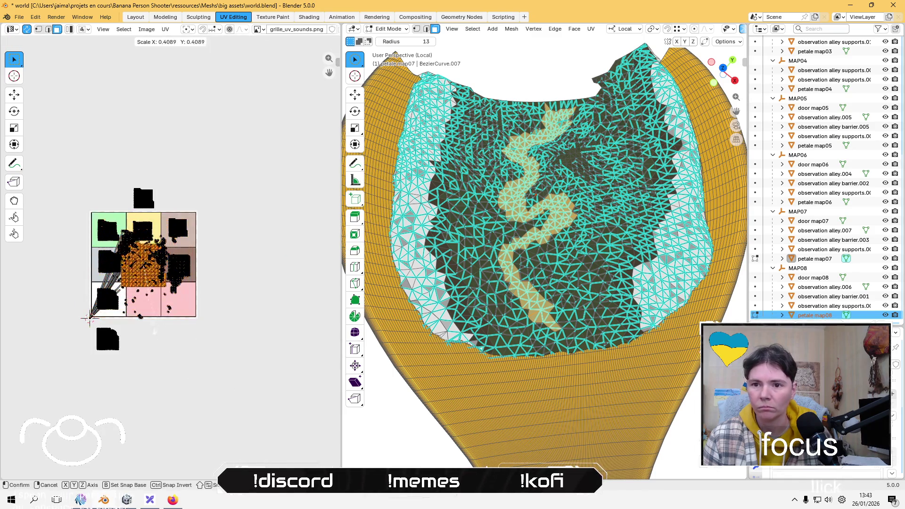
click(132, 295)
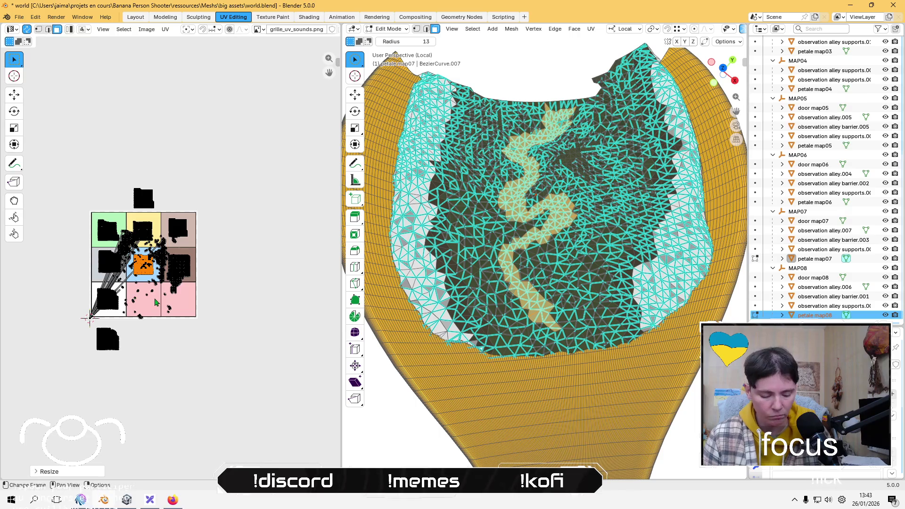
key(g)
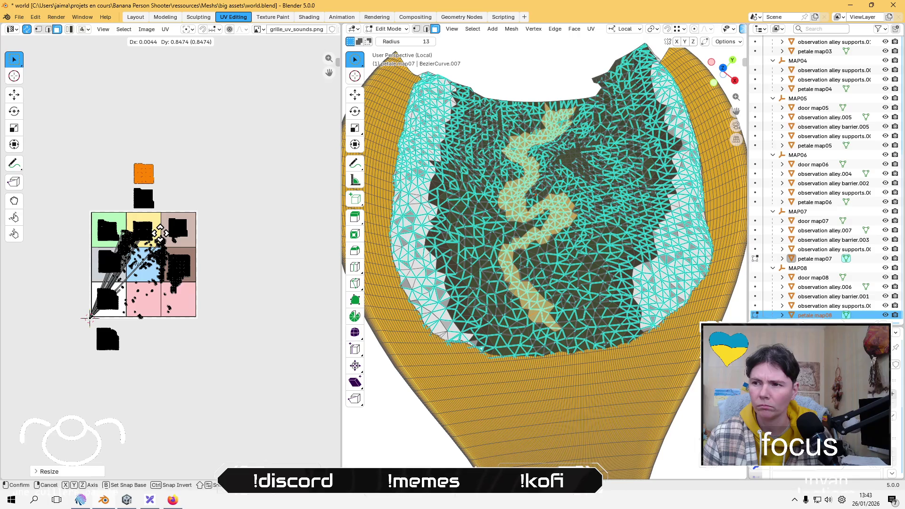
click(160, 233)
Step: Shift the black square island right, nudge the other square island beside it, then deselect
click(123, 190)
drag(125, 185, 166, 215)
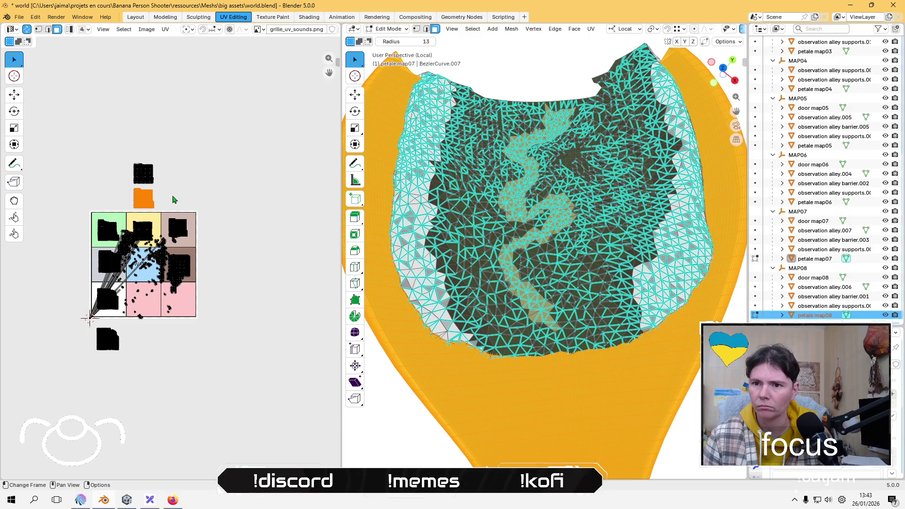
key(g)
click(212, 188)
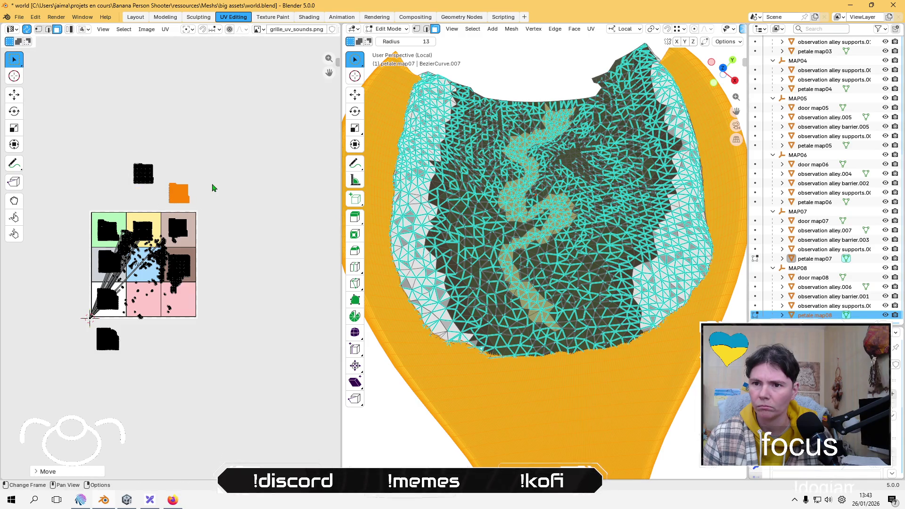
drag(98, 138, 161, 192)
key(g)
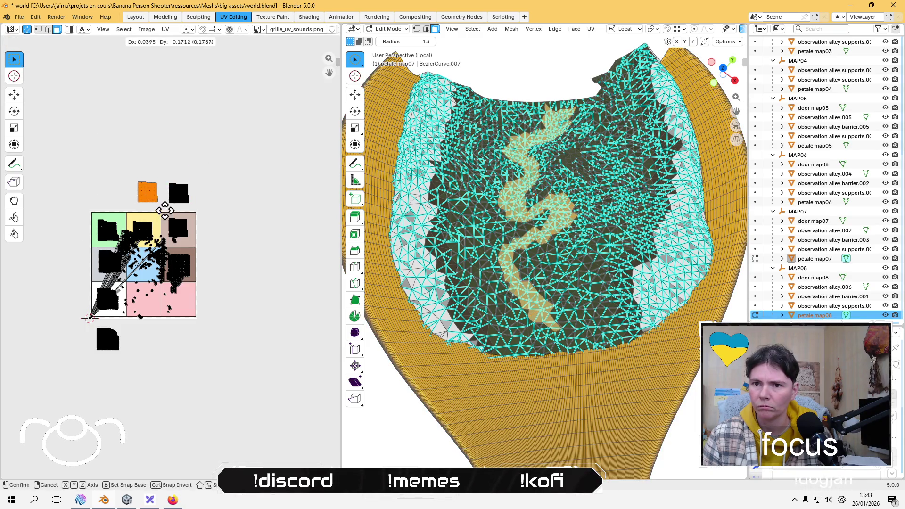
click(169, 211)
click(226, 325)
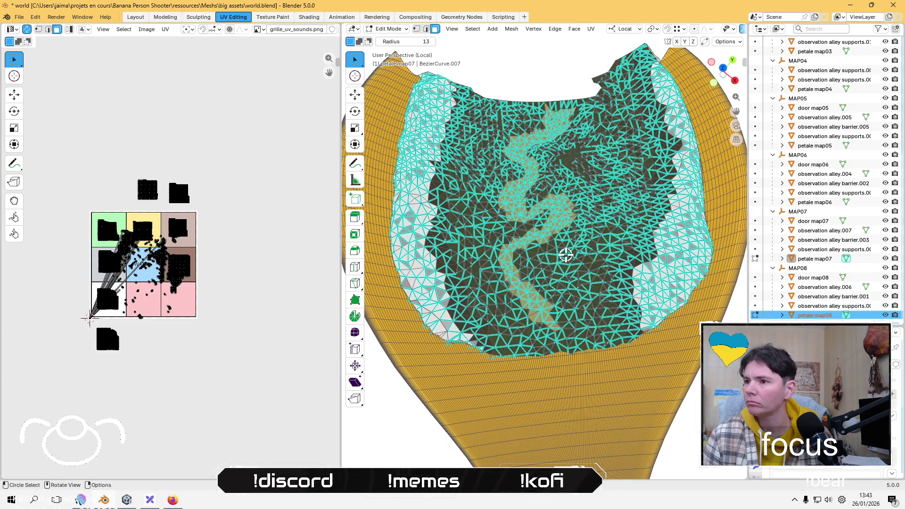
Step: Select the tan band faces by growing from one face, then Lightmap Pack them
scroll(583, 311, up, 1)
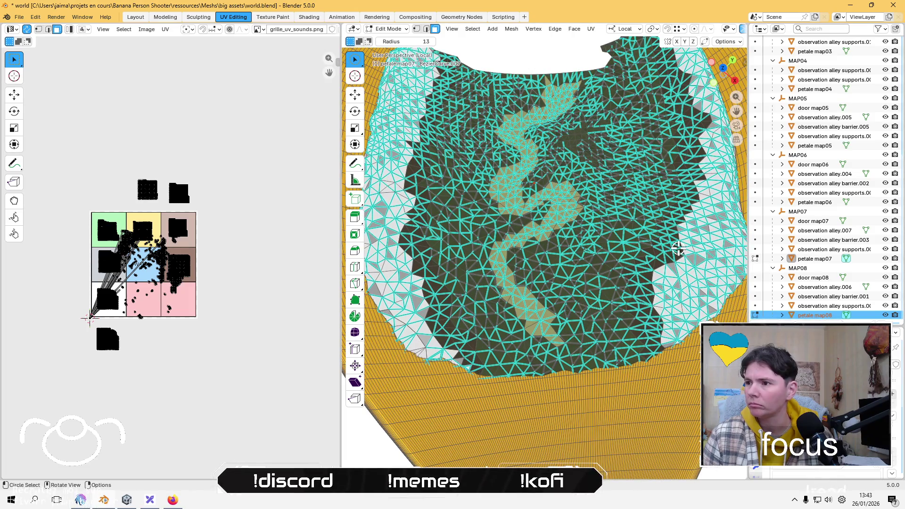
click(421, 254)
key(ctrl+KP_Add)
key(ctrl+KP_Add)
key(ctrl+KP_Add)
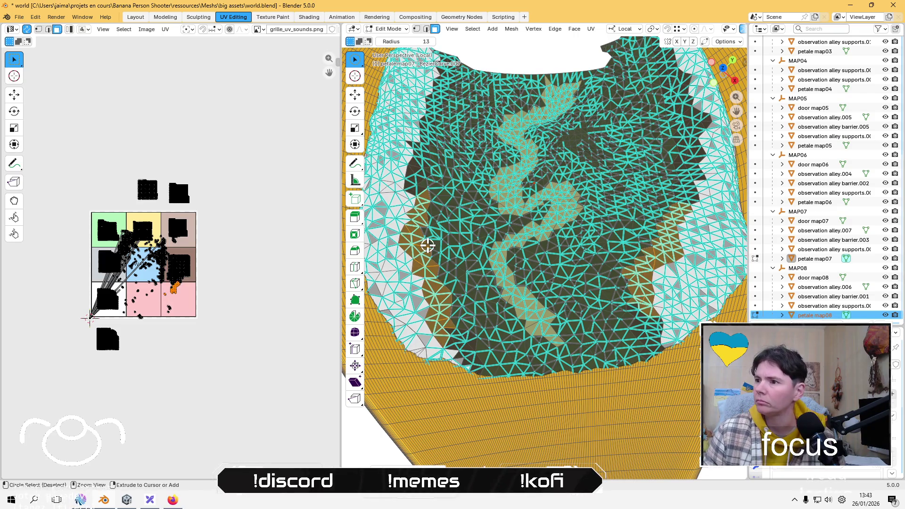
key(ctrl+KP_Add)
key(ctrl+KP_Add)
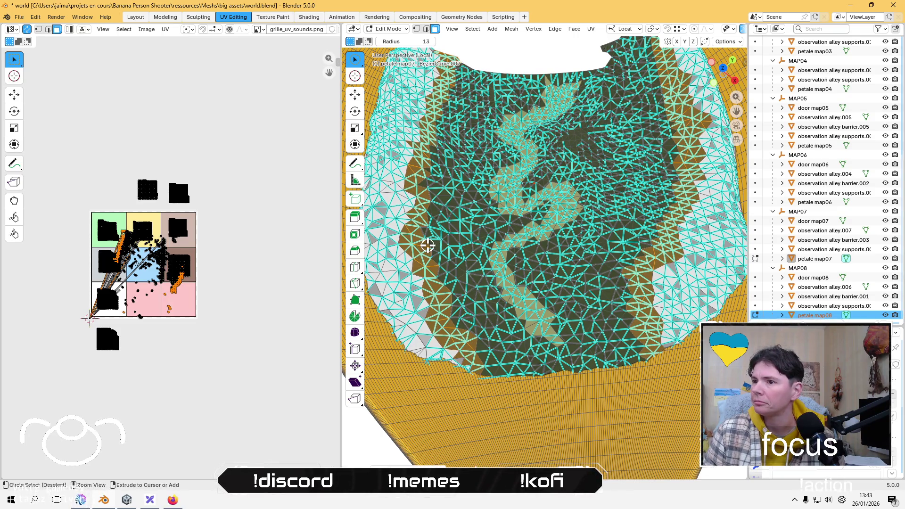
click(165, 29)
mouse_move(218, 137)
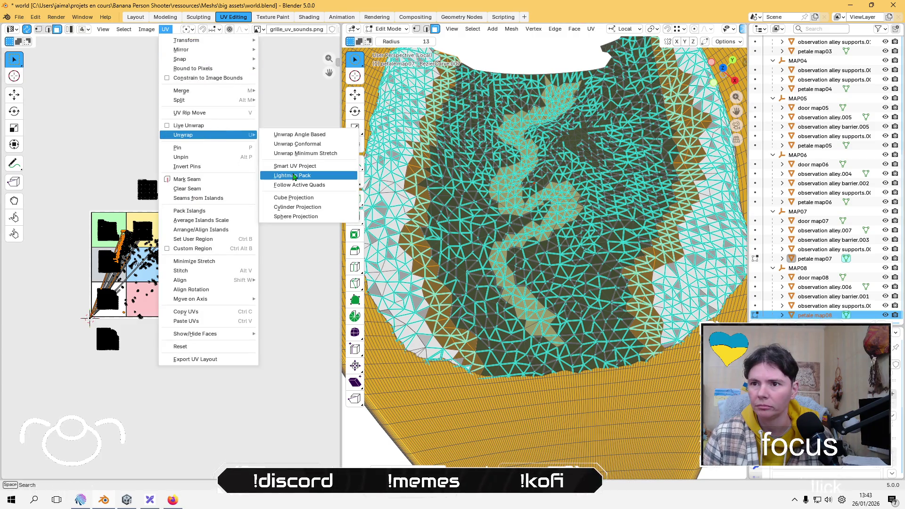
click(294, 177)
click(276, 242)
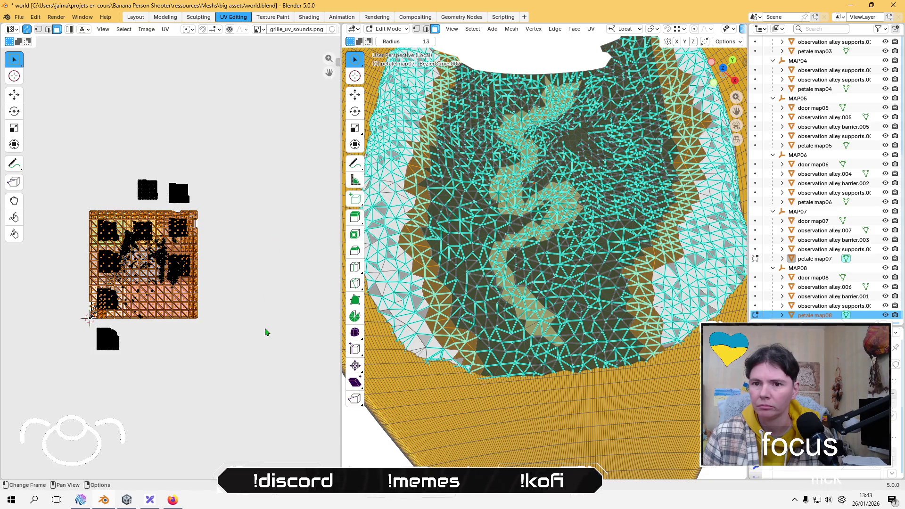
Step: Shrink the tan band island to about 0.18 scale and place it right of the grid
key(s)
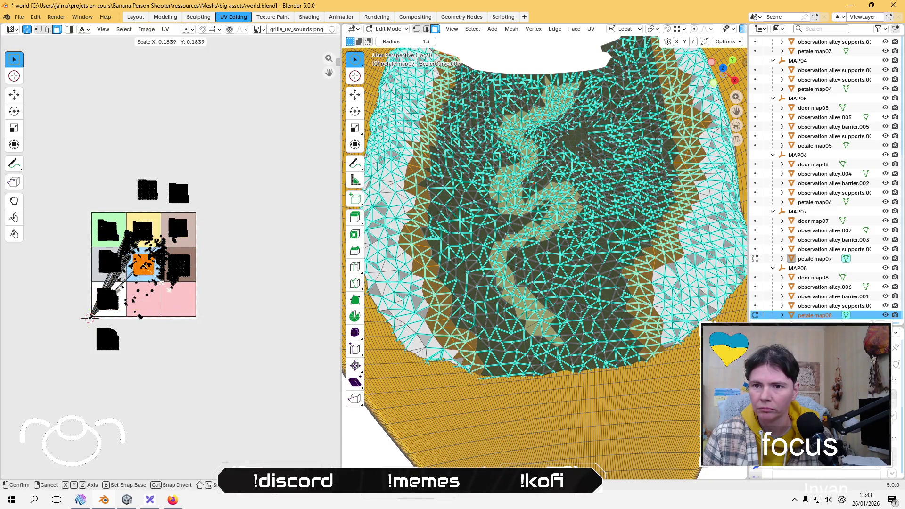
click(91, 316)
key(g)
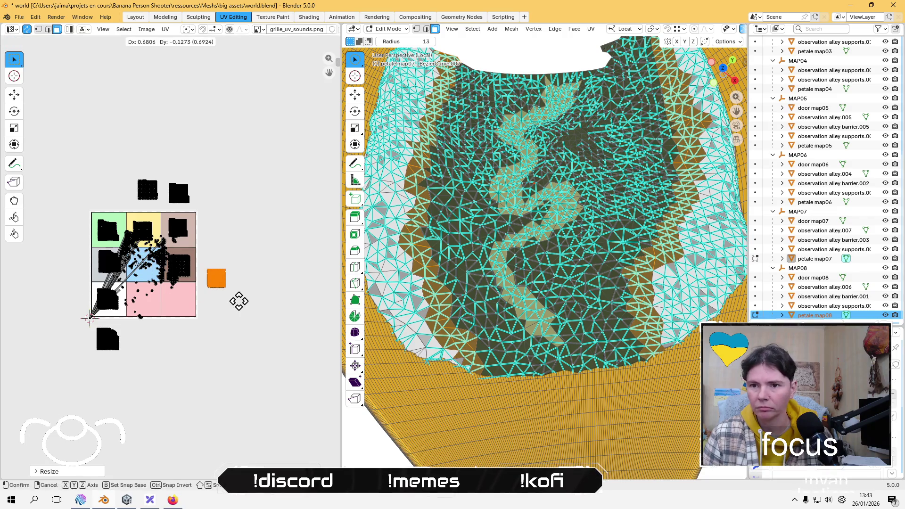
click(232, 287)
click(237, 332)
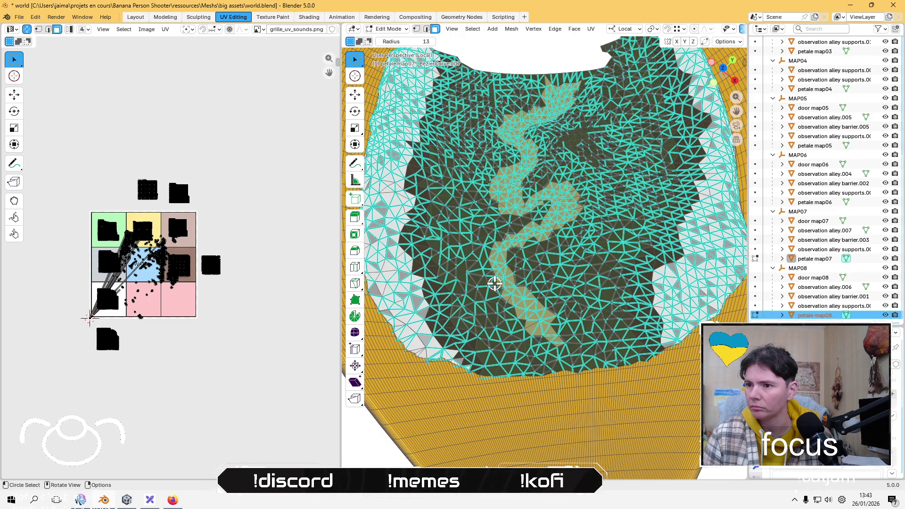
Step: Select the central region faces by growing from one face, then Lightmap Pack them
click(481, 310)
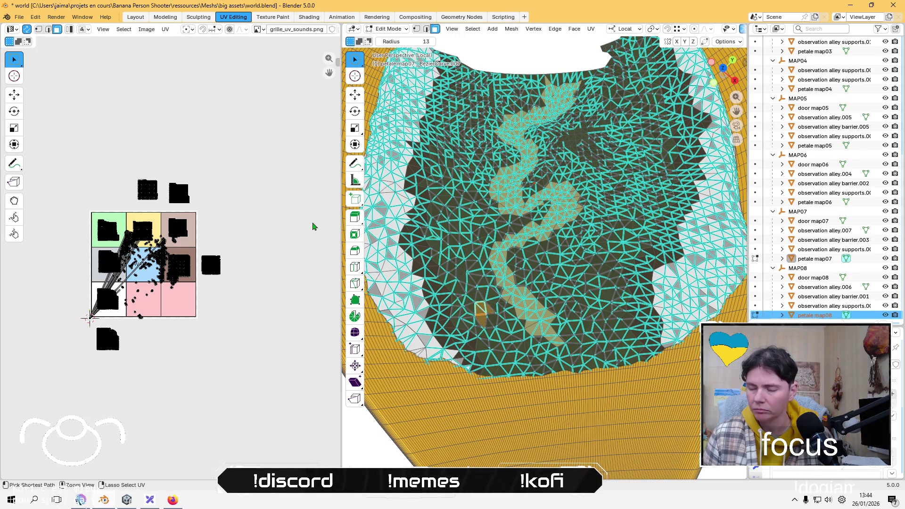
key(ctrl+KP_Add)
key(ctrl+KP_Add)
key(ctrl+KP_Add)
key(ctrl+KP_Add)
key(ctrl+KP_Add)
key(ctrl+KP_Add)
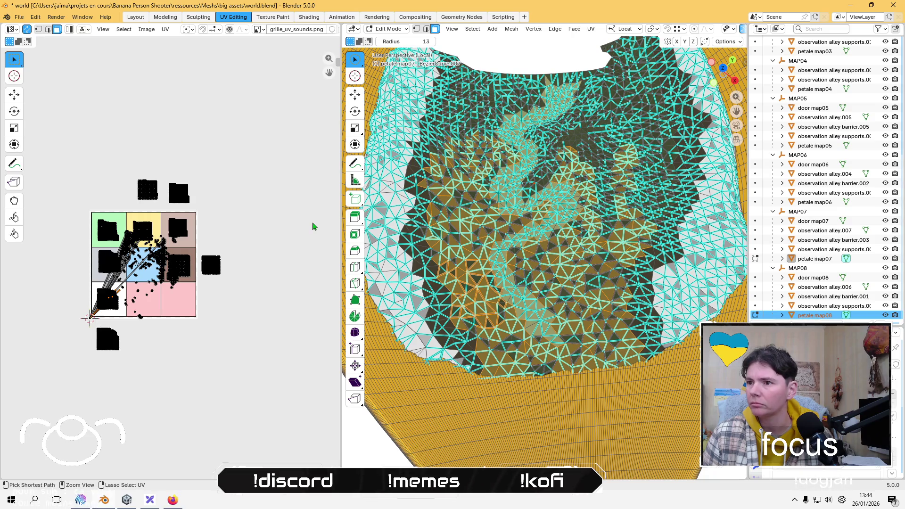
key(ctrl+KP_Add)
key(ctrl+KP_Add)
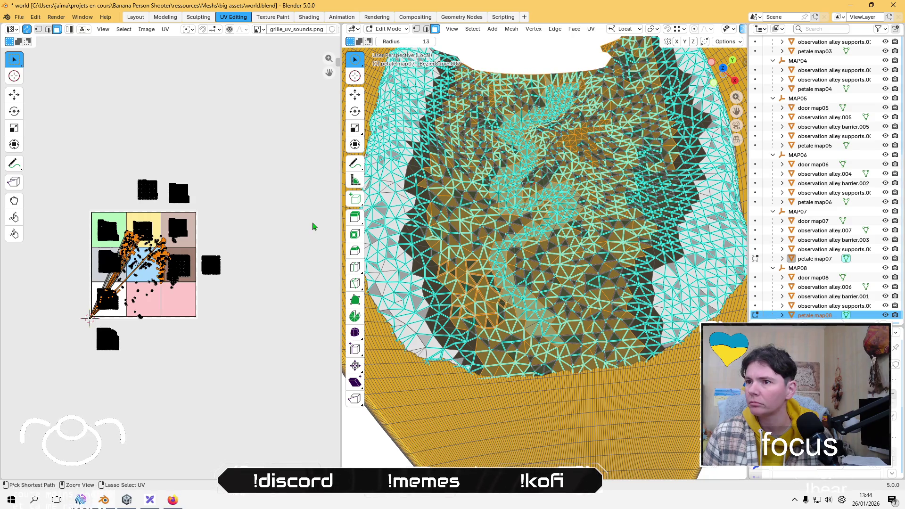
click(146, 29)
click(165, 29)
click(165, 30)
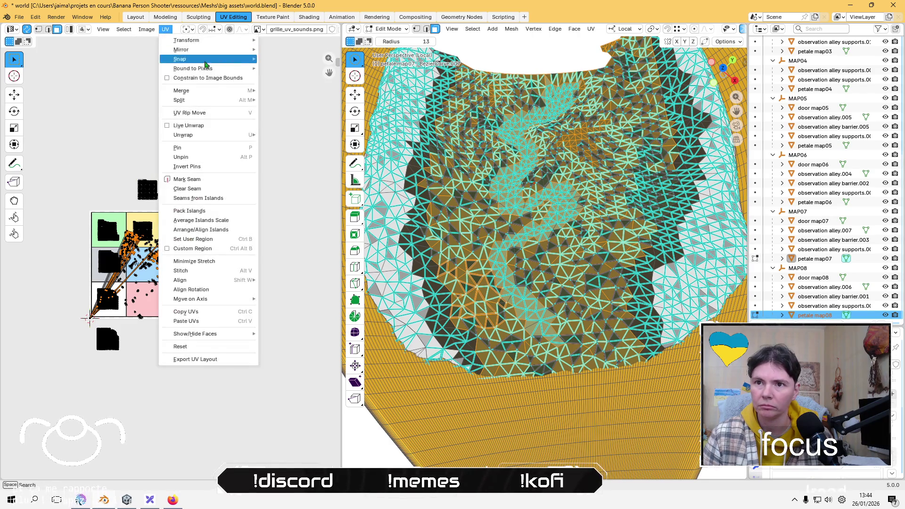
mouse_move(233, 134)
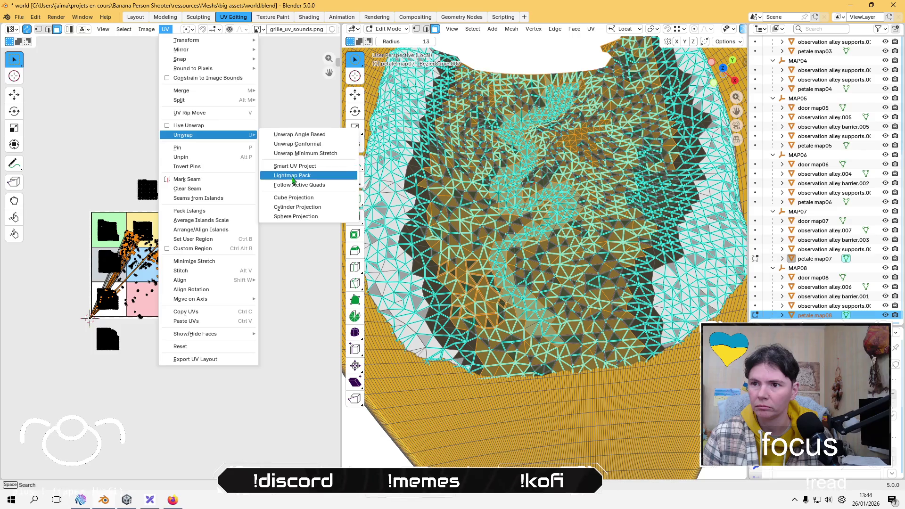
click(301, 177)
click(283, 243)
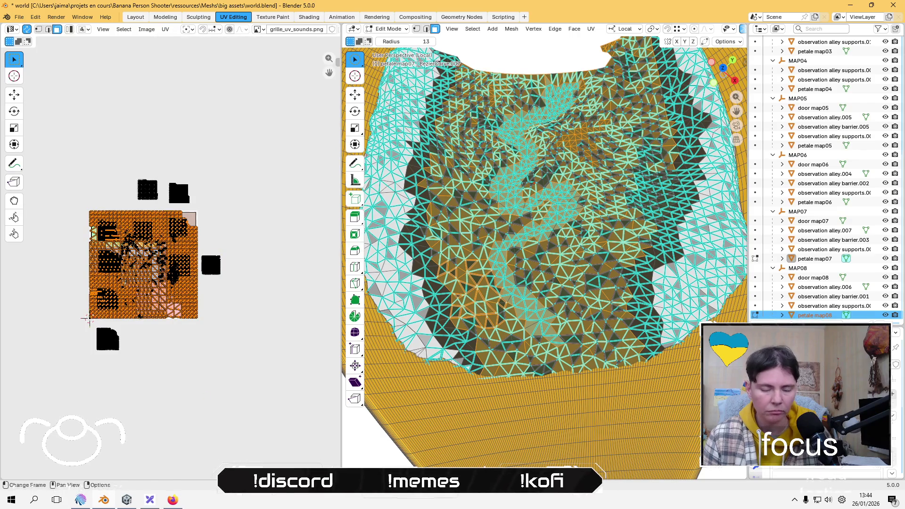
Step: Shrink the central region island and place it above the grid's top-left
key(s)
click(134, 241)
key(g)
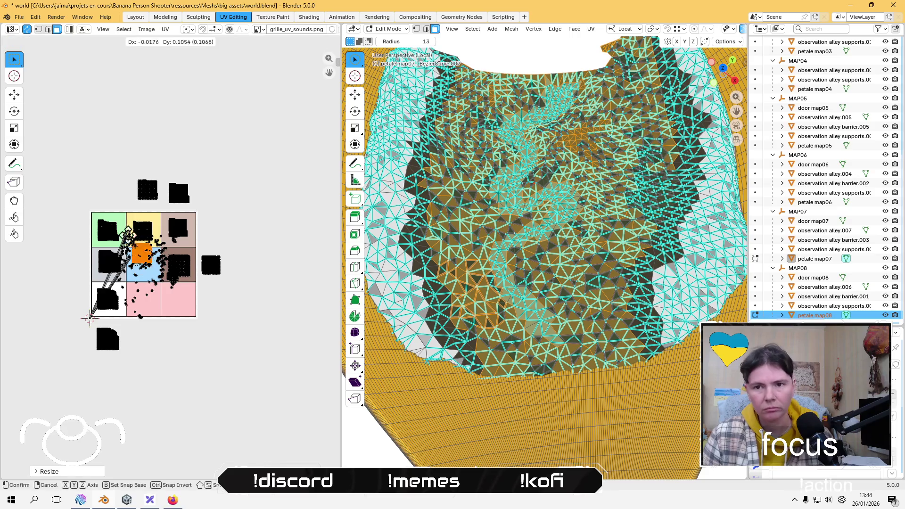
click(97, 181)
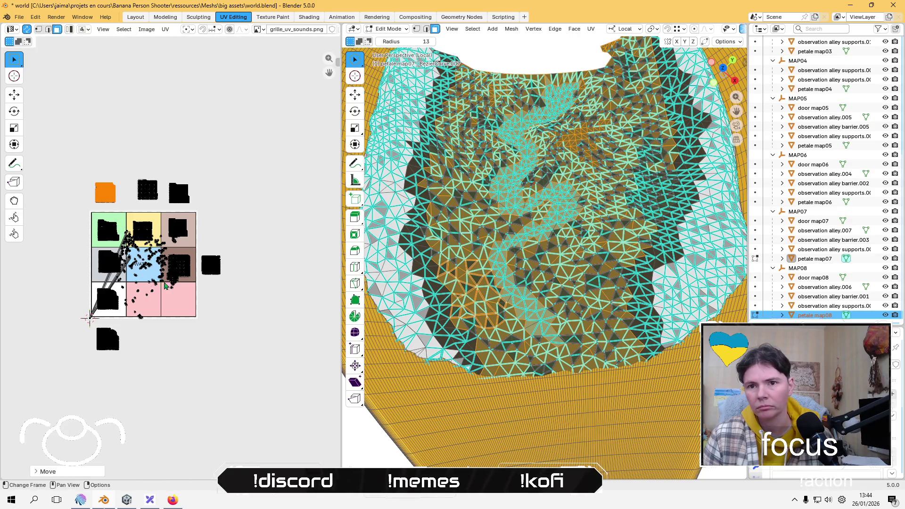
click(204, 337)
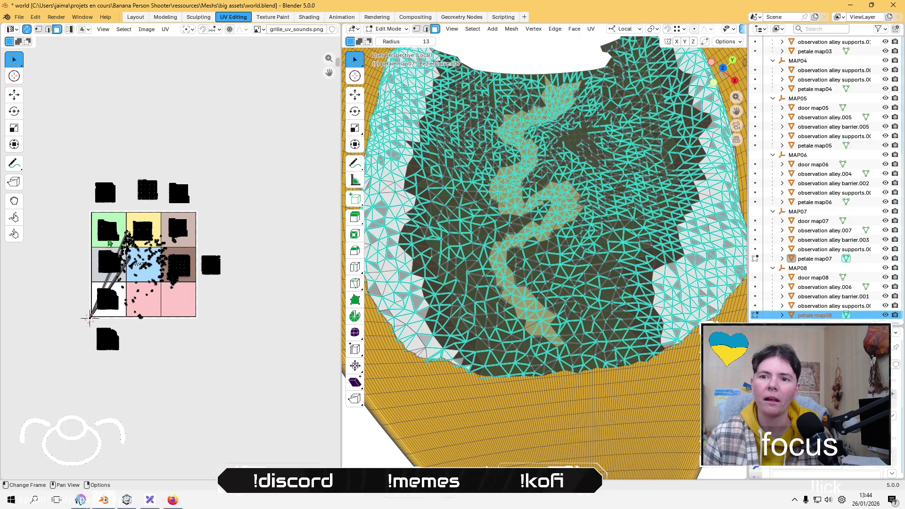
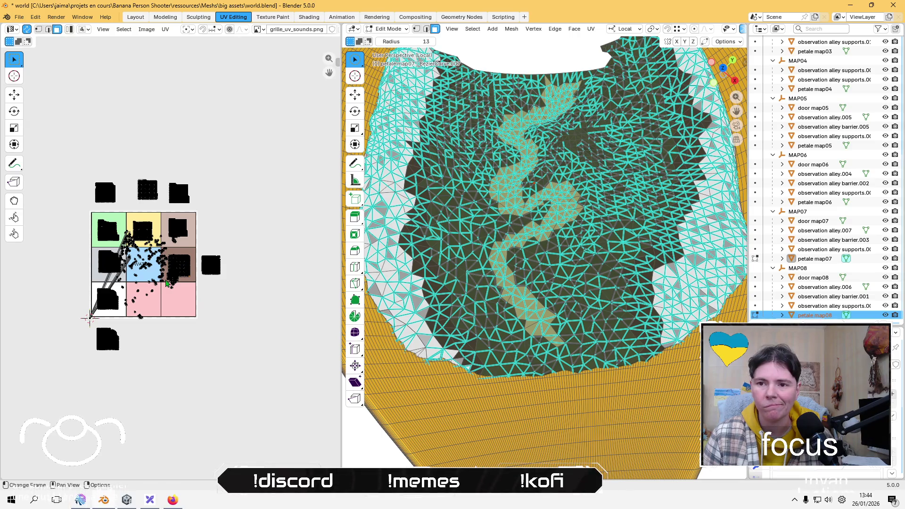
Step: Toggle UV sync selection off and on, then select and deselect the island on the WOOD cell
scroll(189, 319, up, 6)
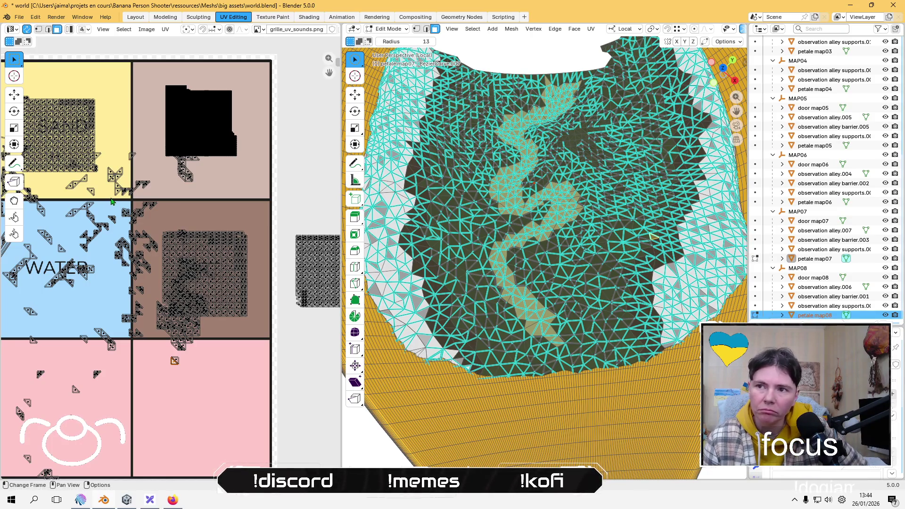
click(26, 33)
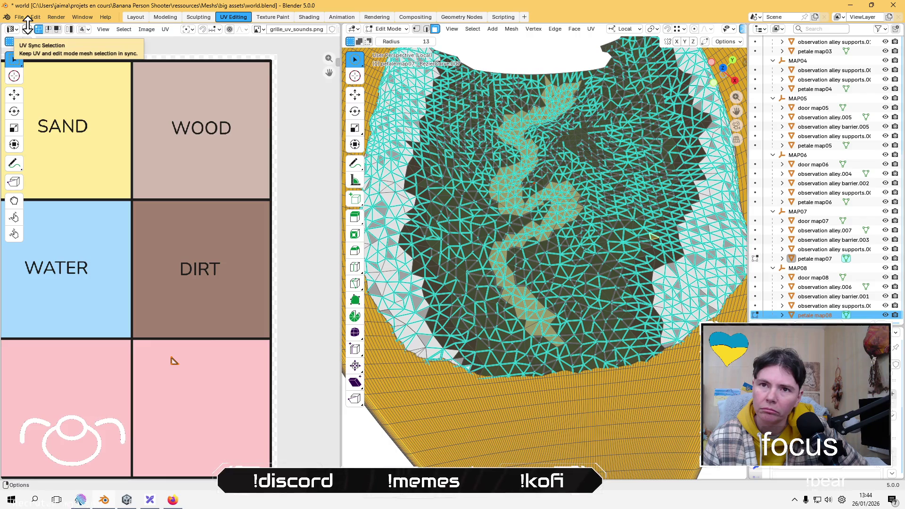
click(27, 30)
scroll(71, 83, down, 5)
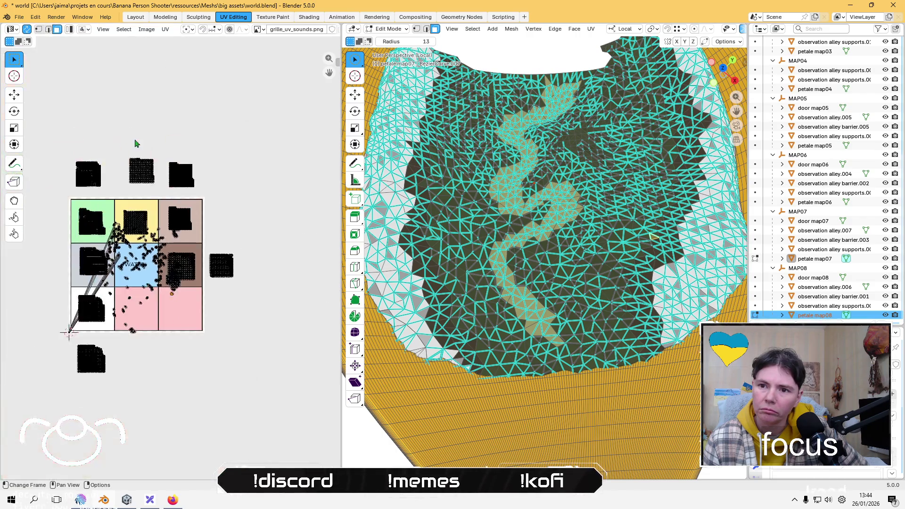
scroll(126, 177, up, 2)
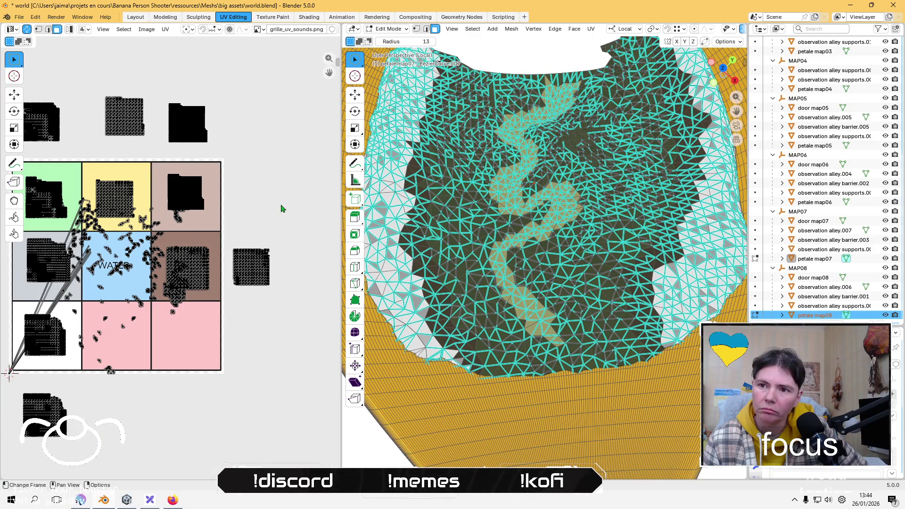
key(ctrl+l)
key(ctrl)
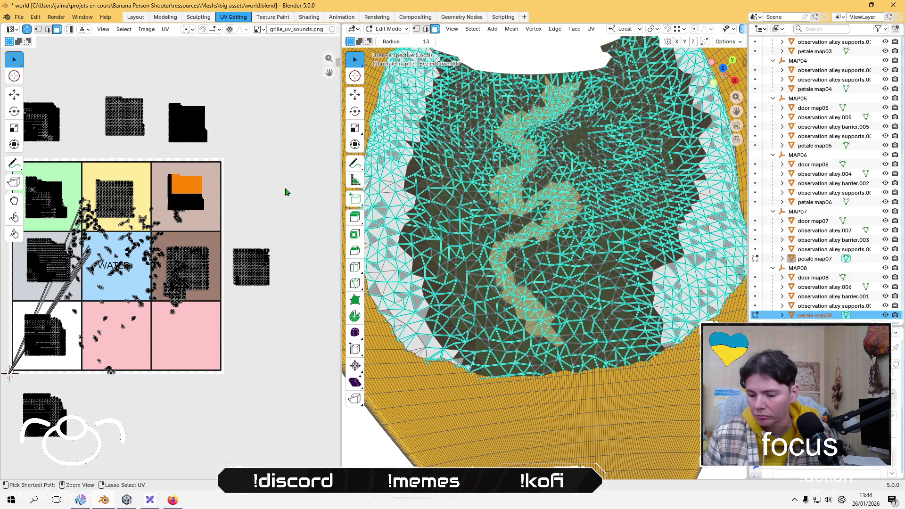
key(alt+a)
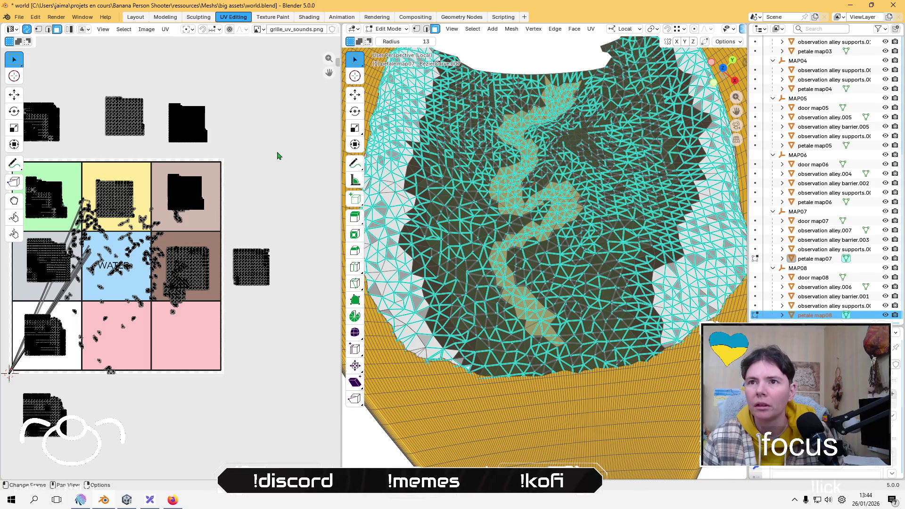
Step: In Layout, leave local view, isolate petale map08 in Edit Mode, and return to UV Editing
click(137, 18)
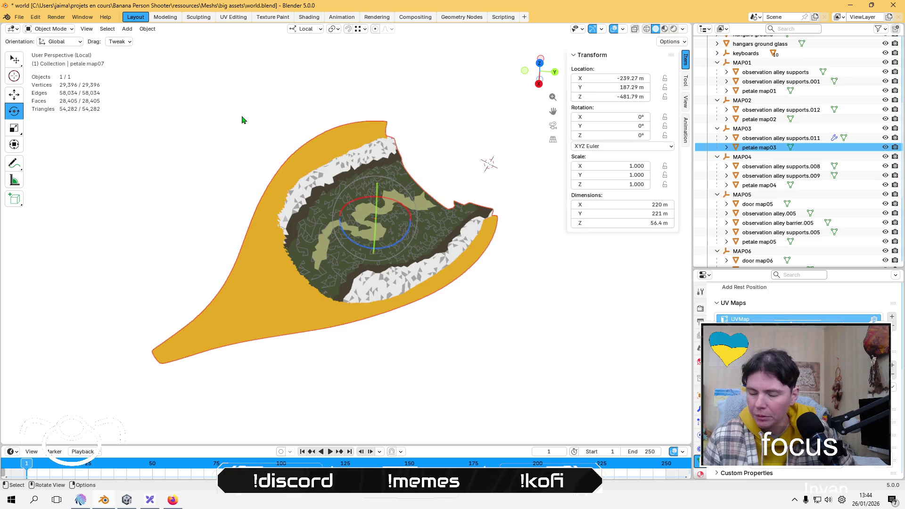
key(KP_Divide)
scroll(744, 254, down, 6)
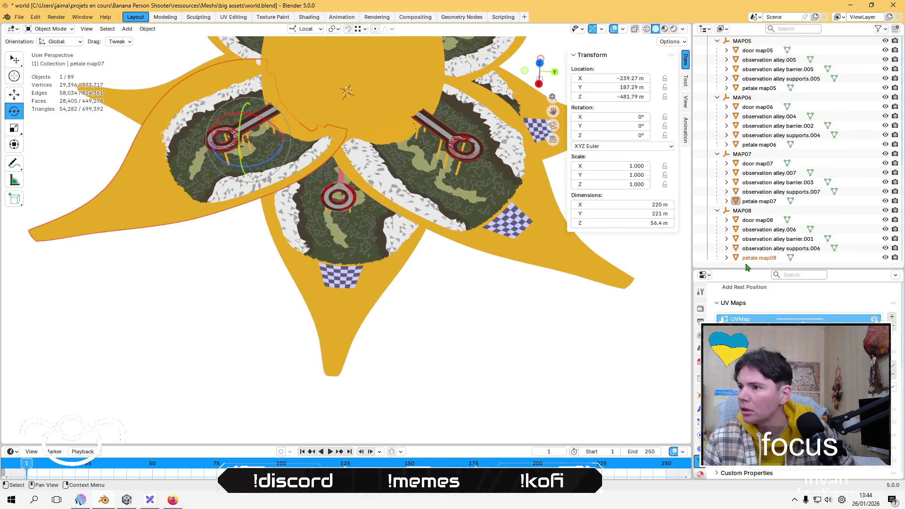
click(752, 258)
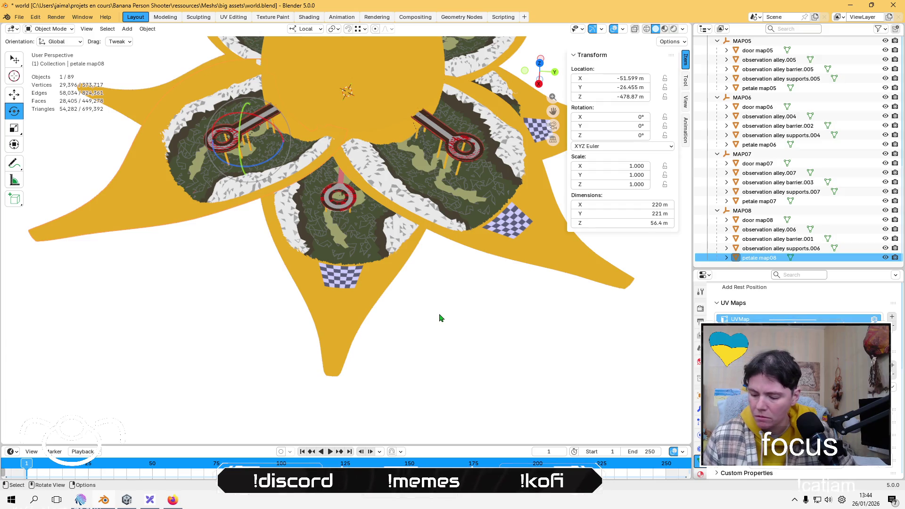
key(KP_Divide)
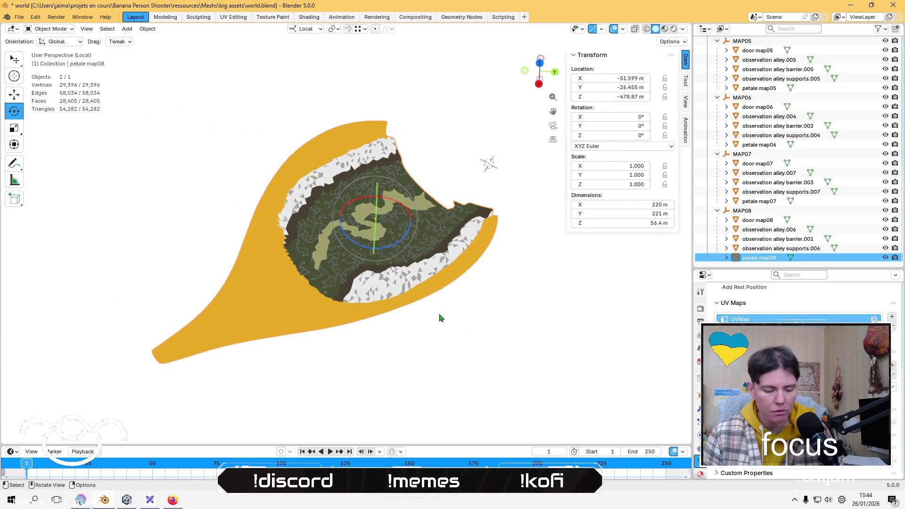
key(Tab)
click(238, 17)
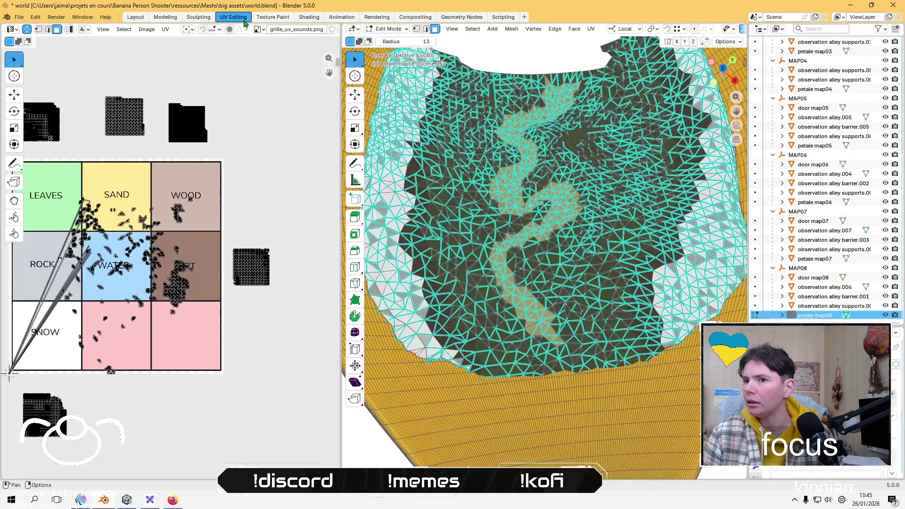
Step: Lightmap-pack all of petale map08's UVs, shrink them to one cell and place them on ROCK
scroll(171, 263, down, 3)
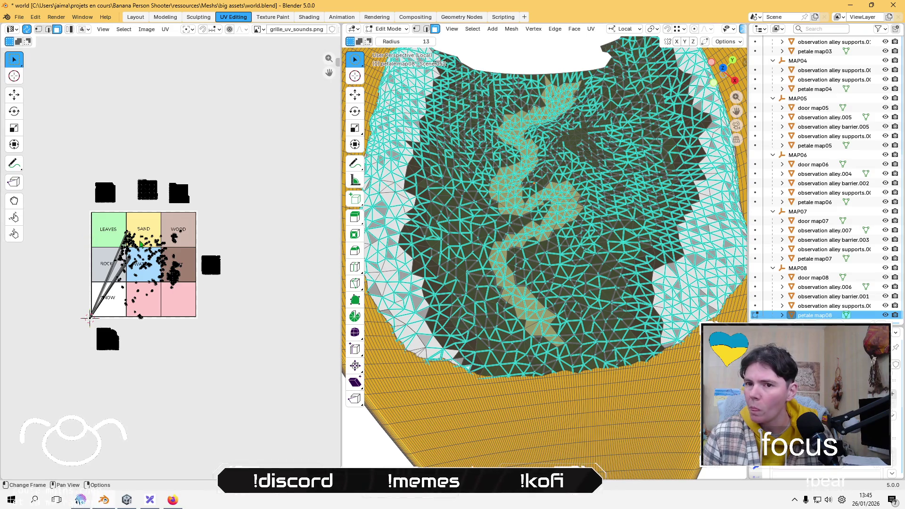
mouse_move(65, 224)
mouse_down()
mouse_move(170, 264)
mouse_move(197, 329)
mouse_up()
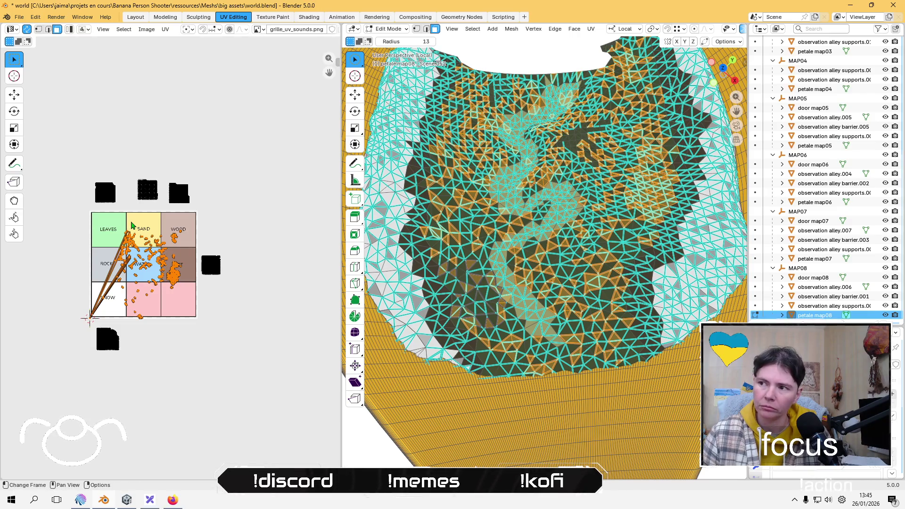
click(170, 30)
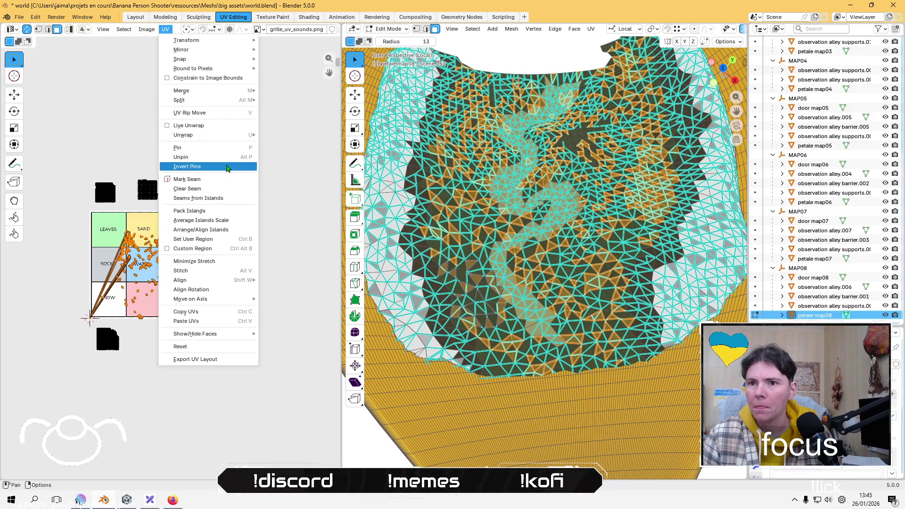
mouse_move(231, 136)
click(330, 180)
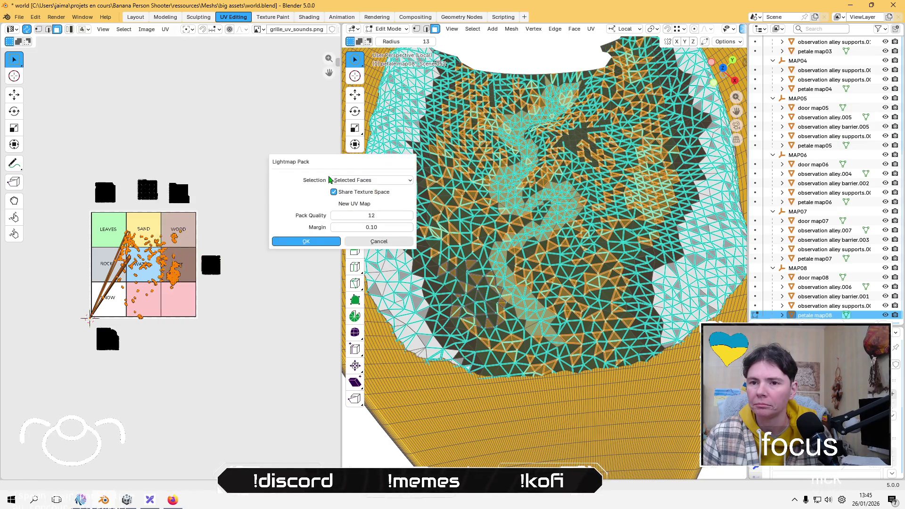
click(315, 243)
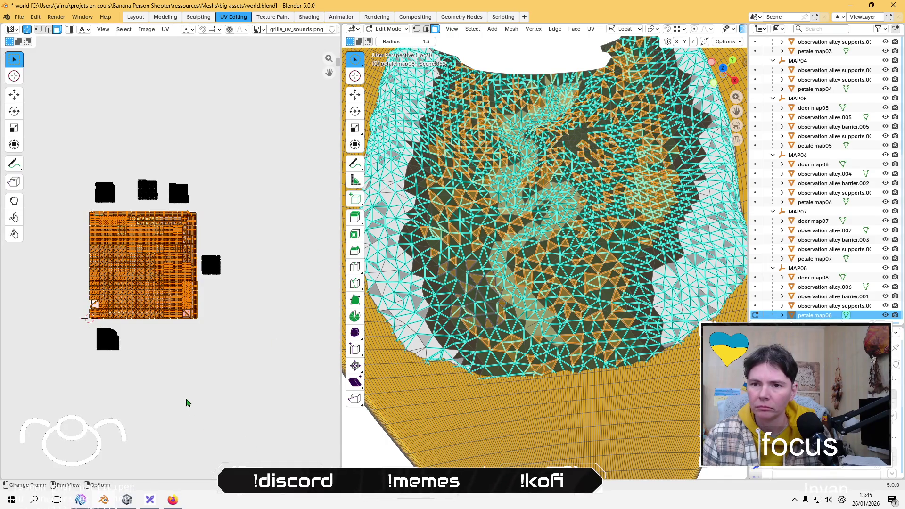
key(s)
click(145, 298)
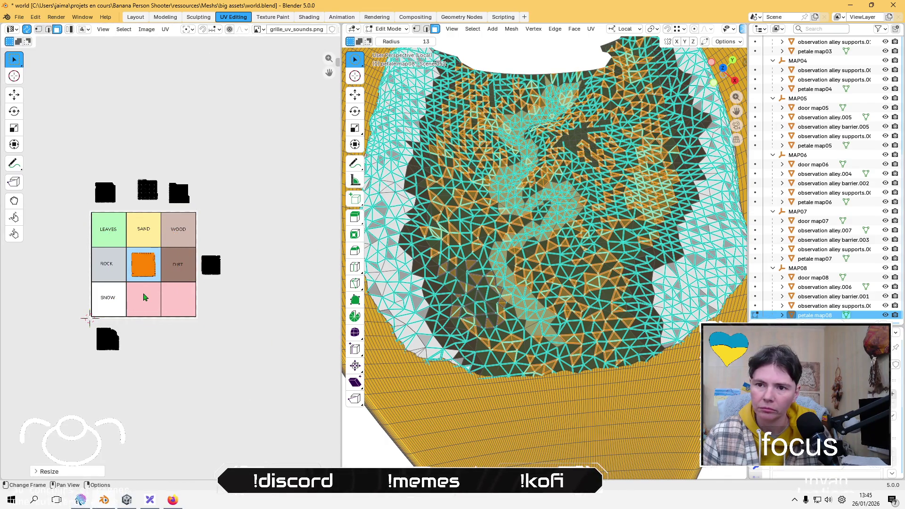
key(g)
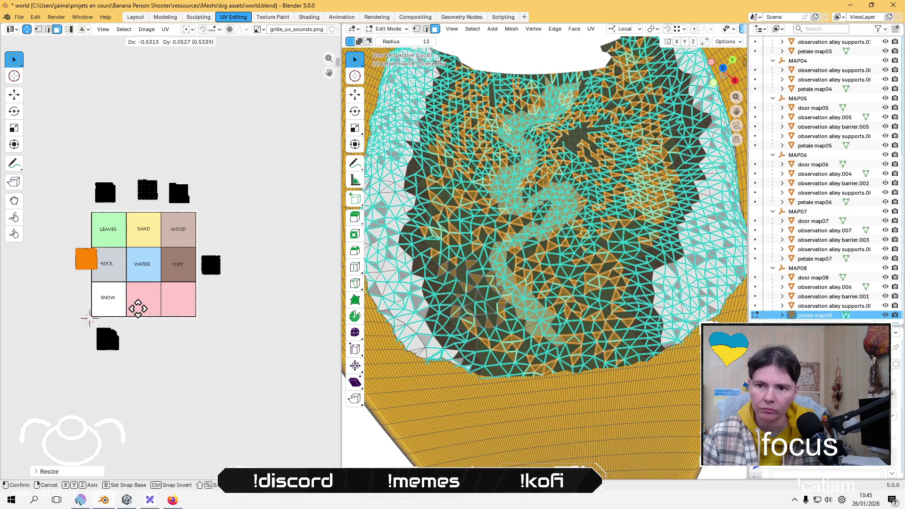
click(162, 314)
Step: Move the three islands above the grid into the LEAVES, SAND and WOOD cells
drag(45, 147, 125, 214)
key(g)
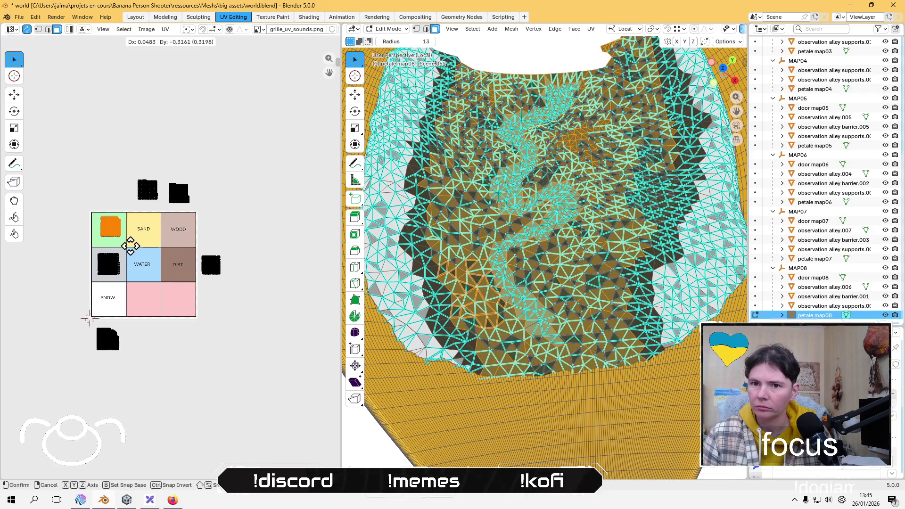
click(125, 244)
drag(128, 162, 161, 214)
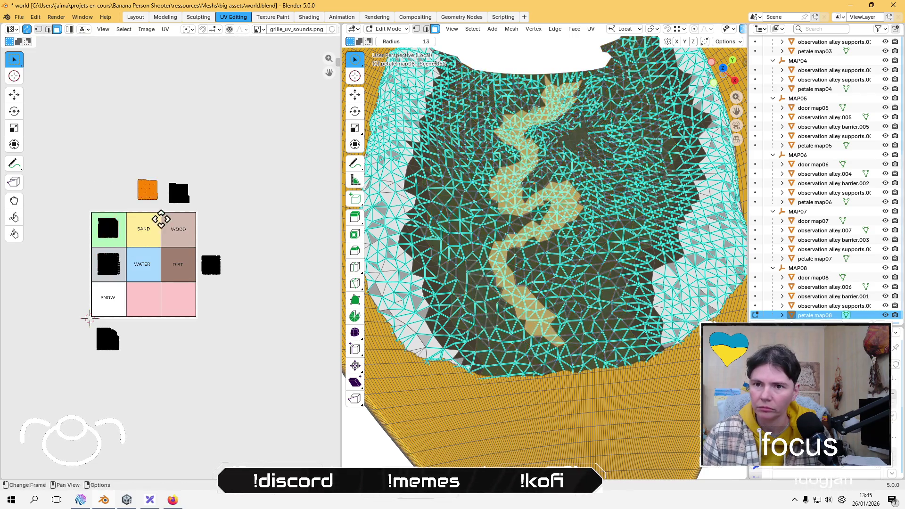
key(g)
click(157, 256)
drag(158, 166, 203, 213)
key(g)
click(212, 248)
Step: Move the island right of the grid into DIRT and the one below into SNOW
drag(259, 252, 208, 291)
key(g)
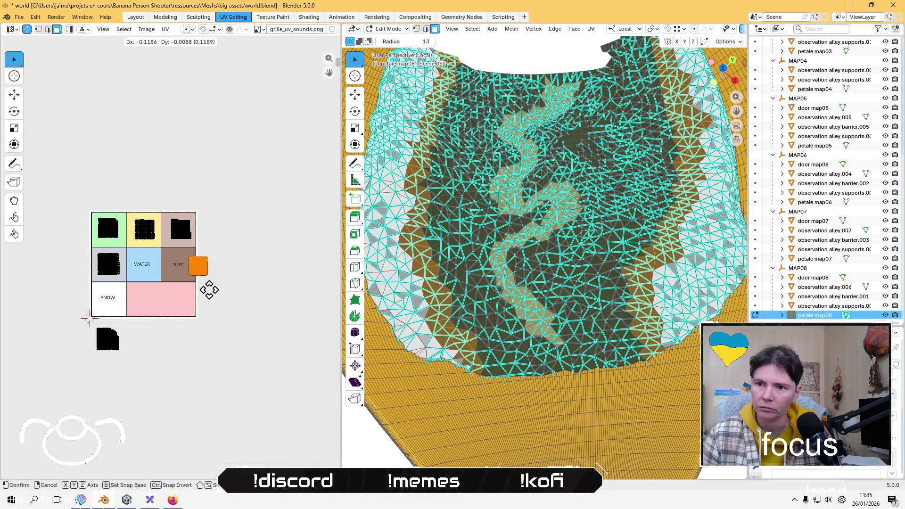
click(188, 289)
click(136, 369)
mouse_move(133, 377)
mouse_down()
mouse_move(90, 330)
mouse_move(81, 333)
mouse_up()
key(g)
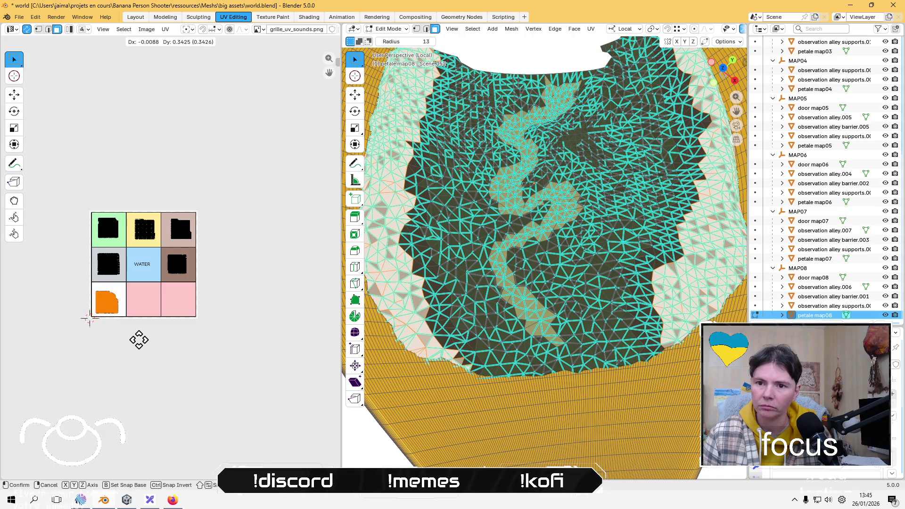
click(137, 341)
click(164, 374)
scroll(185, 345, down, 3)
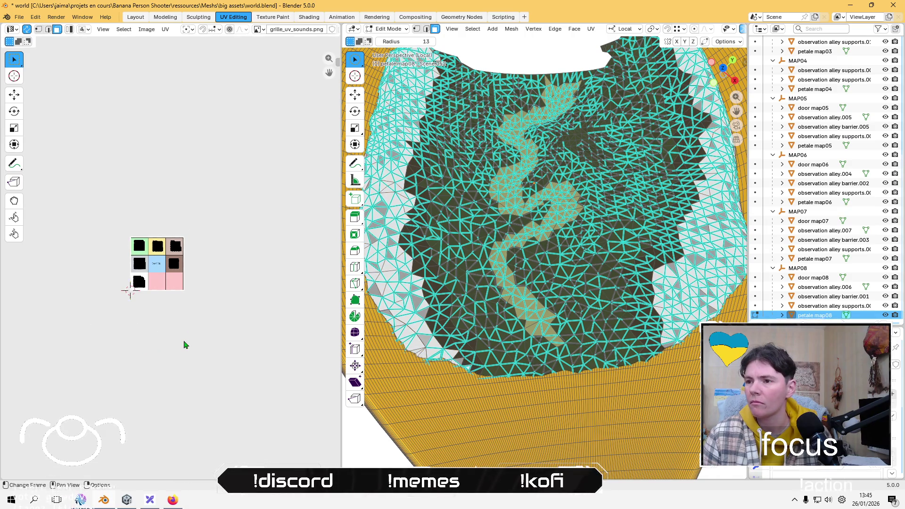
Step: Add petale map07 through petale map03 to the selection in the Outliner
click(814, 258)
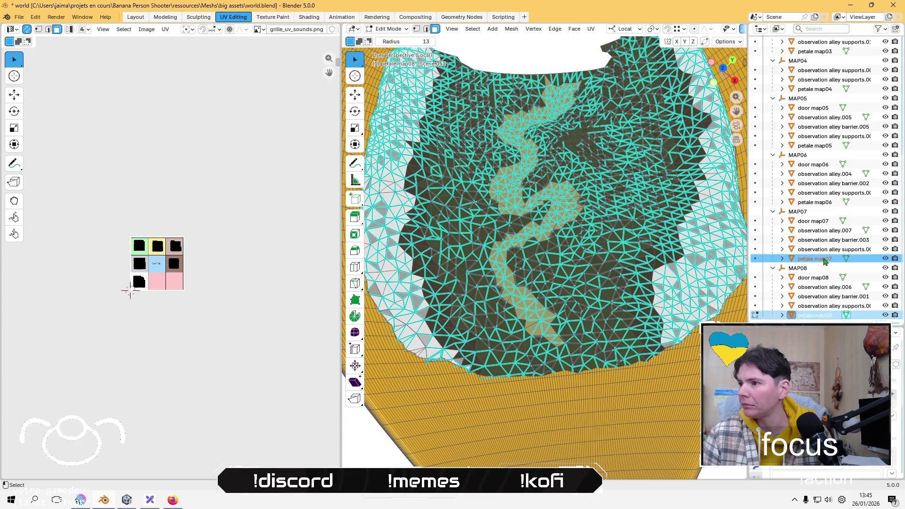
ctrl+click(825, 202)
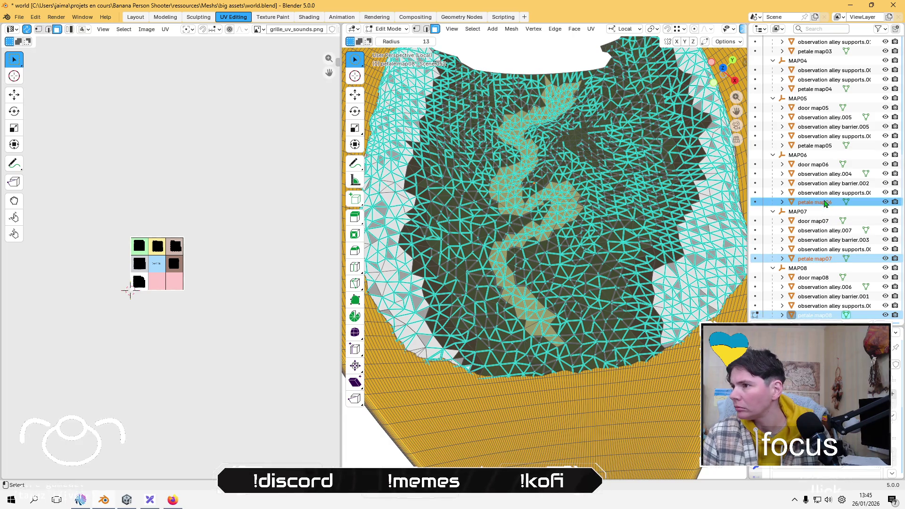
ctrl+click(825, 146)
ctrl+click(820, 89)
ctrl+click(825, 52)
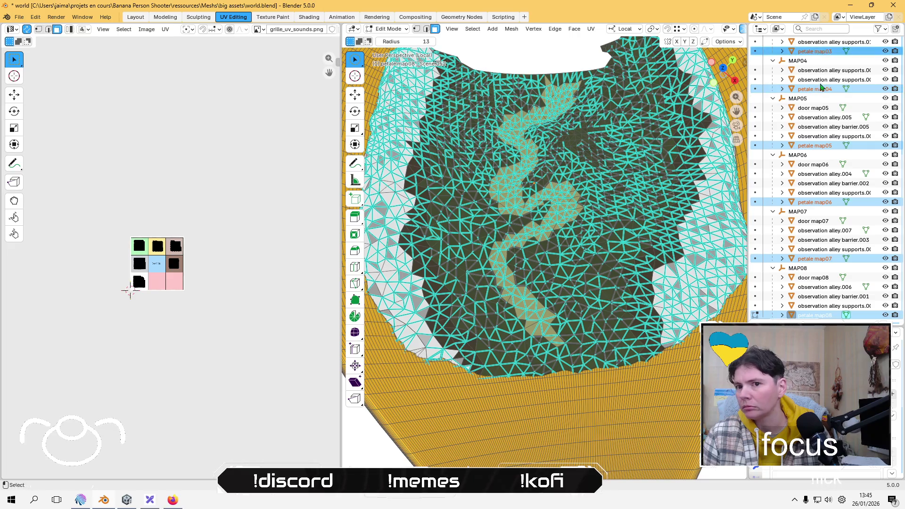
Step: Expand MAP02 and MAP01 to add petale map02 and map01, then switch to Object Mode
scroll(825, 90, up, 3)
click(773, 80)
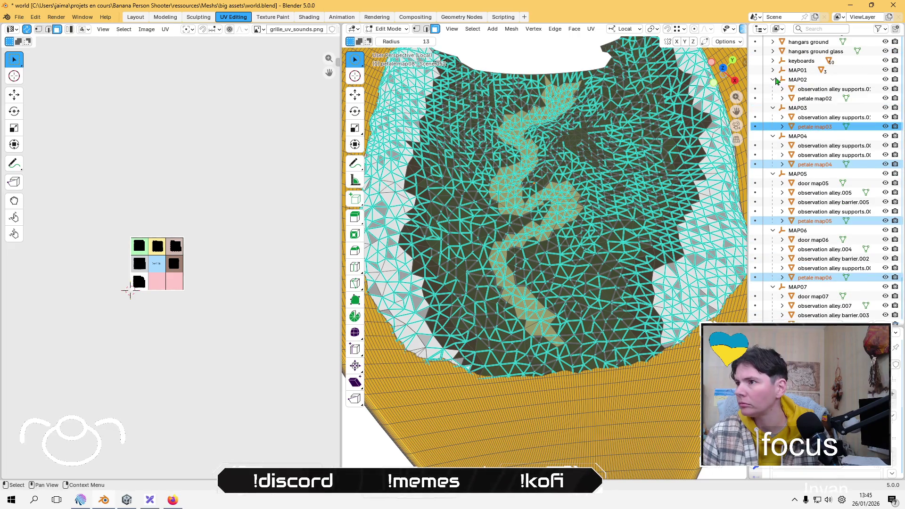
ctrl+click(815, 98)
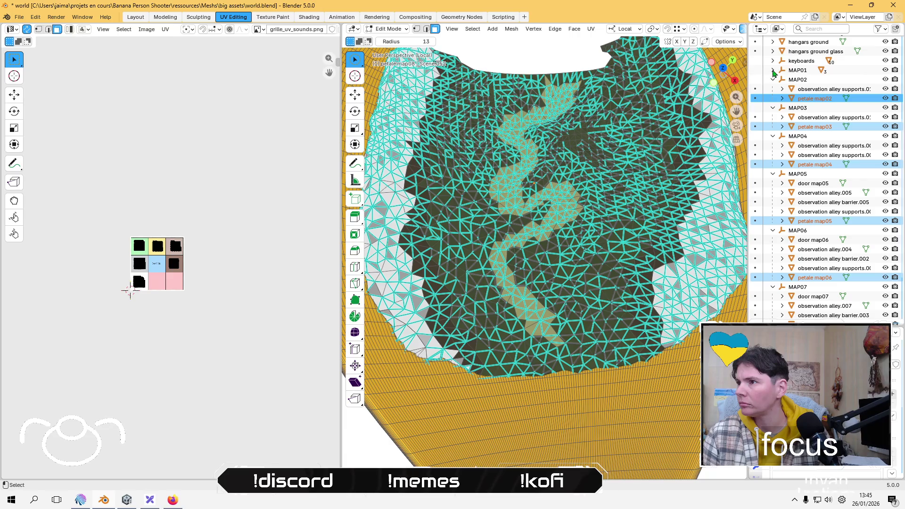
click(773, 71)
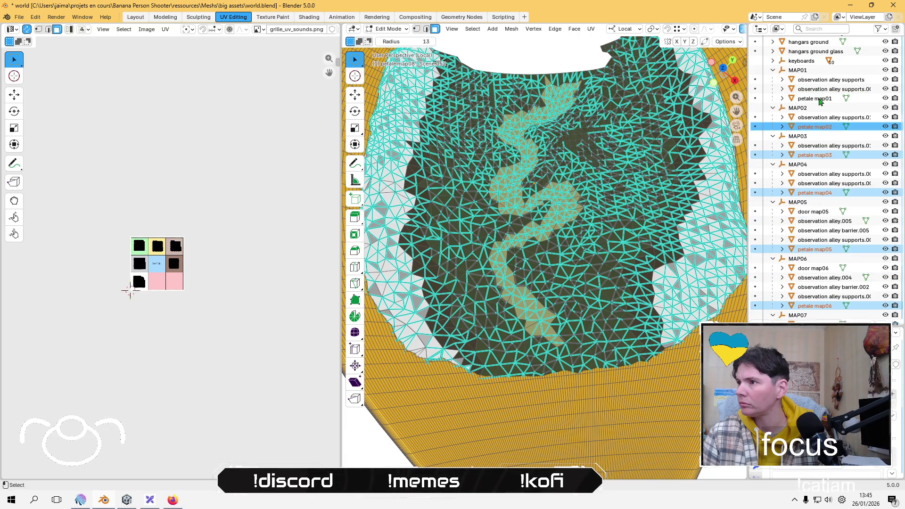
ctrl+click(820, 99)
click(390, 29)
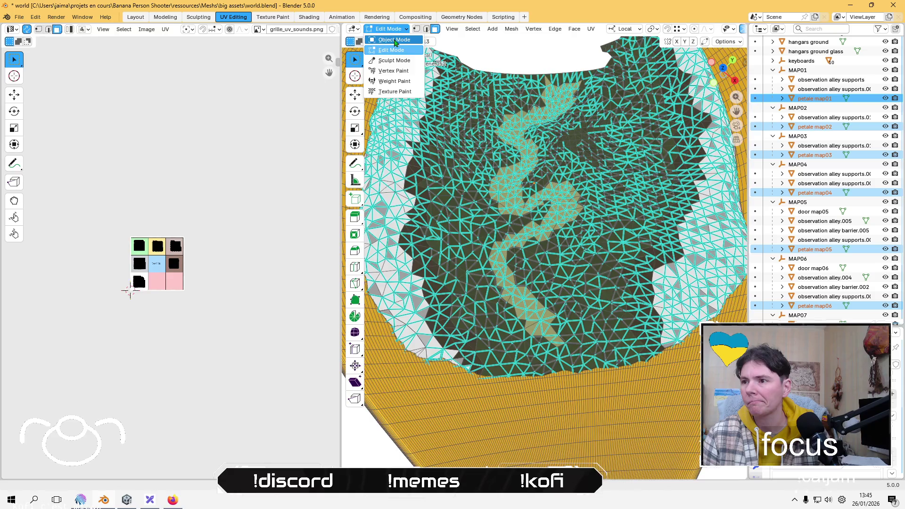
click(394, 40)
scroll(805, 208, down, 4)
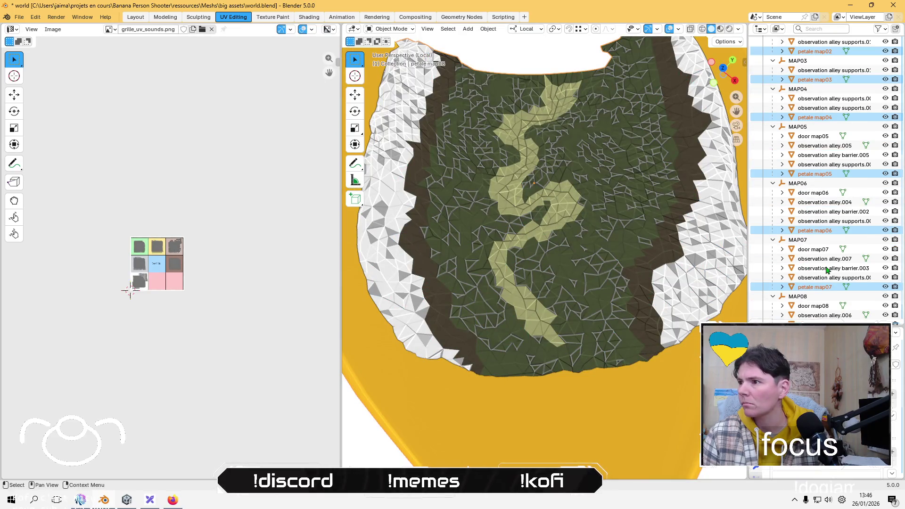
Step: Zoom and pan the UV editor to center the sound grid image
scroll(826, 269, down, 1)
scroll(509, 201, up, 2)
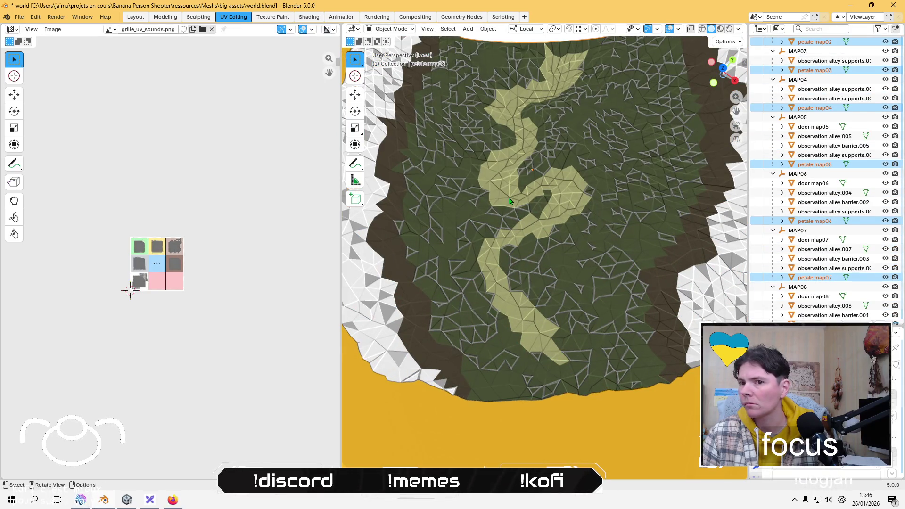
scroll(509, 200, down, 4)
scroll(152, 252, up, 5)
scroll(123, 283, up, 1)
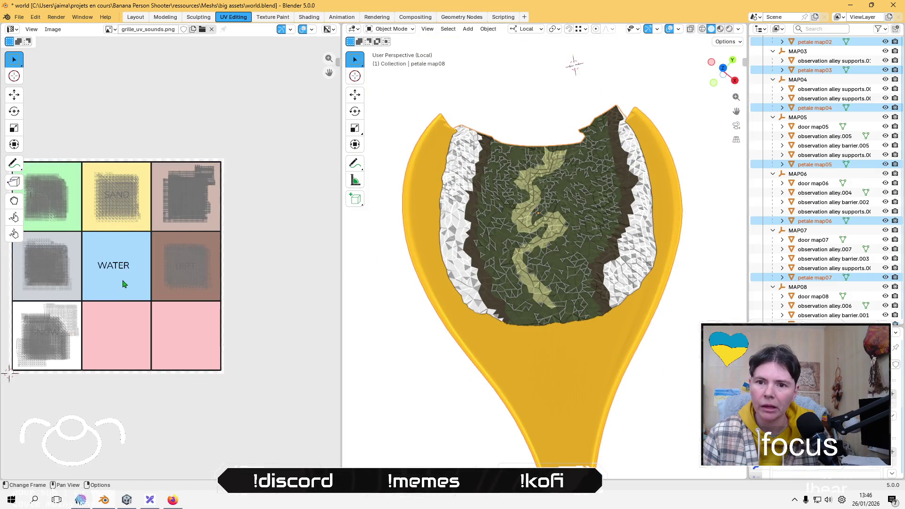
middle_drag(121, 265, 200, 273)
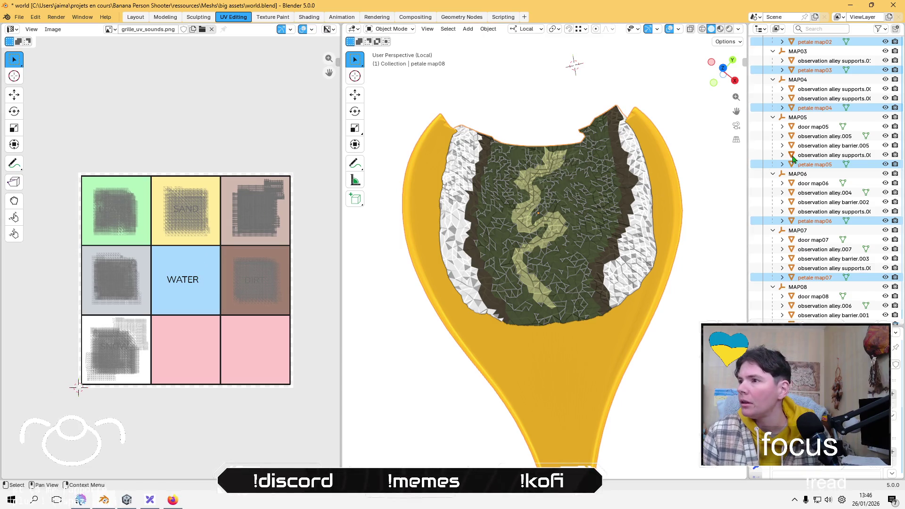
scroll(792, 193, up, 12)
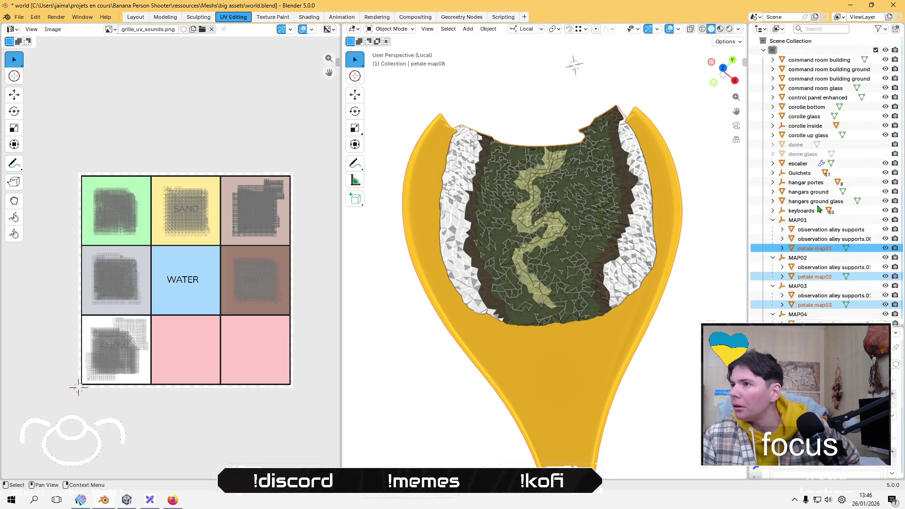
Step: Isolate command room building ground in Local View and orbit to look down on it
click(829, 69)
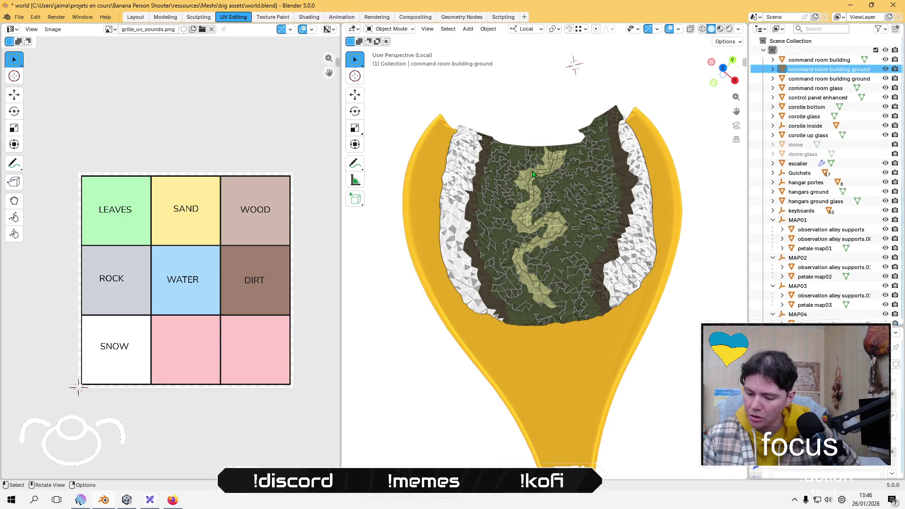
key(KP_Divide)
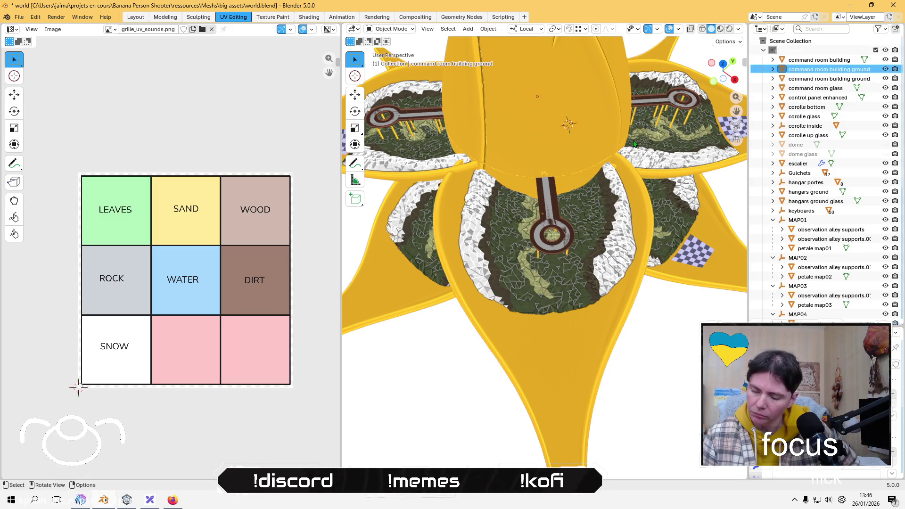
key(KP_Divide)
mouse_move(632, 141)
middle_down()
mouse_move(573, 178)
mouse_move(471, 206)
mouse_move(457, 236)
middle_up()
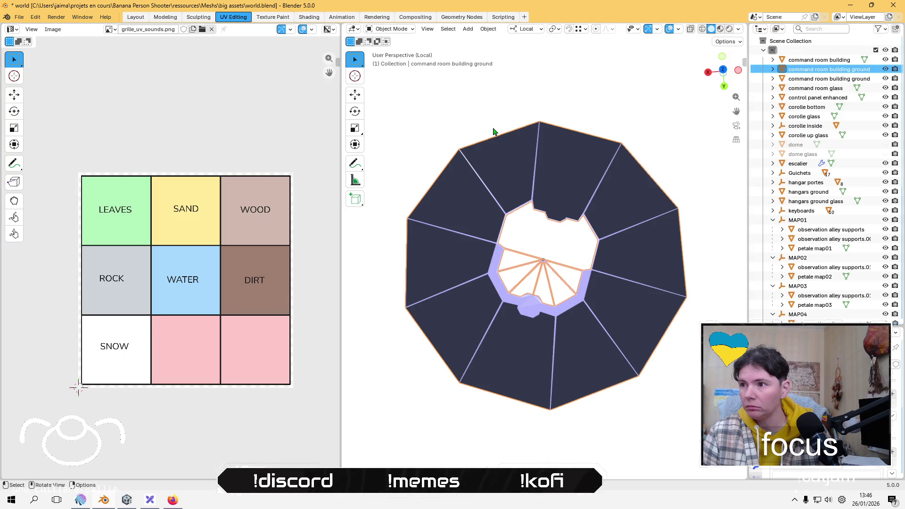
Step: Select all of the ground mesh in Edit Mode and Smart UV Project it
key(Tab)
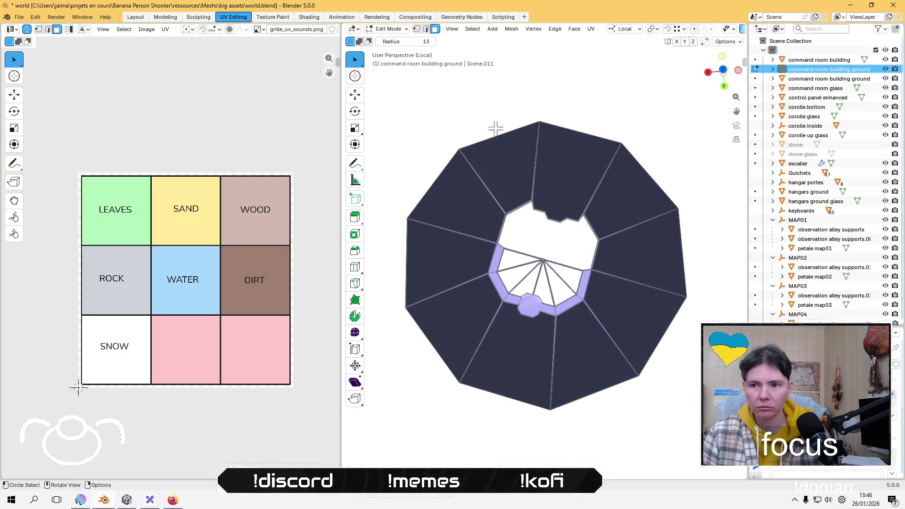
key(a)
scroll(502, 212, down, 5)
scroll(507, 236, up, 3)
click(165, 30)
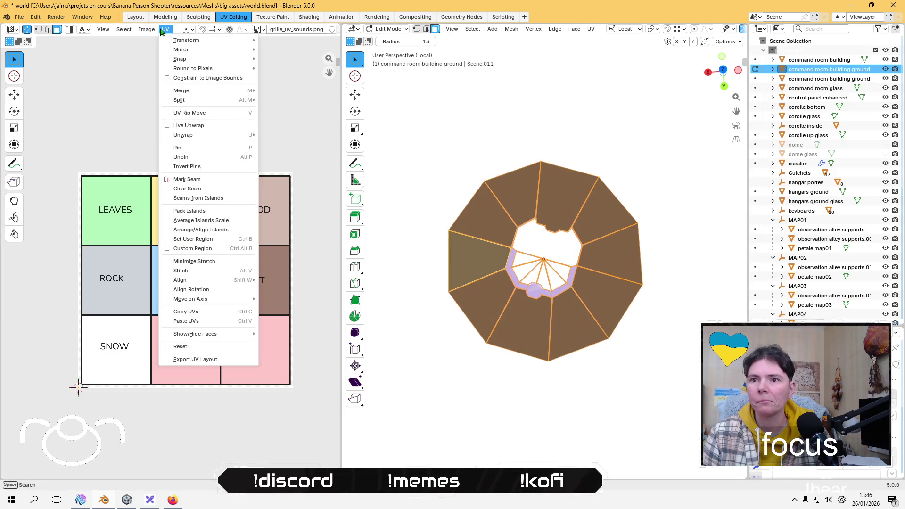
mouse_move(214, 140)
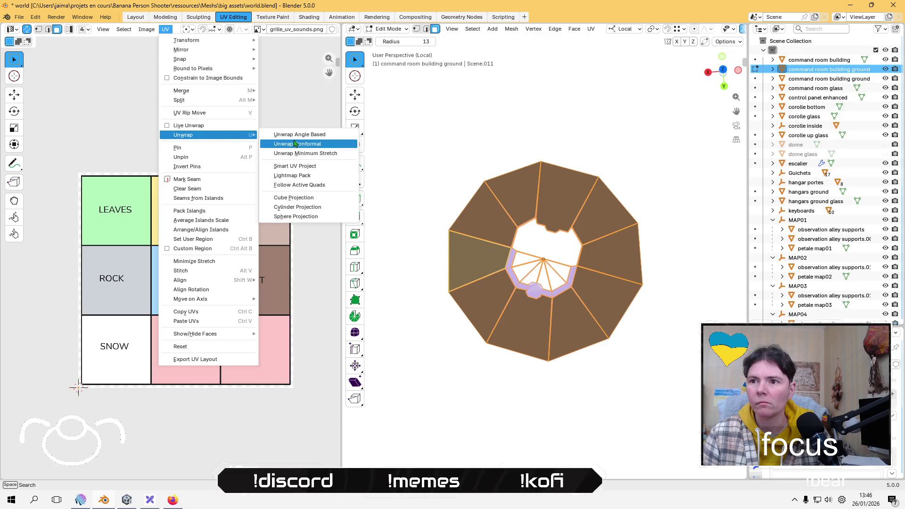
click(295, 165)
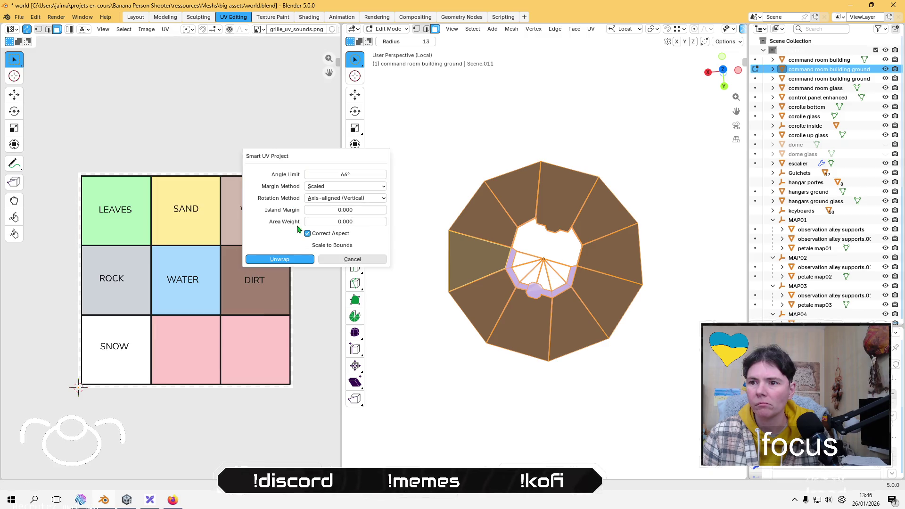
click(282, 259)
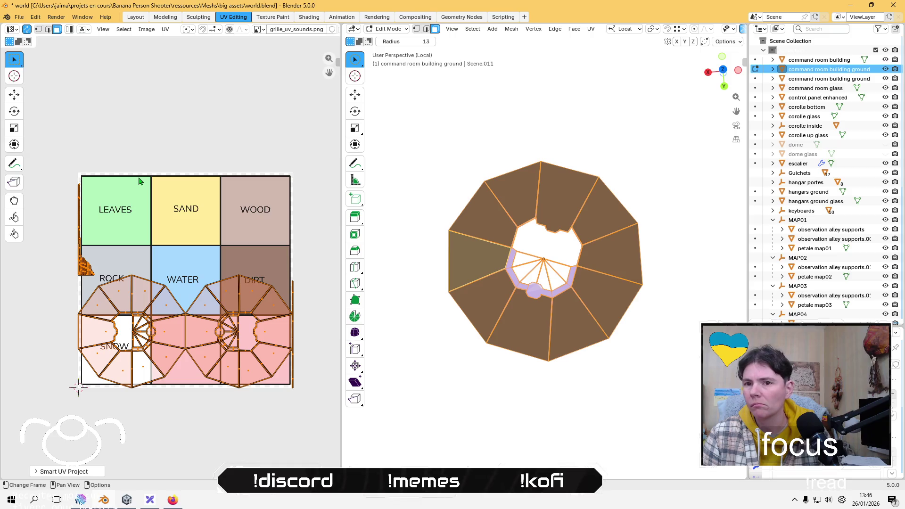
Step: Lightmap-pack the ground UVs, shrink them to cell size and place them in the ROCK cell
click(165, 29)
mouse_move(236, 135)
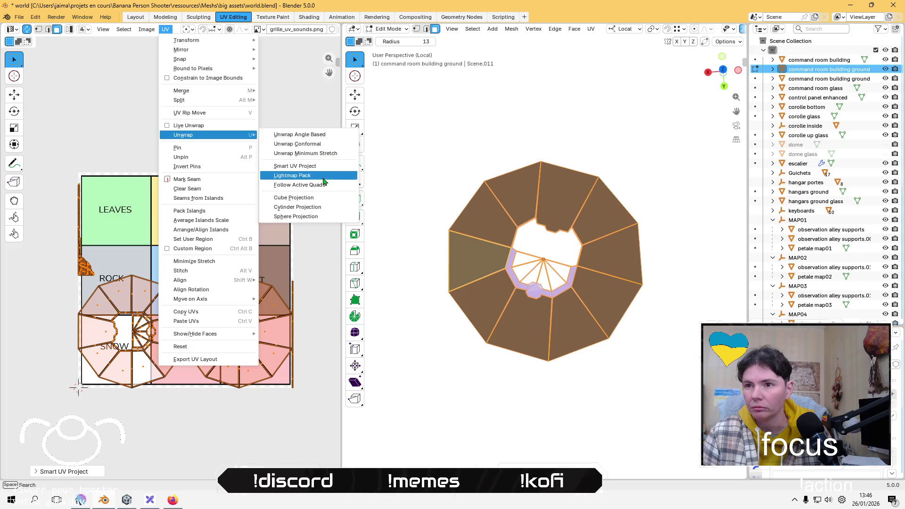
click(323, 175)
click(300, 243)
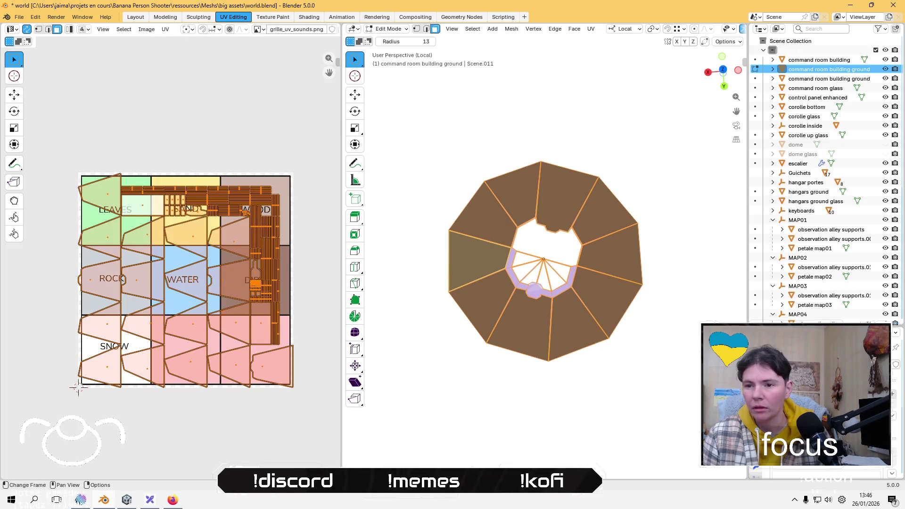
key(s)
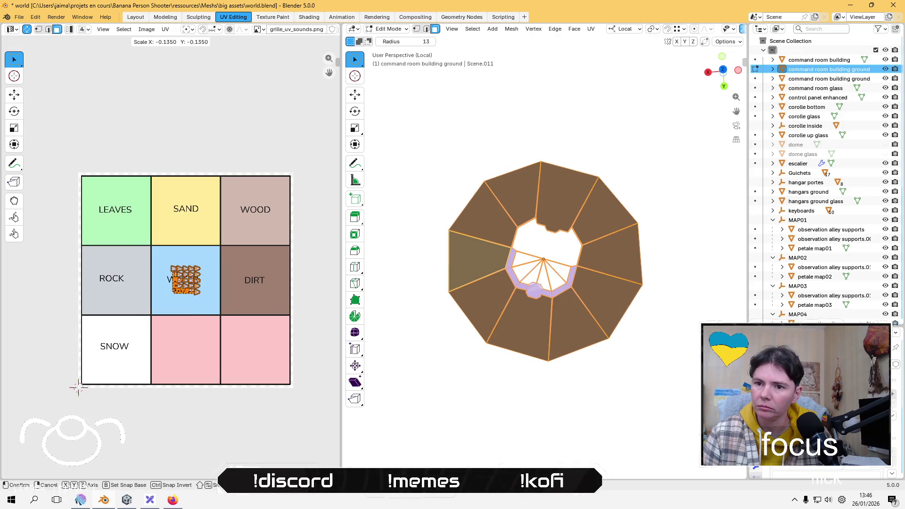
click(180, 256)
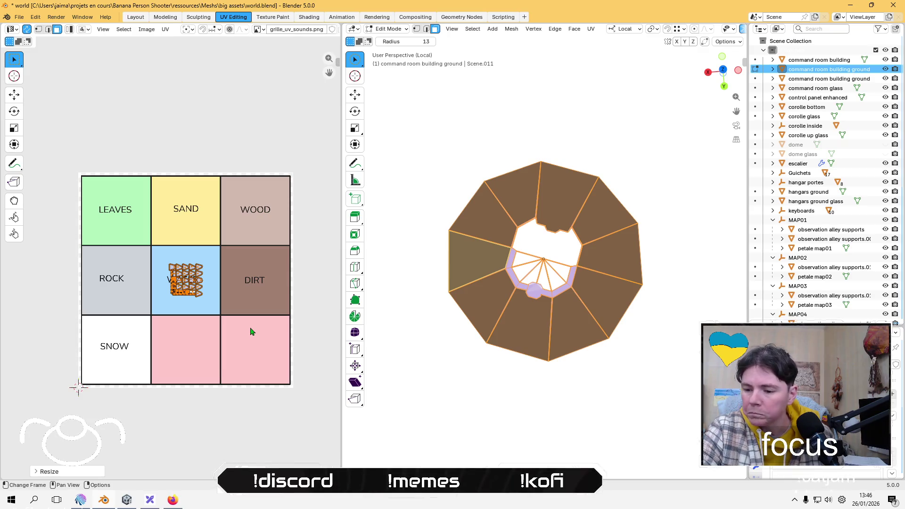
key(g)
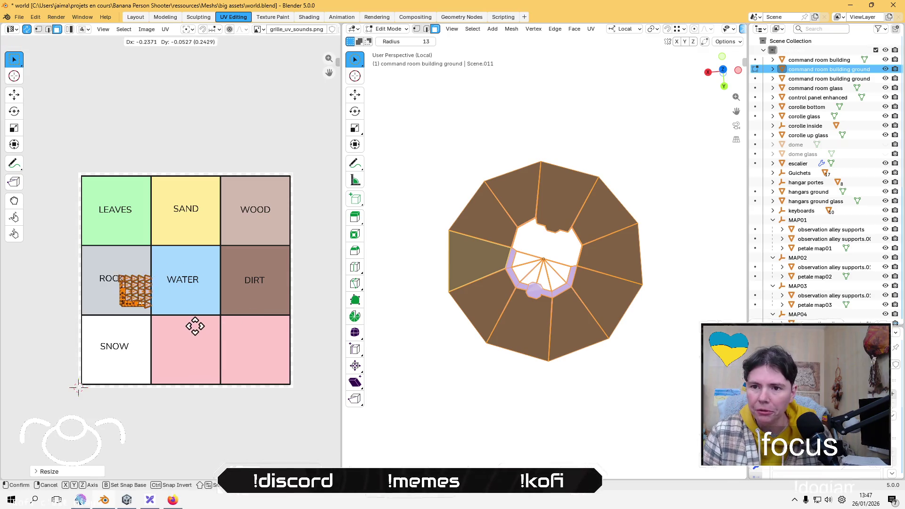
click(177, 318)
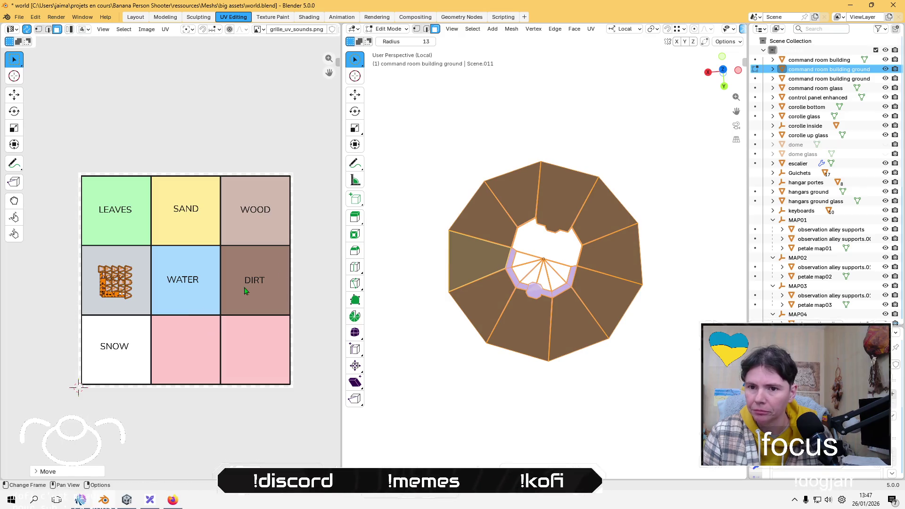
Step: Check the other command room building ground objects in Local View, then return to Object Mode
click(828, 78)
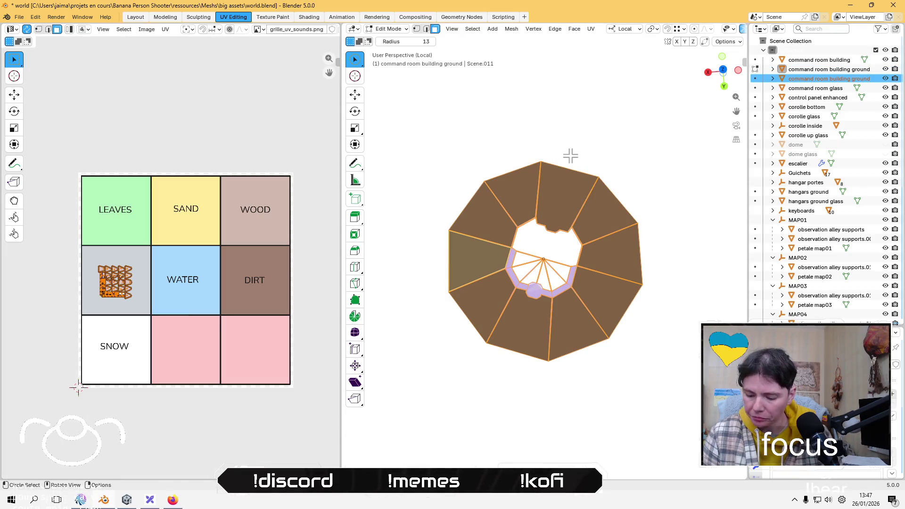
key(KP_Divide)
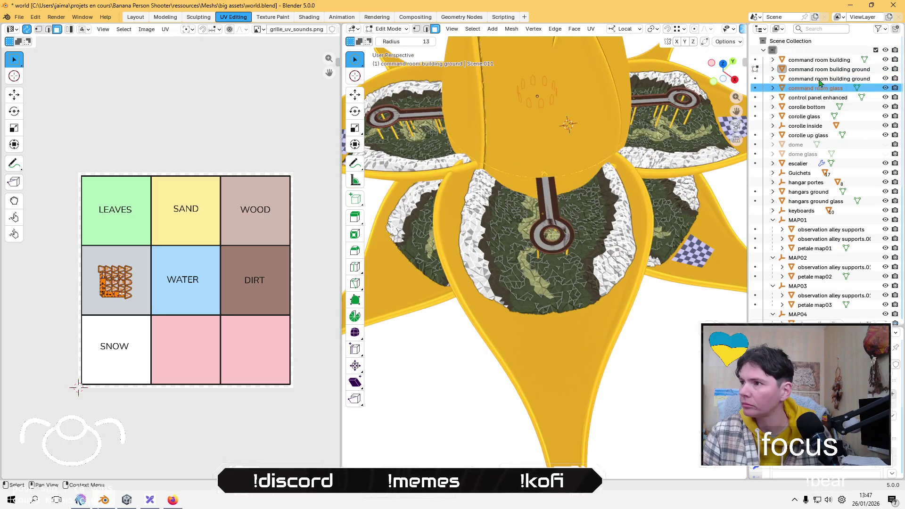
key(KP_Divide)
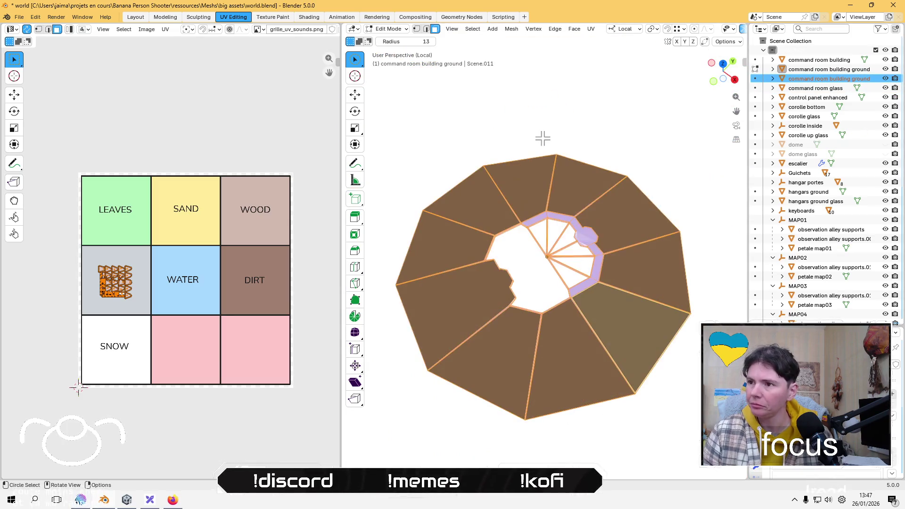
click(825, 72)
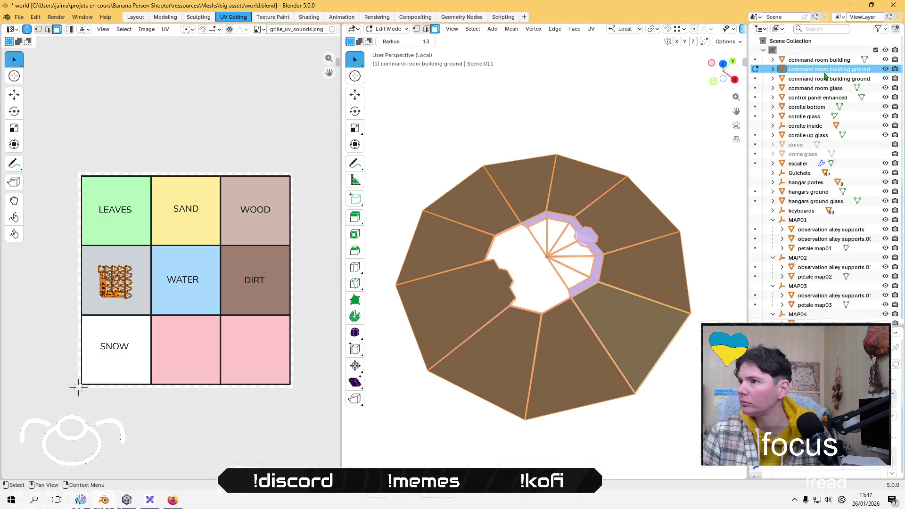
click(885, 78)
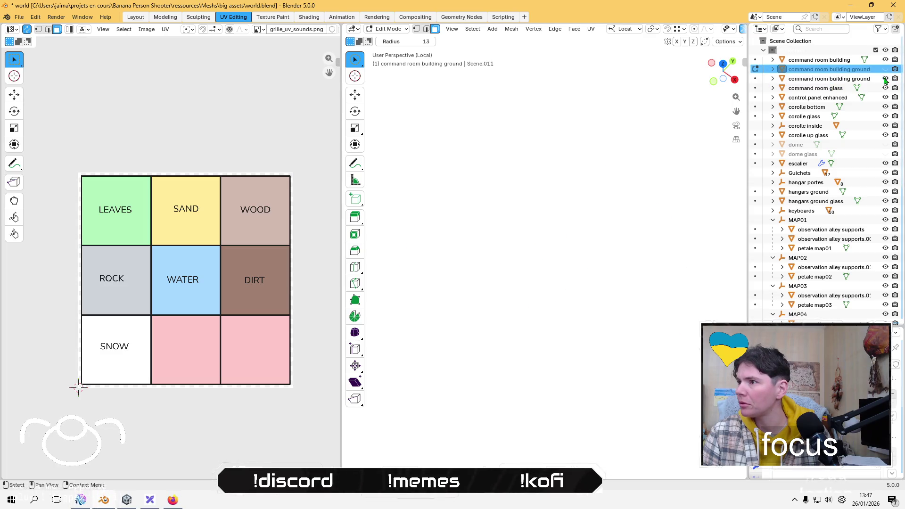
click(885, 78)
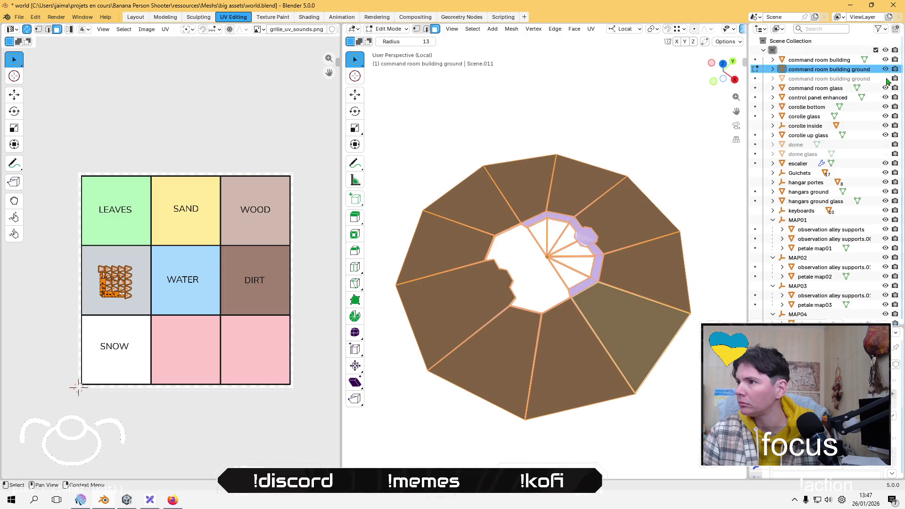
click(873, 79)
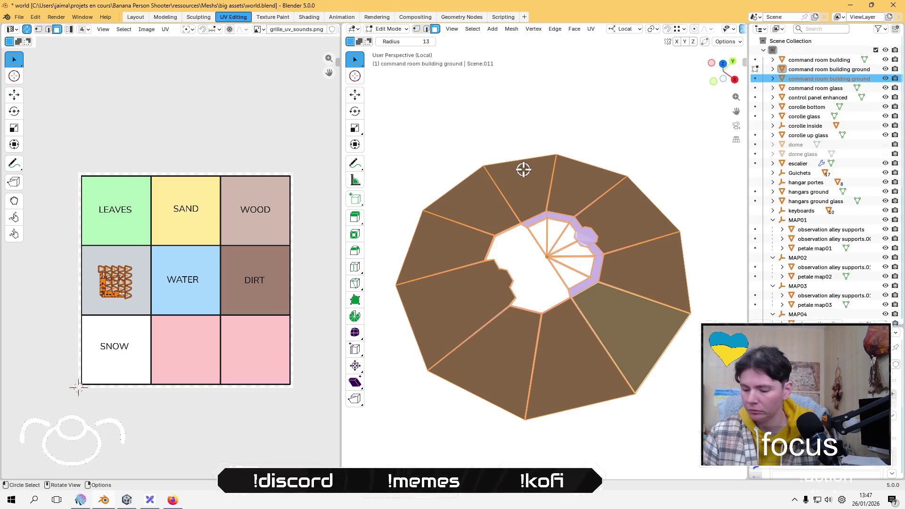
key(KP_Divide)
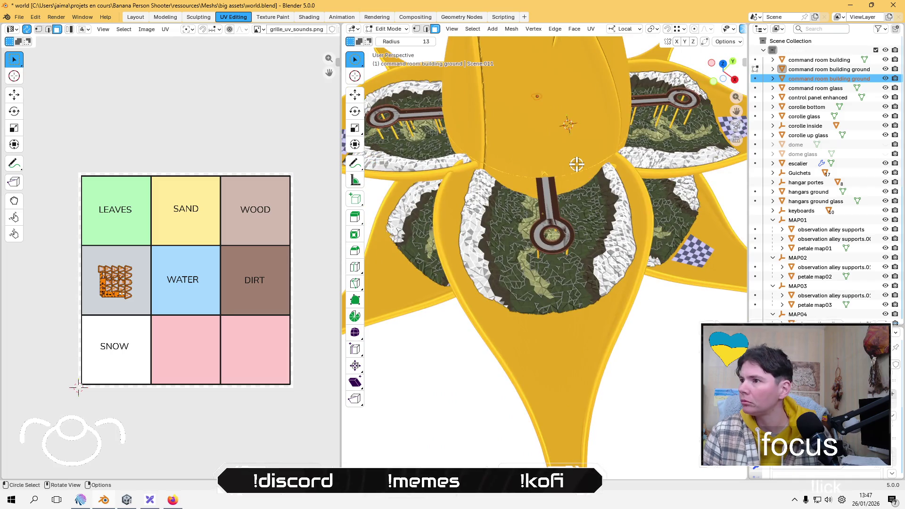
click(833, 71)
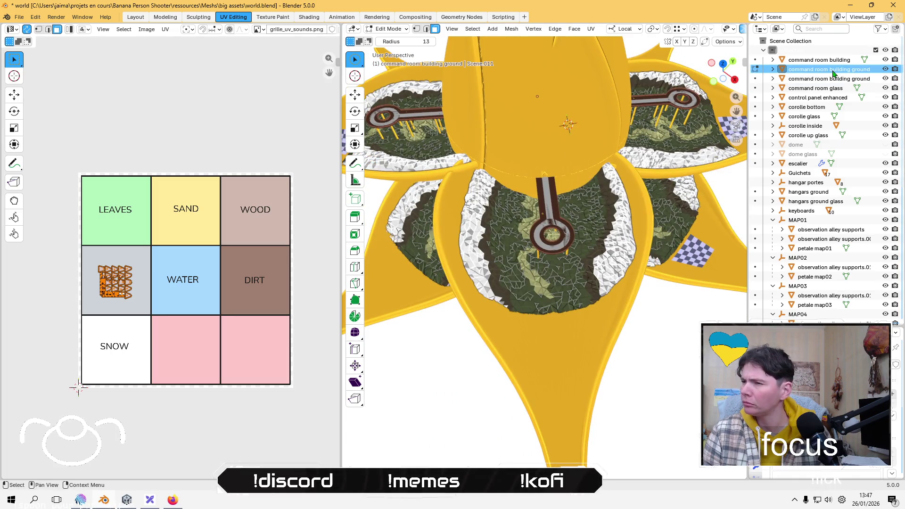
key(c)
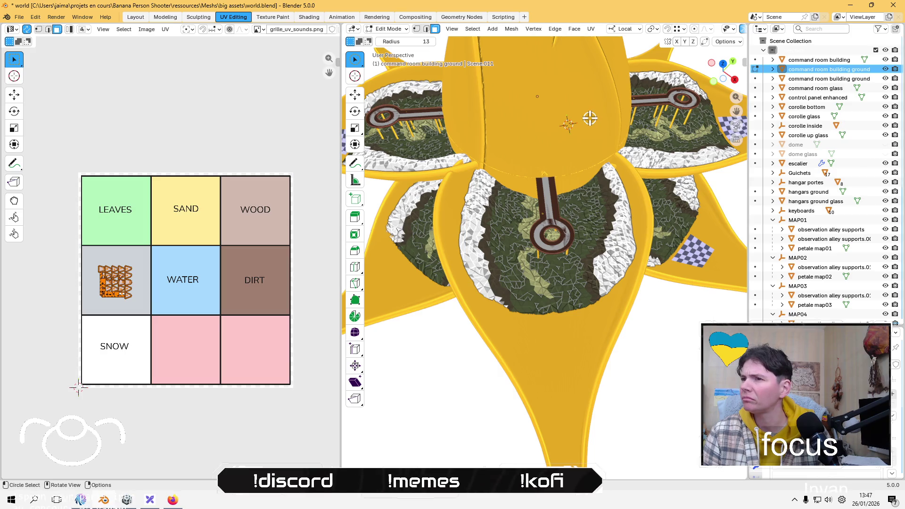
click(389, 29)
click(384, 47)
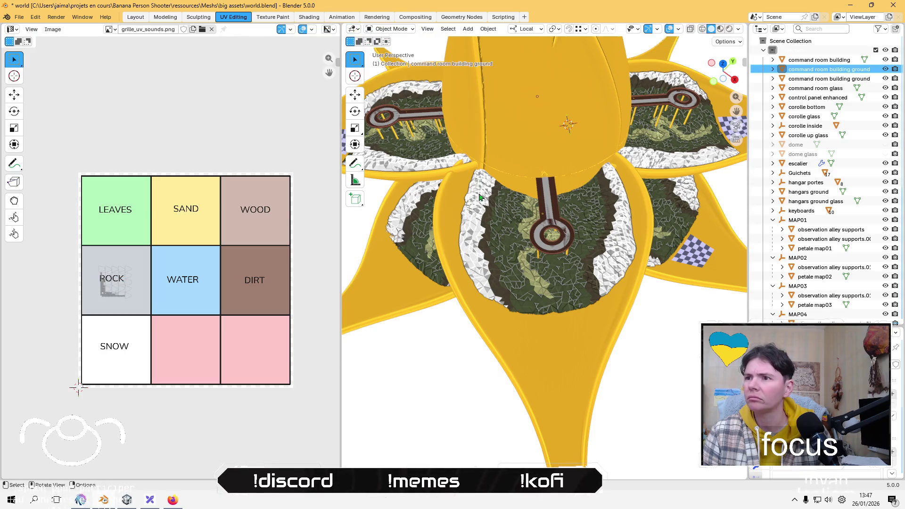
Step: Hide the corolle up glass dome and select the corolle bottom object beneath it
click(820, 136)
click(885, 136)
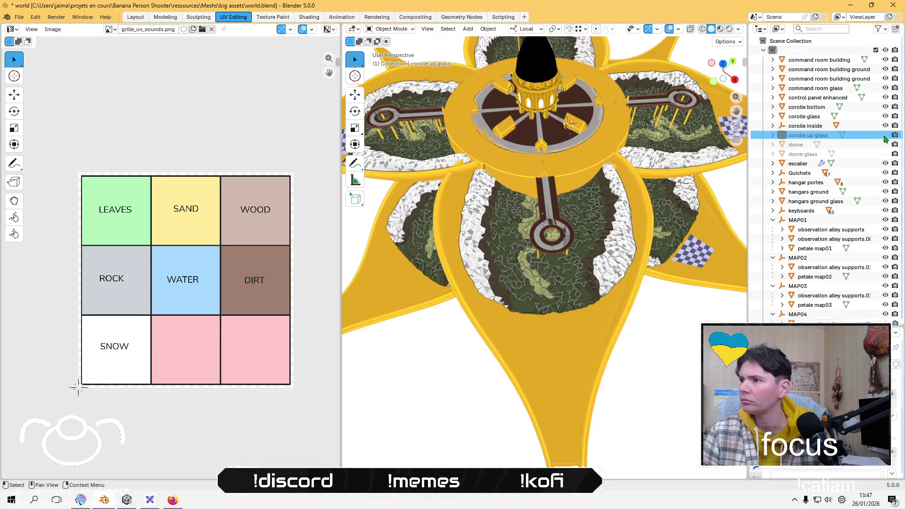
mouse_move(536, 86)
middle_down()
mouse_move(529, 158)
mouse_move(558, 310)
middle_up()
click(533, 197)
mouse_move(570, 256)
middle_down()
mouse_move(531, 262)
mouse_move(490, 296)
middle_up()
Step: Enter Edit Mode on corolle bottom and begin circle-selecting its wedge faces
key(Tab)
key(c)
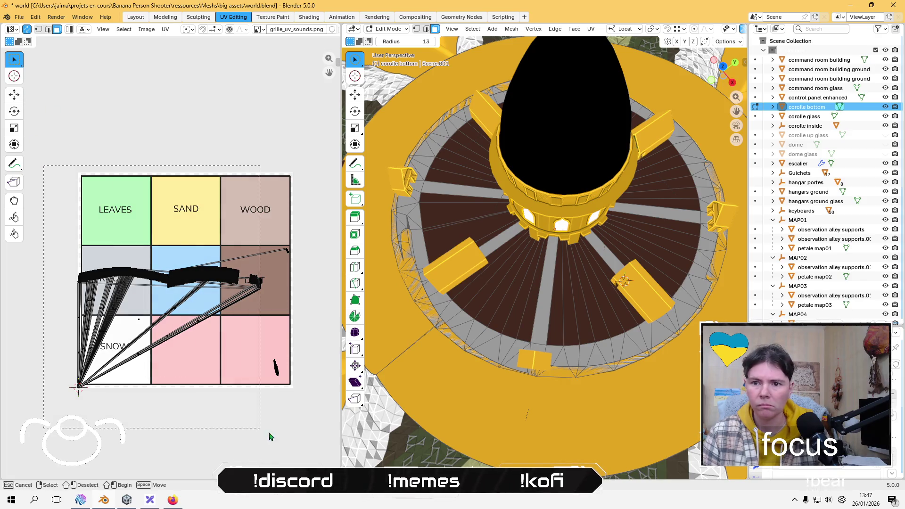
key(a)
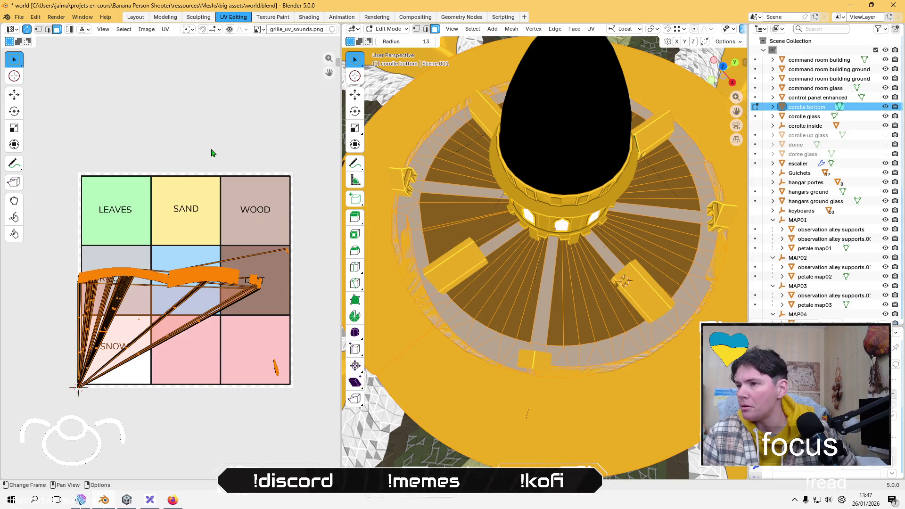
drag(576, 269, 572, 307)
mouse_move(577, 312)
mouse_down()
mouse_move(624, 239)
mouse_move(646, 239)
mouse_move(688, 215)
mouse_up()
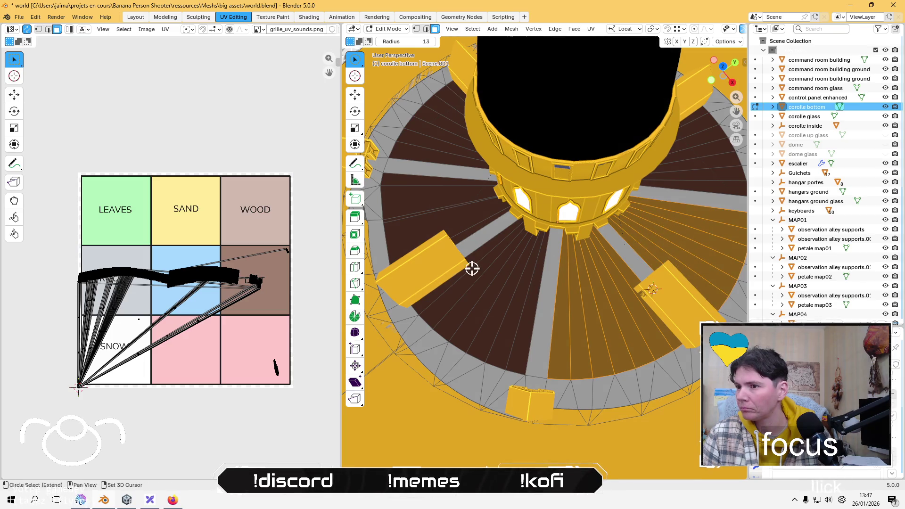
Step: Circle-select the remaining dark brown wedge faces around the ring
drag(485, 257, 529, 283)
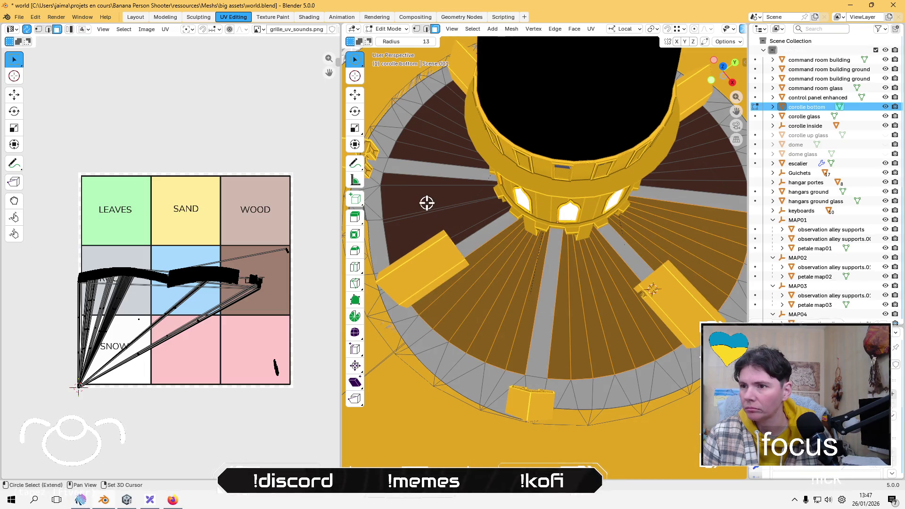
mouse_move(439, 192)
mouse_down()
mouse_move(464, 217)
mouse_move(454, 220)
mouse_up()
mouse_move(455, 220)
middle_down()
mouse_move(525, 231)
mouse_move(525, 281)
middle_up()
mouse_move(525, 281)
mouse_down()
mouse_move(516, 292)
mouse_move(464, 257)
mouse_move(466, 240)
mouse_up()
mouse_move(467, 241)
middle_down()
mouse_move(523, 297)
mouse_move(500, 282)
middle_up()
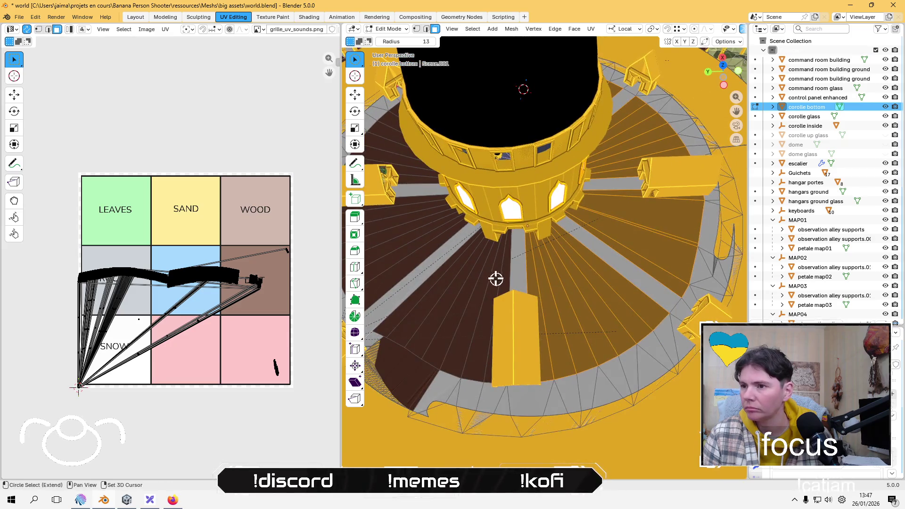
mouse_move(495, 275)
shift+mouse_down()
mouse_move(457, 264)
mouse_move(457, 324)
shift+mouse_up()
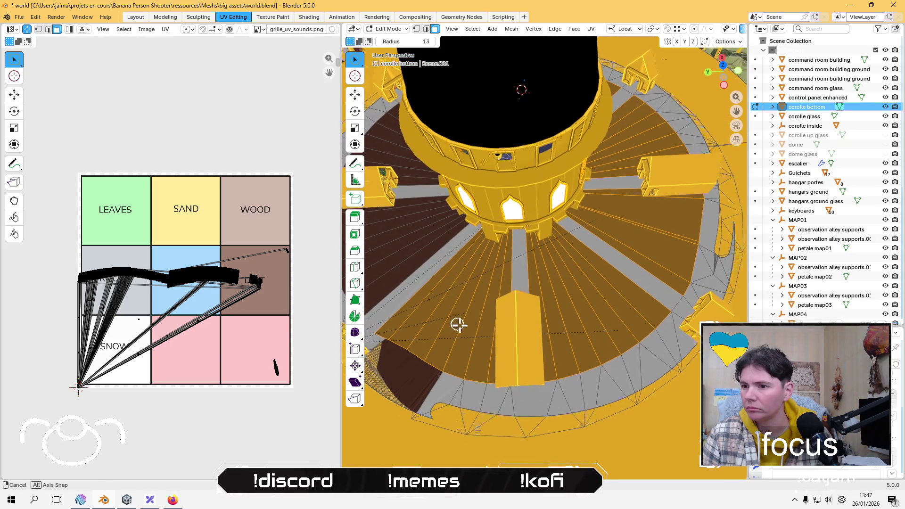
middle_drag(456, 324, 509, 374)
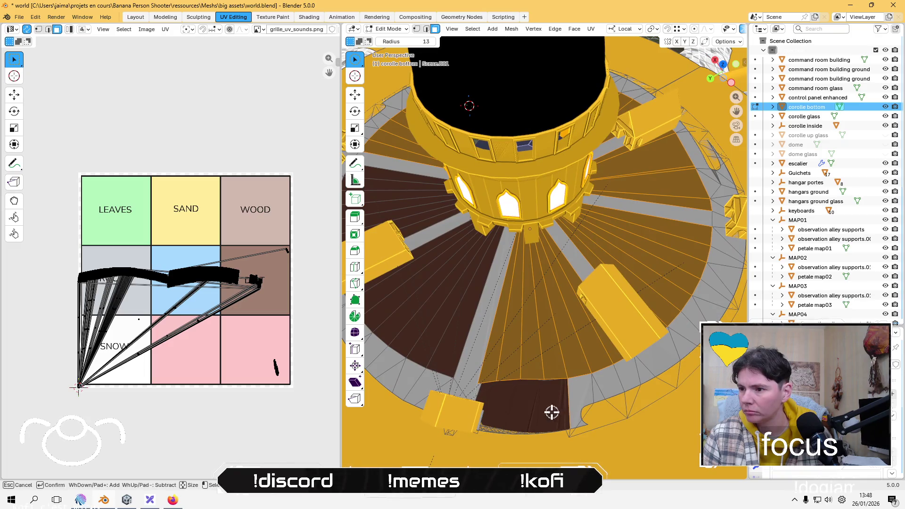
key(Escape)
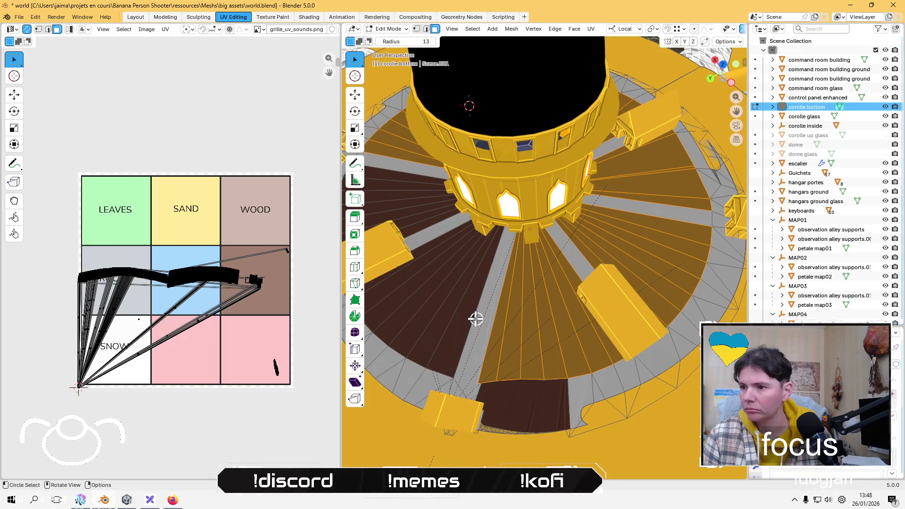
Step: Isolate corolle bottom in Local View and orbit around the disc to inspect the wedge selection
mouse_move(430, 253)
middle_down()
mouse_move(549, 335)
mouse_move(544, 330)
middle_up()
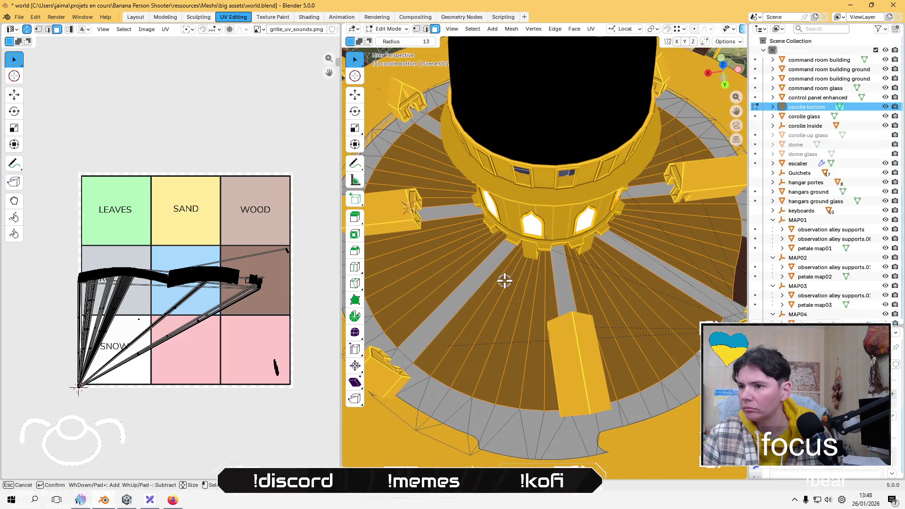
scroll(517, 376, down, 8)
mouse_move(517, 375)
middle_down()
mouse_move(511, 248)
mouse_move(530, 345)
mouse_move(542, 339)
mouse_move(525, 329)
mouse_move(489, 334)
mouse_move(501, 313)
mouse_move(493, 315)
mouse_move(616, 299)
mouse_move(517, 299)
mouse_move(543, 296)
middle_up()
key(KP_Divide)
scroll(548, 331, up, 5)
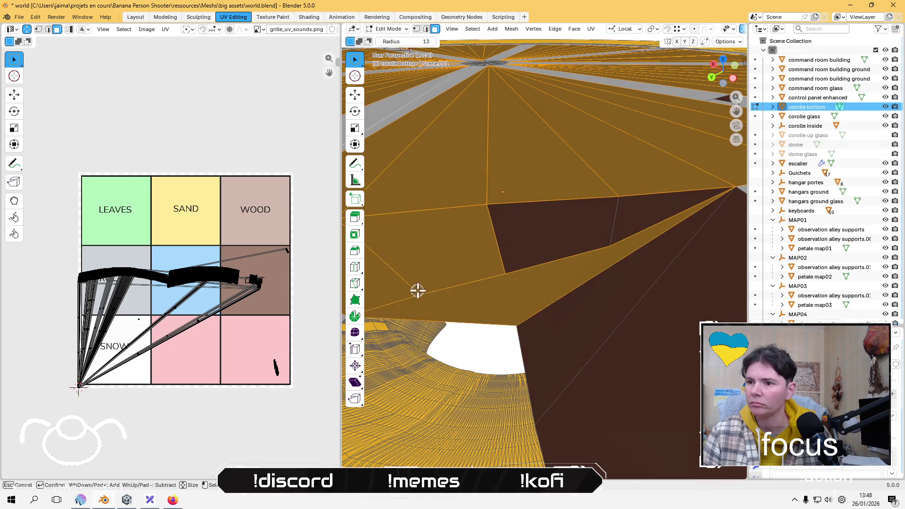
key(Escape)
scroll(617, 255, down, 4)
mouse_move(651, 307)
middle_down()
mouse_move(631, 317)
mouse_move(580, 317)
mouse_move(602, 316)
mouse_move(616, 284)
middle_up()
scroll(596, 309, up, 3)
mouse_move(675, 289)
middle_down()
mouse_move(646, 279)
mouse_move(650, 192)
mouse_move(621, 298)
mouse_move(647, 337)
mouse_move(683, 313)
mouse_move(686, 255)
mouse_move(656, 137)
mouse_move(602, 246)
mouse_move(515, 309)
mouse_move(542, 262)
mouse_move(531, 247)
mouse_move(508, 245)
mouse_move(571, 235)
mouse_move(571, 202)
mouse_move(711, 256)
mouse_move(723, 299)
mouse_move(571, 294)
mouse_move(530, 271)
mouse_move(519, 247)
middle_up()
scroll(627, 204, down, 5)
scroll(503, 281, up, 5)
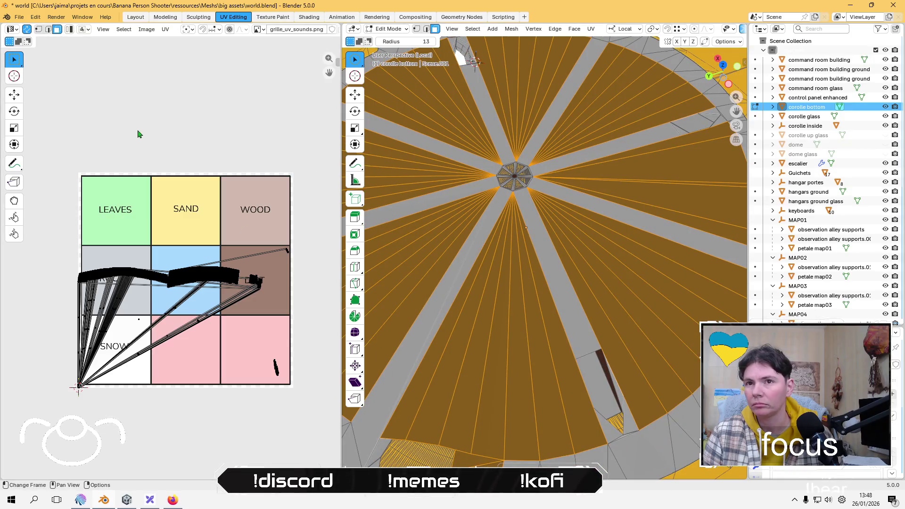
click(165, 30)
Step: Lightmap-pack the corolle bottom's brown wedge faces, scale them down and place them in the WOOD cell
mouse_move(240, 136)
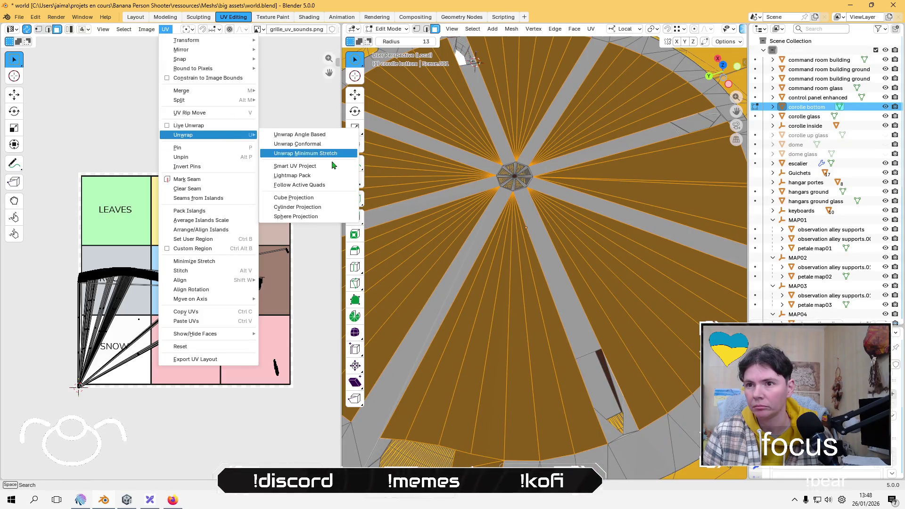
click(311, 179)
click(292, 244)
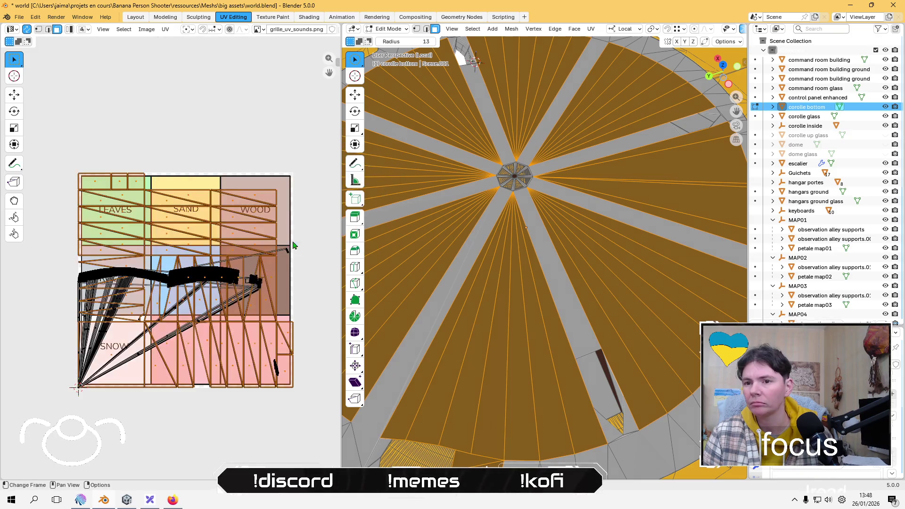
key(s)
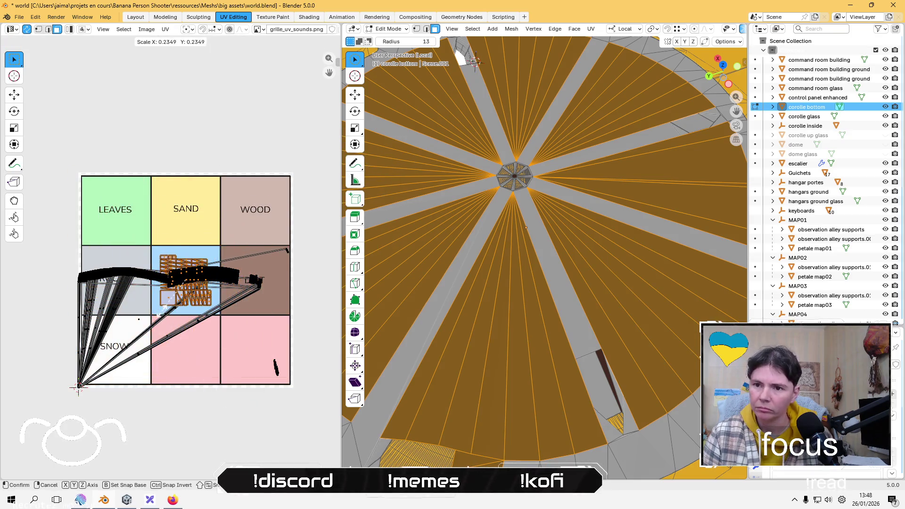
click(157, 298)
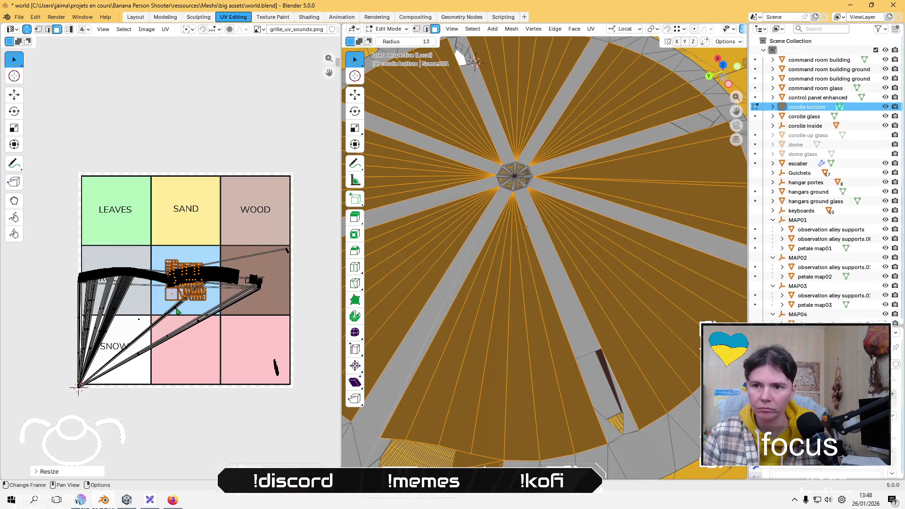
key(g)
click(236, 240)
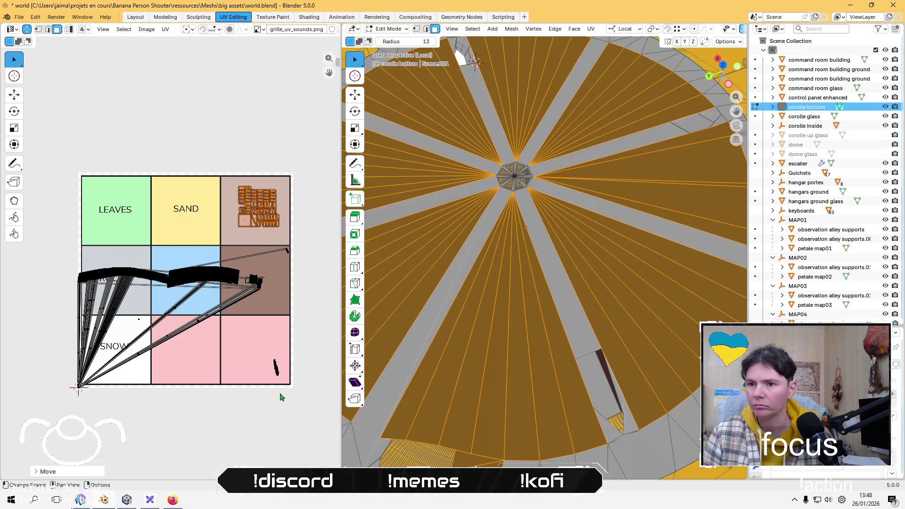
Step: Select the remaining corolle bottom faces, lightmap-pack them, shrink them and move them into the ROCK cell
click(278, 392)
mouse_move(324, 430)
mouse_down()
mouse_move(132, 269)
mouse_move(60, 244)
mouse_up()
click(165, 30)
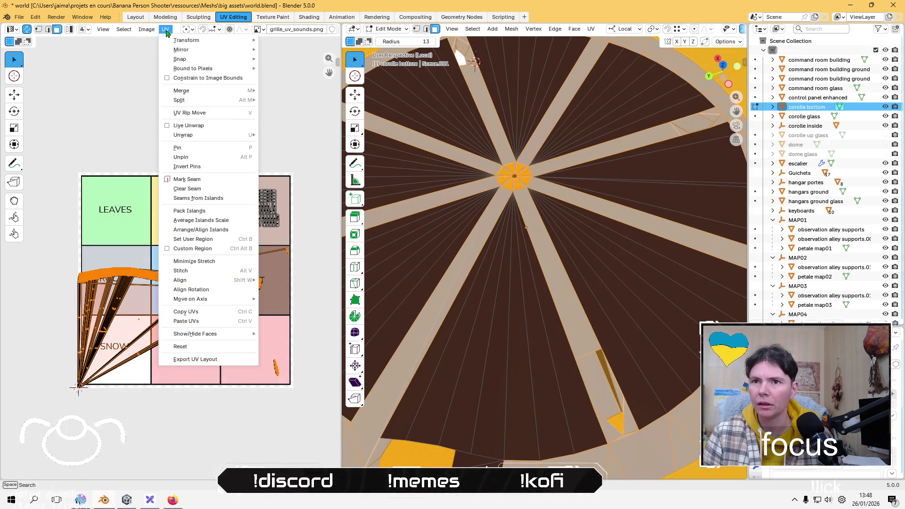
mouse_move(254, 137)
click(292, 175)
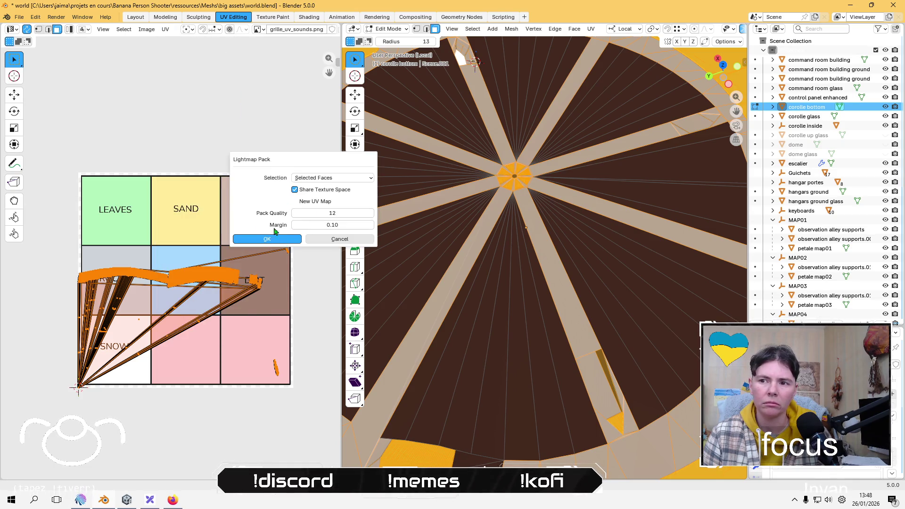
click(264, 241)
key(s)
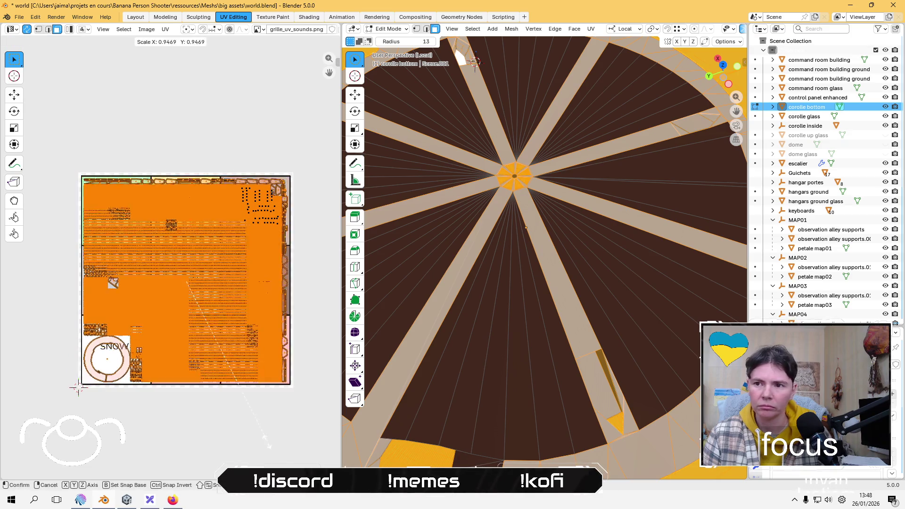
click(178, 297)
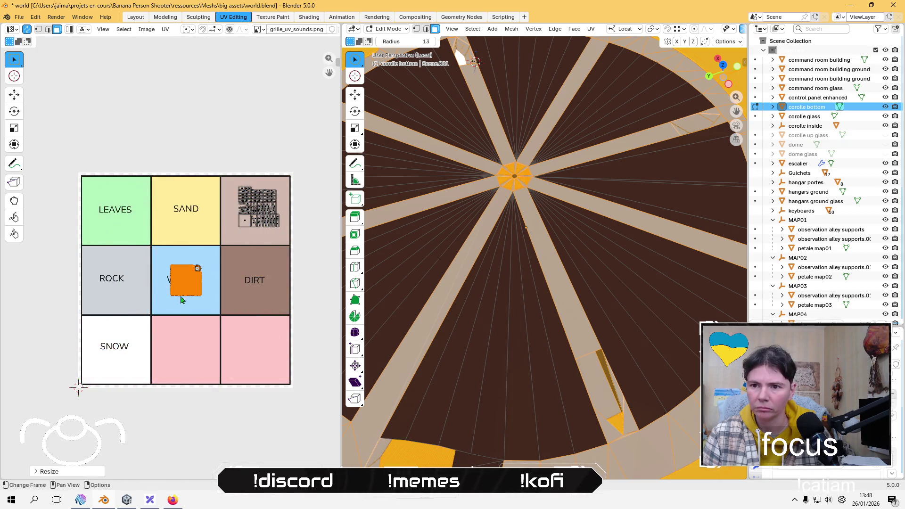
key(g)
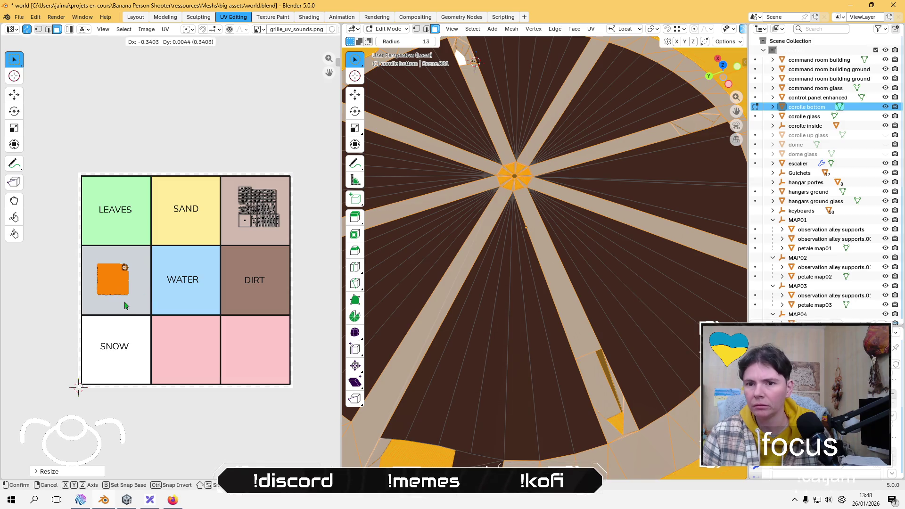
click(125, 307)
Step: Deselect all faces and switch back to Object Mode
key(alt+a)
key(c)
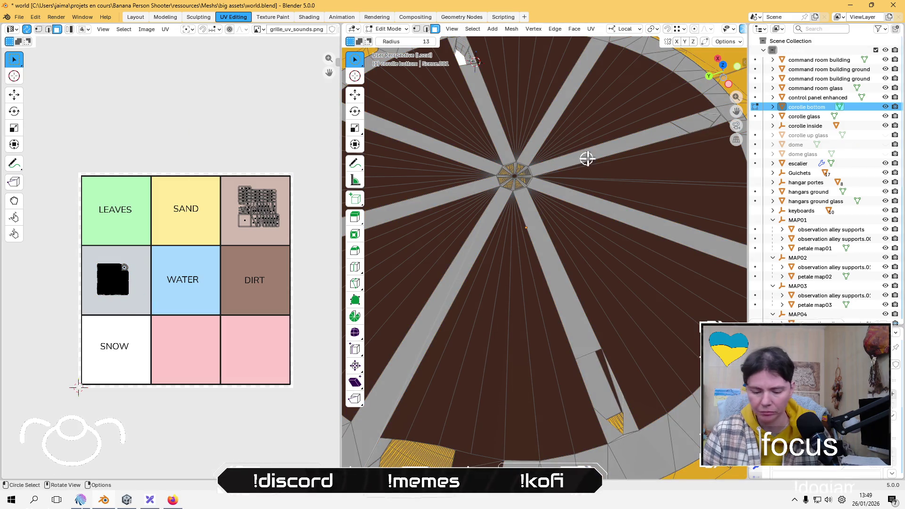
click(405, 29)
click(391, 38)
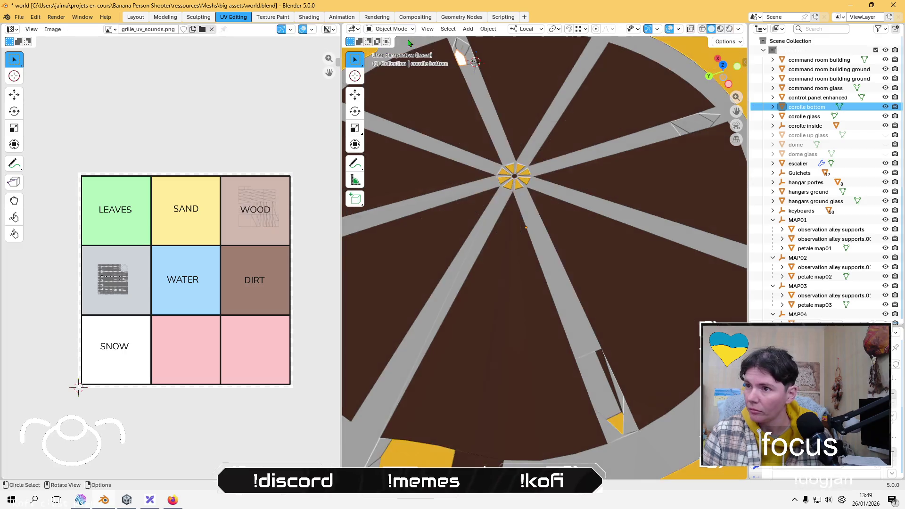
Step: Isolate corolle inside in Local view, return to the full scene, then select the escalier object
key(KP_Decimal)
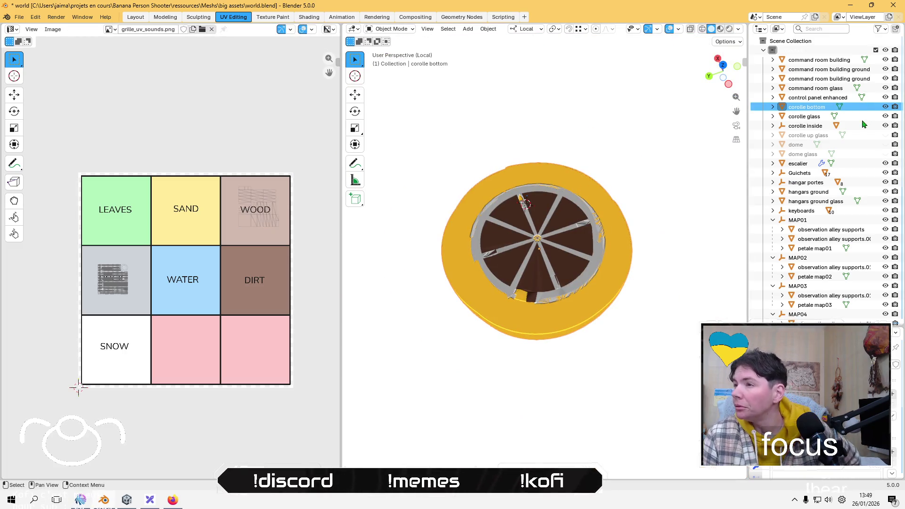
click(804, 128)
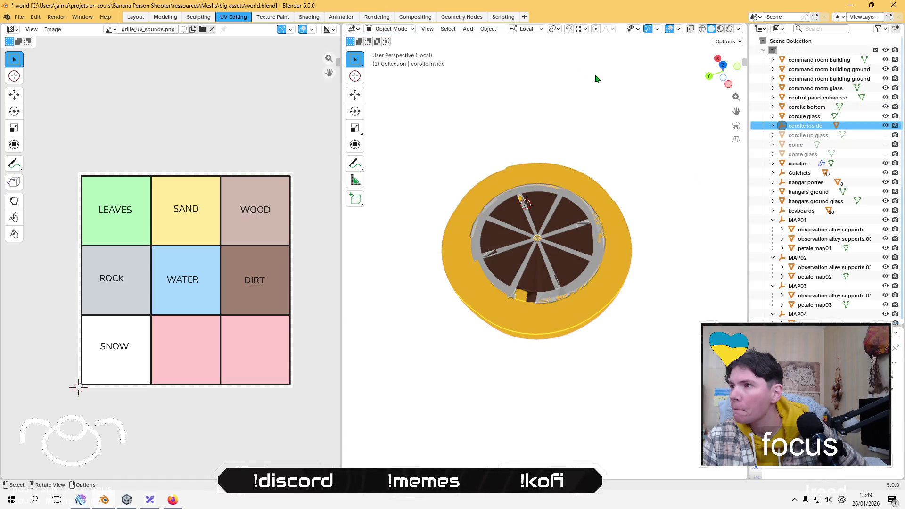
key(KP_Divide)
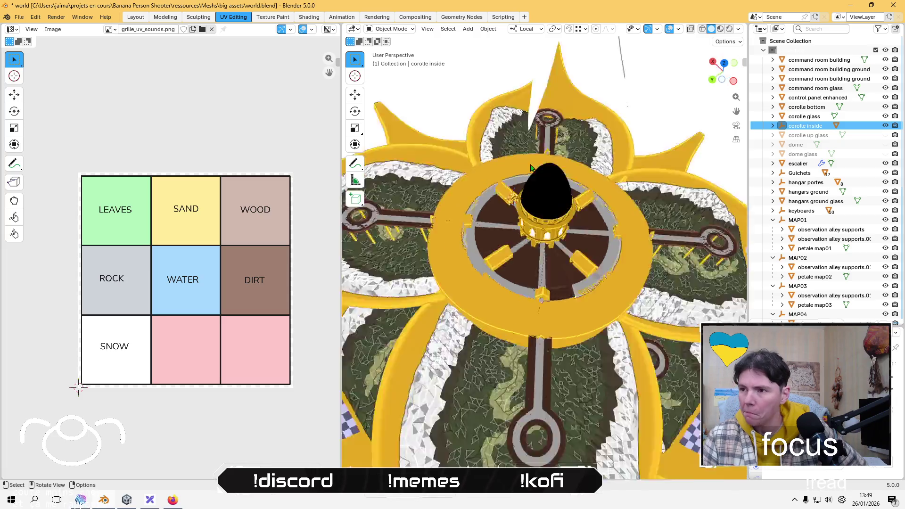
key(KP_Divide)
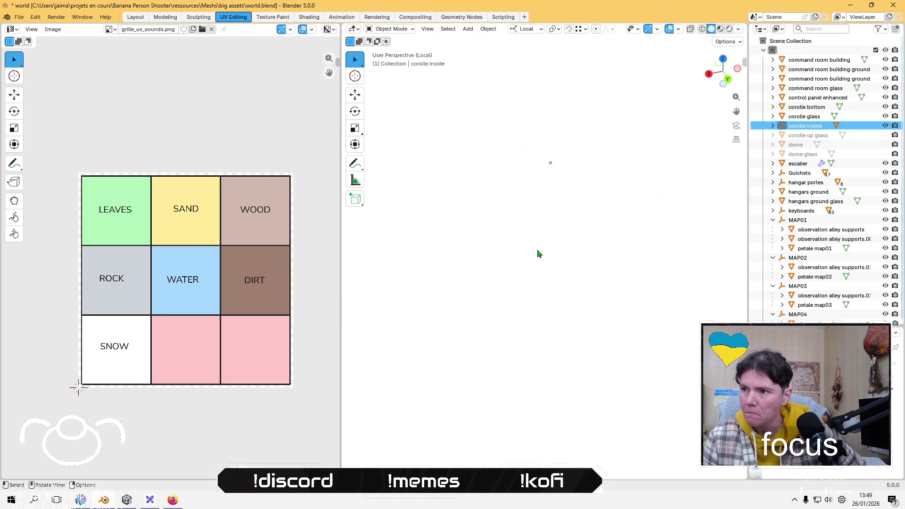
scroll(542, 256, down, 10)
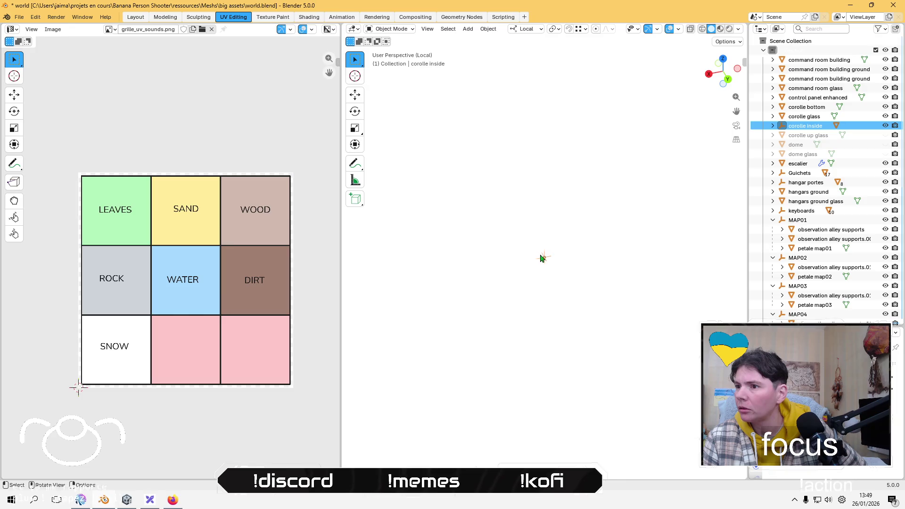
scroll(547, 235, up, 10)
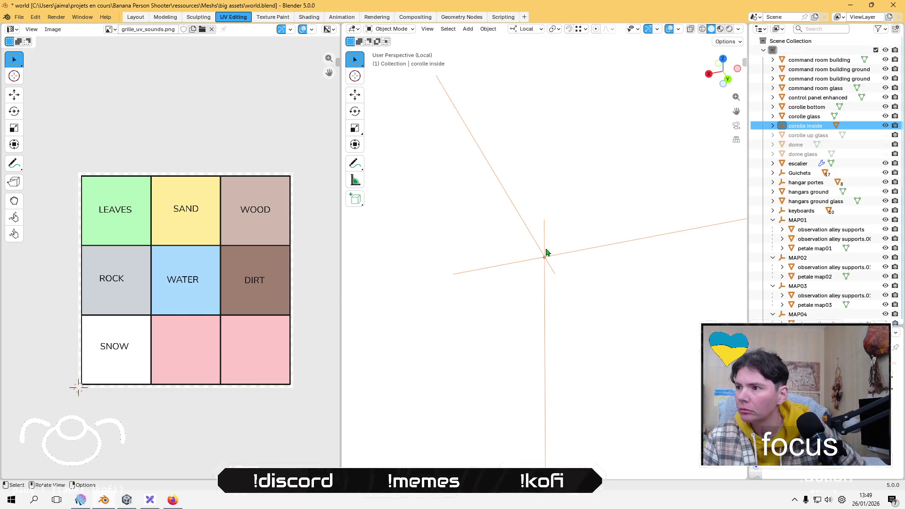
scroll(543, 249, down, 4)
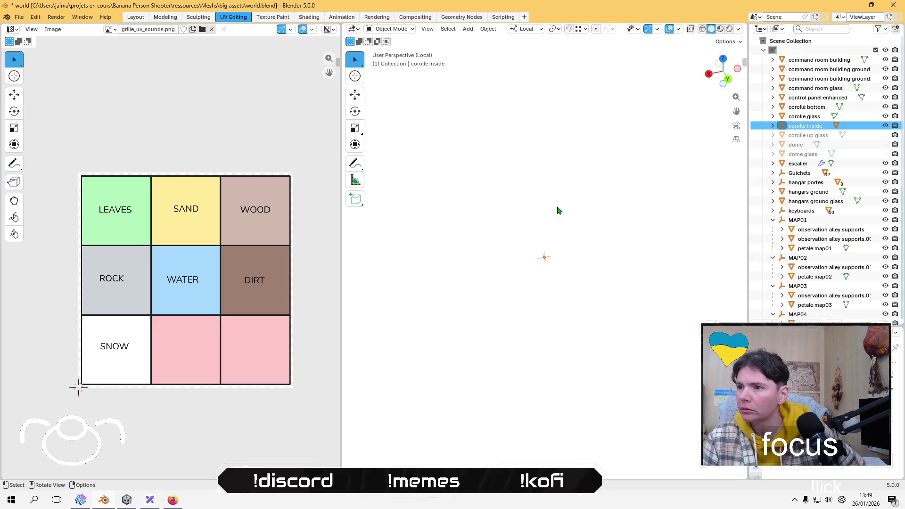
key(KP_Divide)
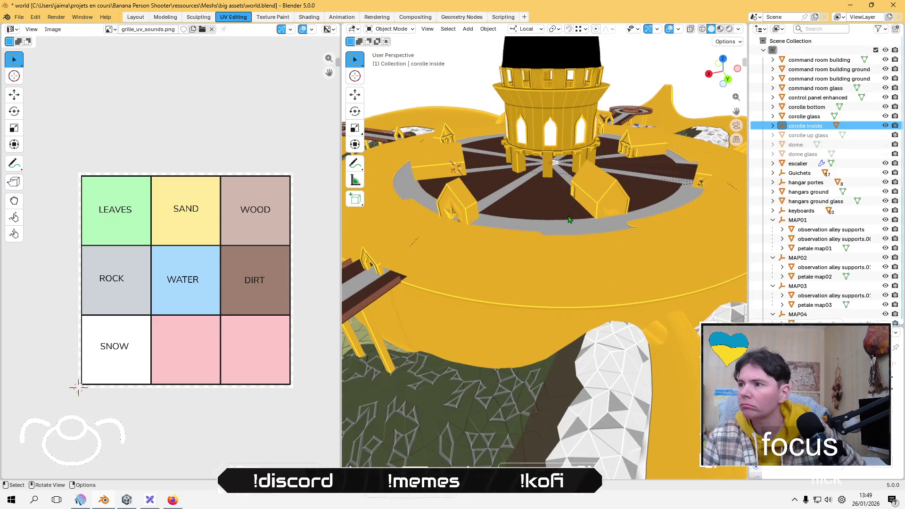
click(801, 164)
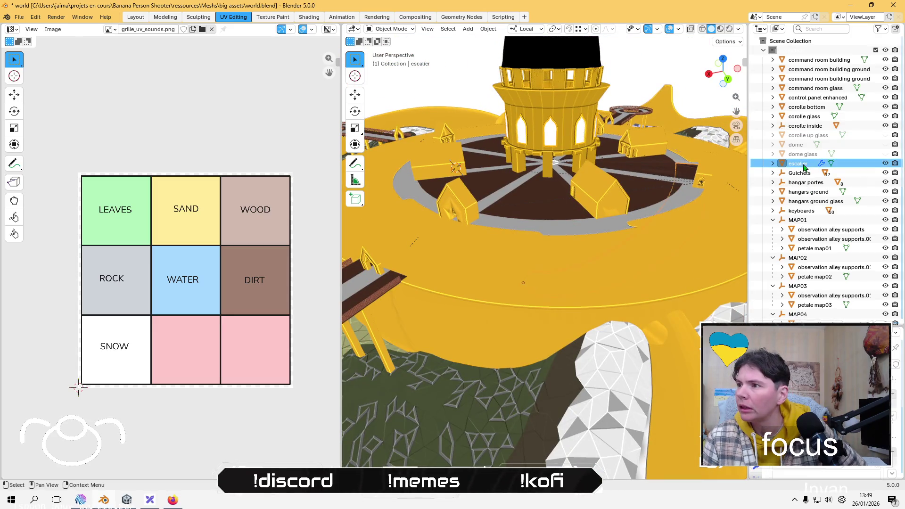
Step: Isolate the escalier stairs, enter Edit Mode, widen the grid image area and select all faces
mouse_move(509, 198)
middle_down()
mouse_move(506, 240)
mouse_move(502, 211)
mouse_move(518, 245)
mouse_move(561, 231)
middle_up()
key(KP_Divide)
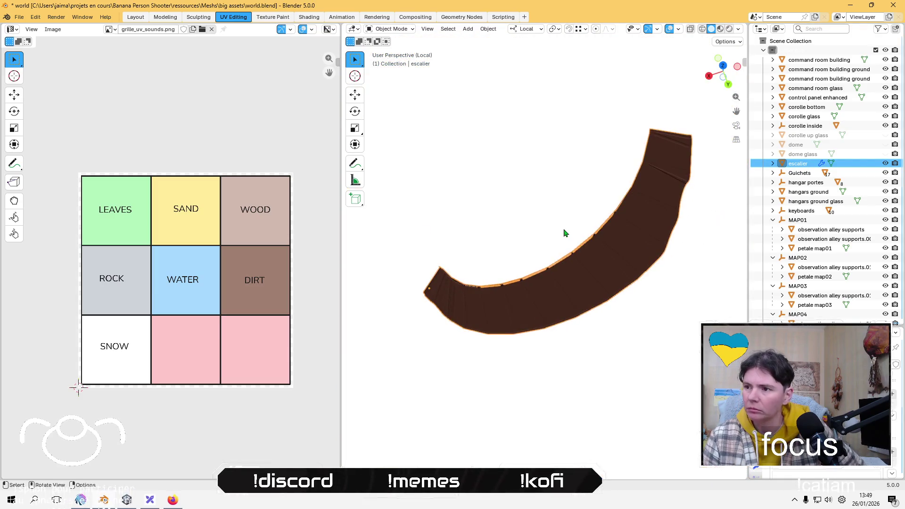
key(Tab)
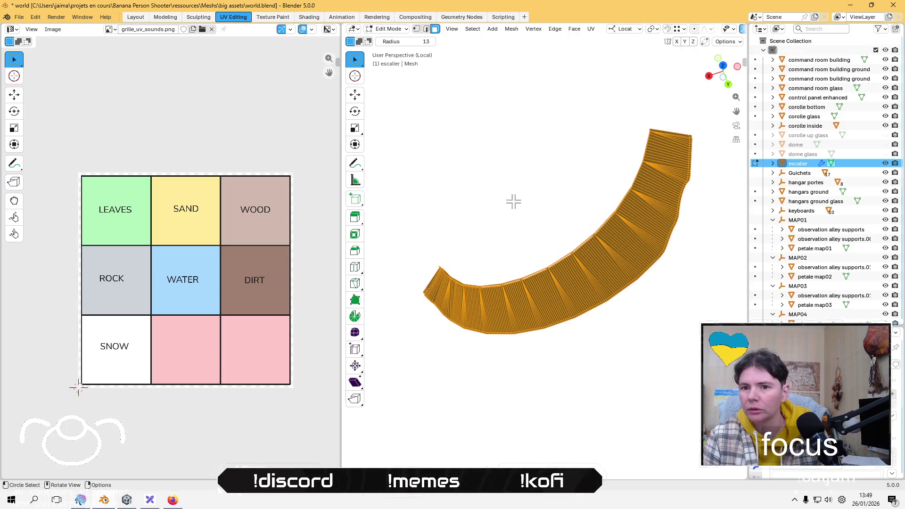
scroll(127, 97, down, 5)
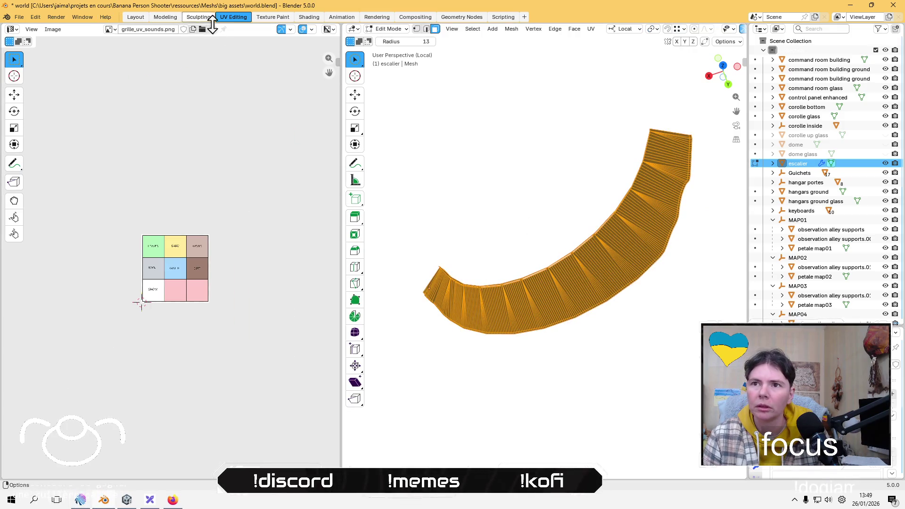
scroll(145, 70, up, 3)
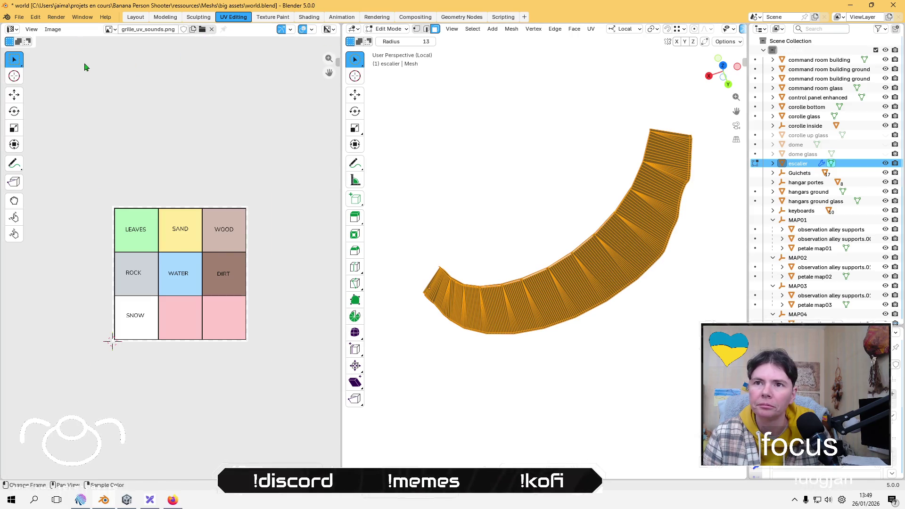
scroll(85, 67, up, 2)
scroll(186, 86, up, 3)
drag(342, 86, 399, 79)
click(592, 149)
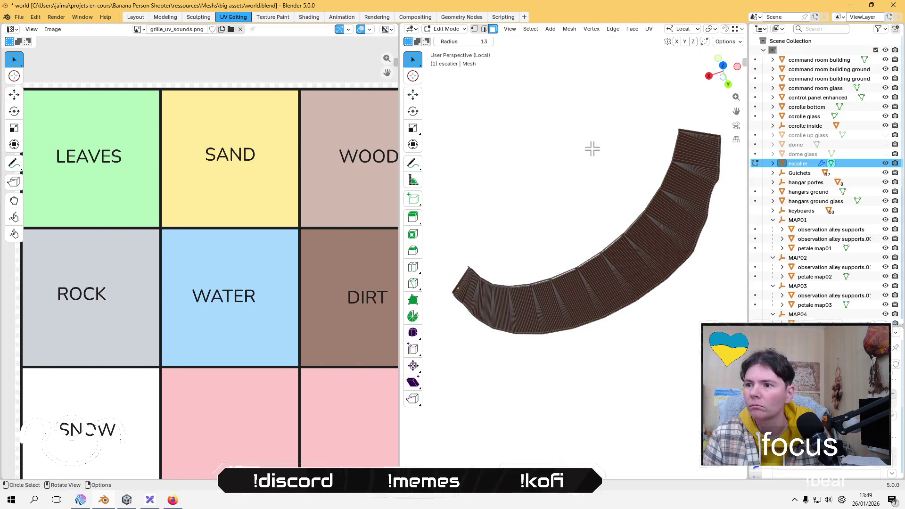
key(a)
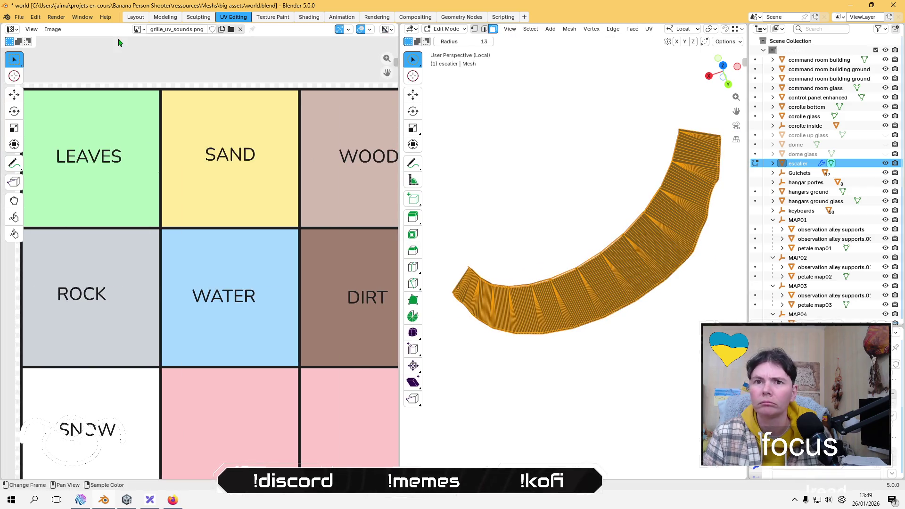
Step: Leave Edit Mode, make escalier the active object again and re-enter Edit Mode
click(10, 29)
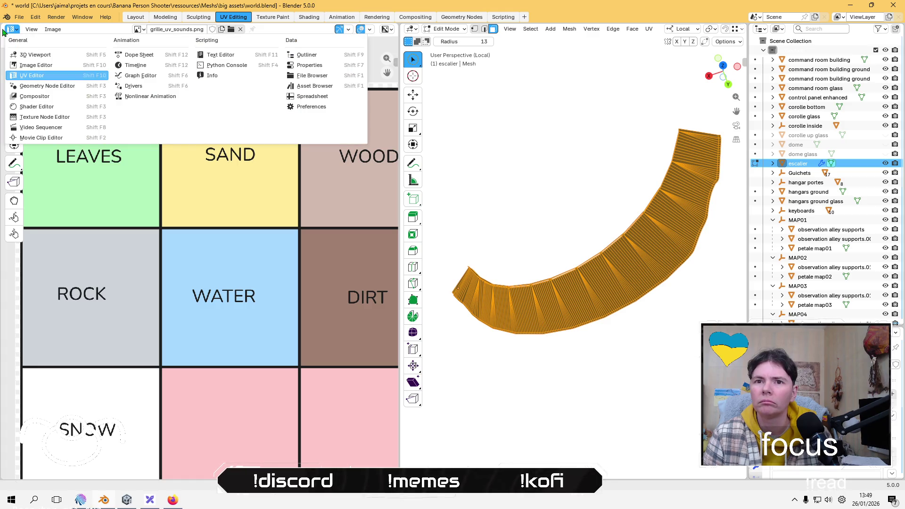
scroll(557, 160, down, 4)
key(alt+a)
key(Tab)
key(alt+a)
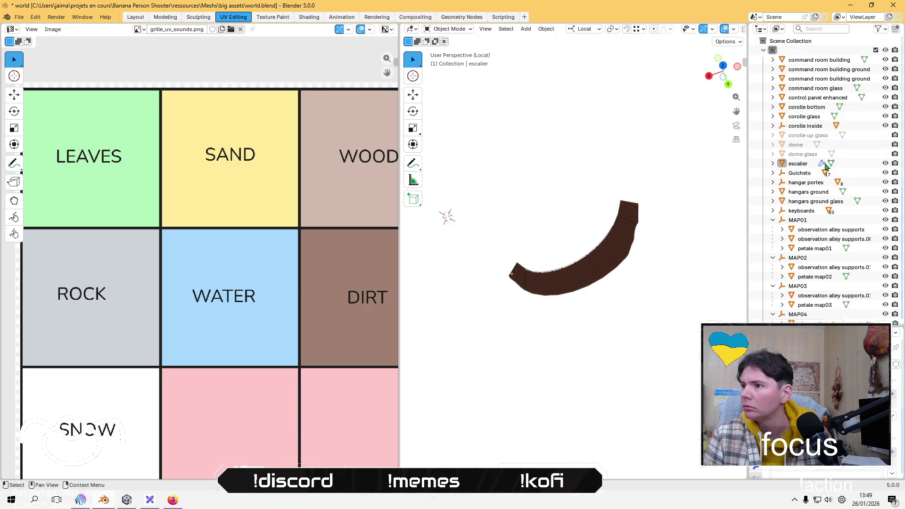
click(825, 165)
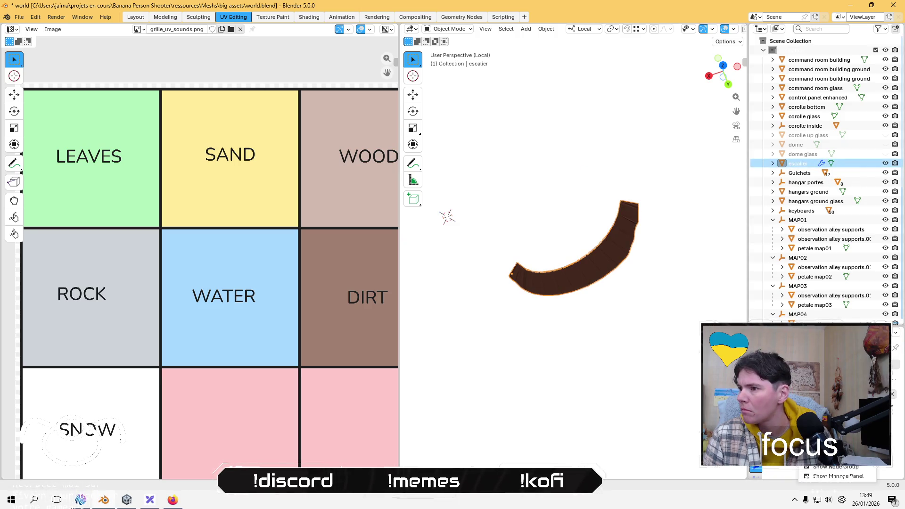
click(558, 229)
click(569, 278)
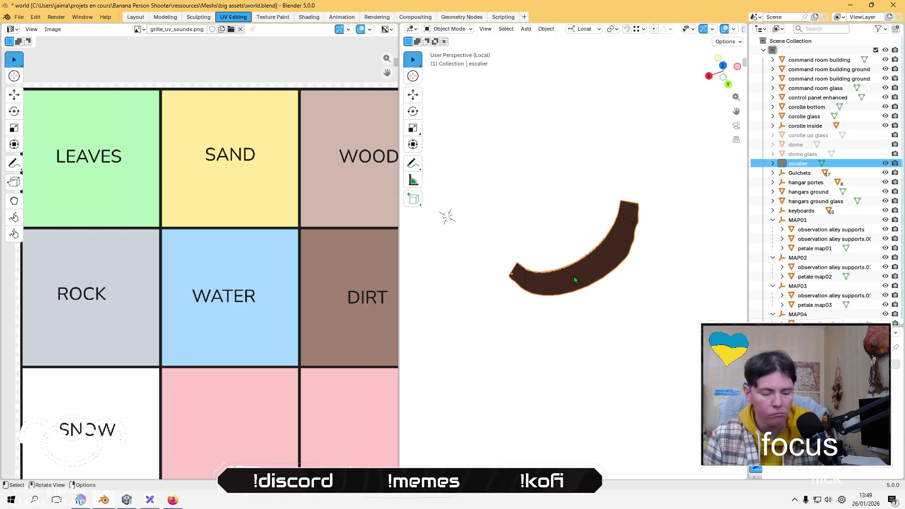
key(Tab)
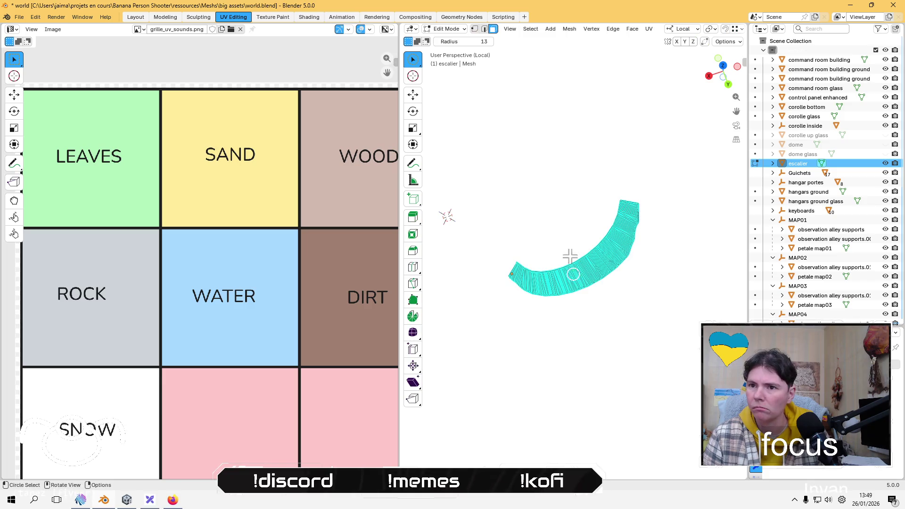
key(z)
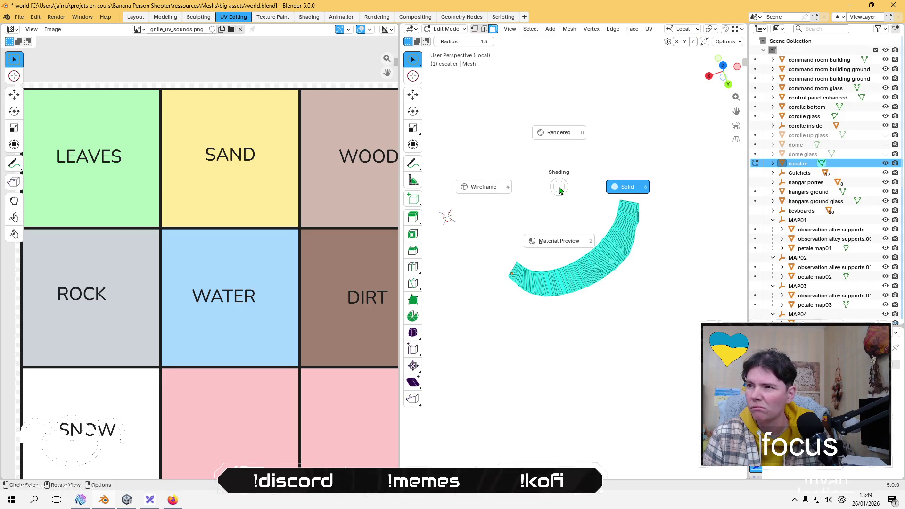
click(560, 190)
mouse_move(559, 185)
middle_down()
mouse_move(589, 198)
mouse_move(634, 166)
mouse_move(607, 230)
middle_up()
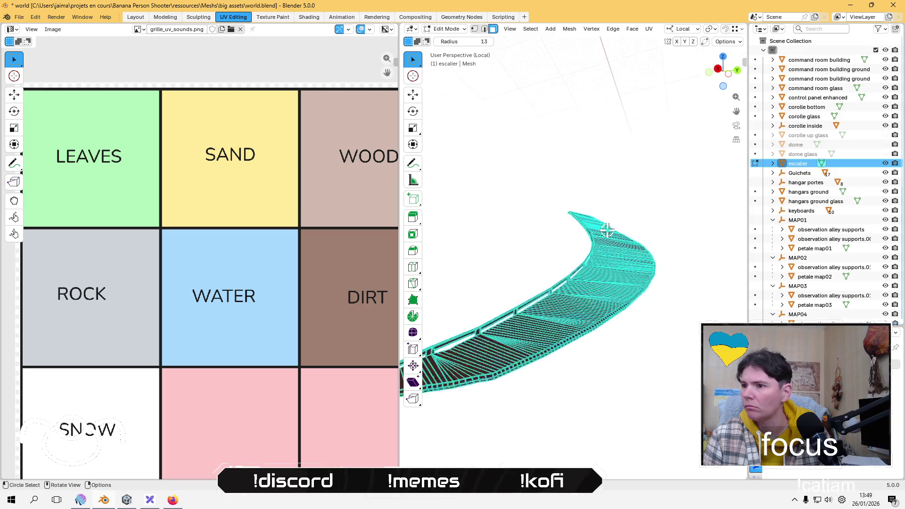
scroll(542, 299, up, 8)
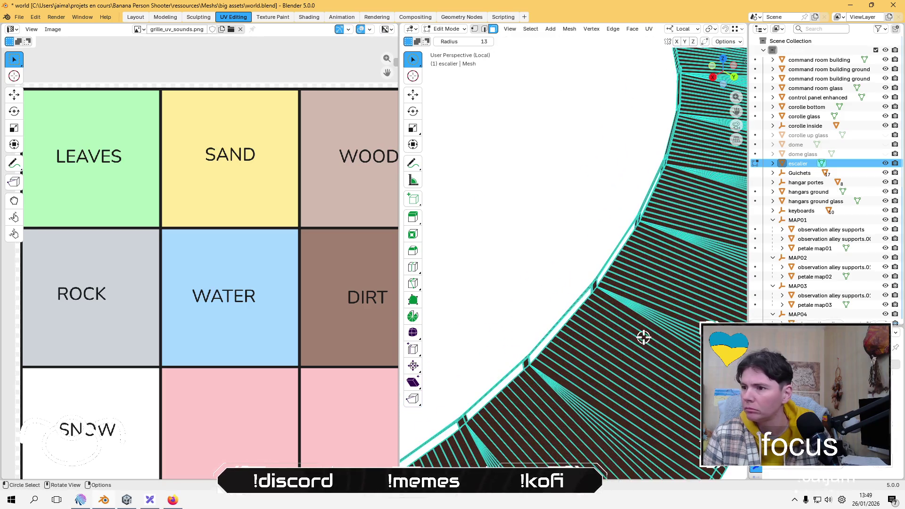
alt+click(644, 338)
key(a)
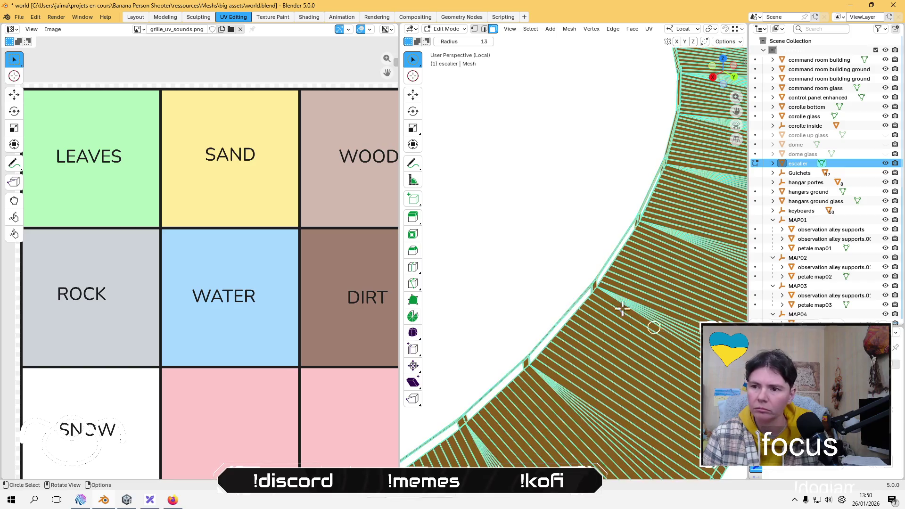
scroll(198, 245, down, 4)
scroll(210, 238, up, 2)
click(554, 182)
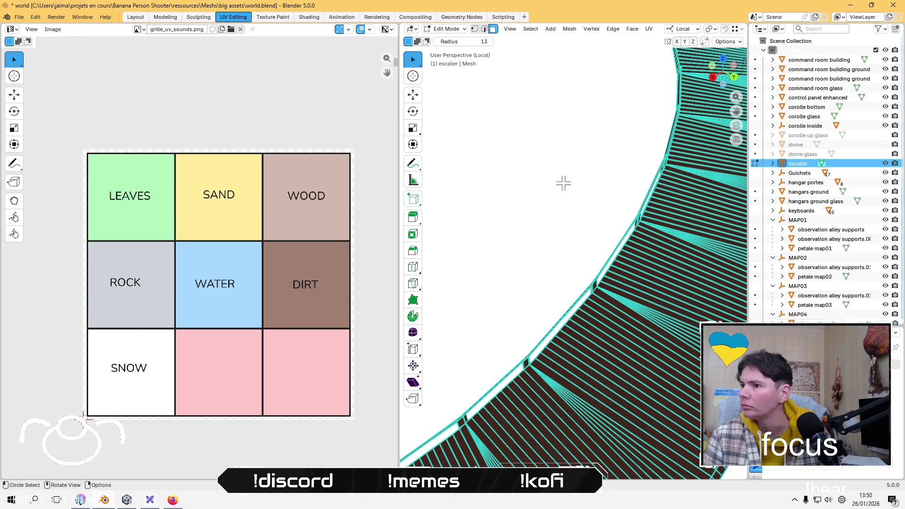
key(Home)
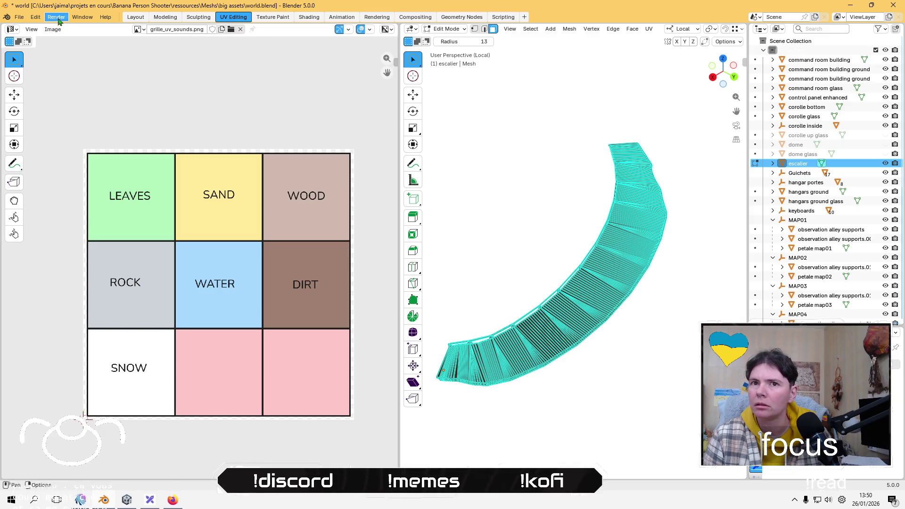
click(136, 17)
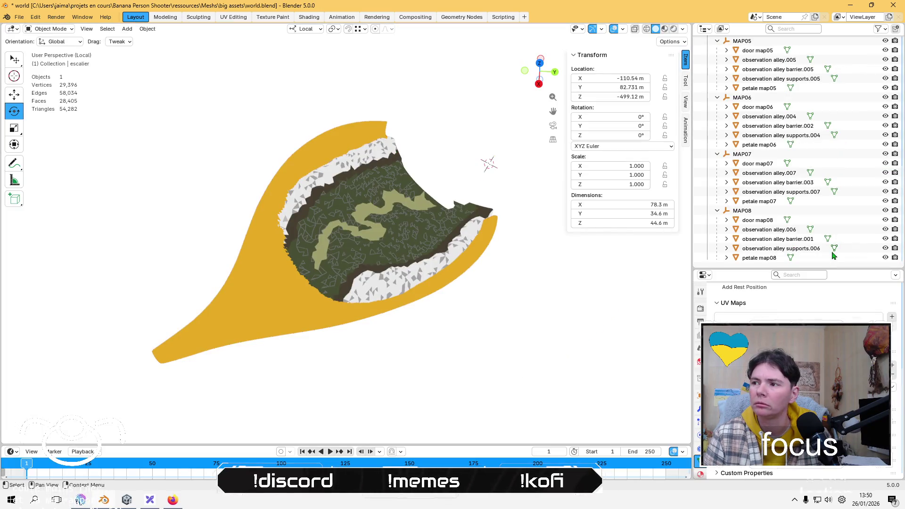
key(KP_Decimal)
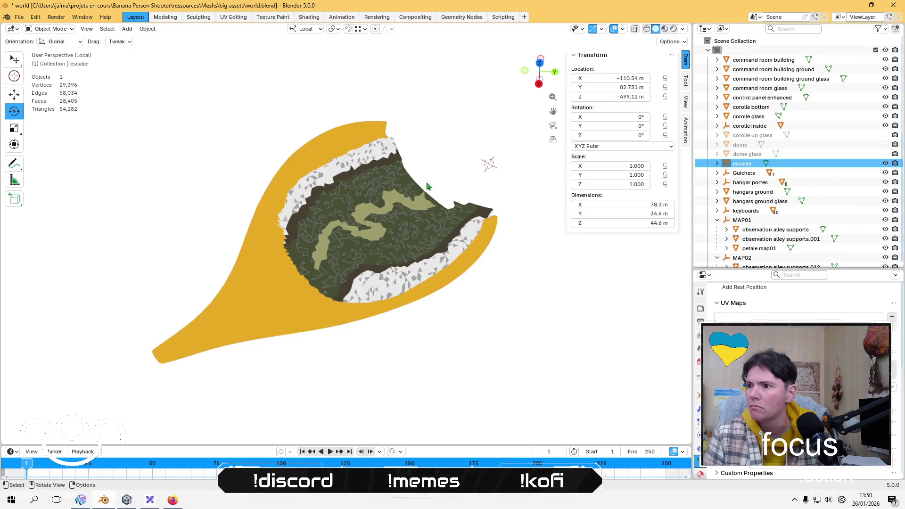
key(KP_Divide)
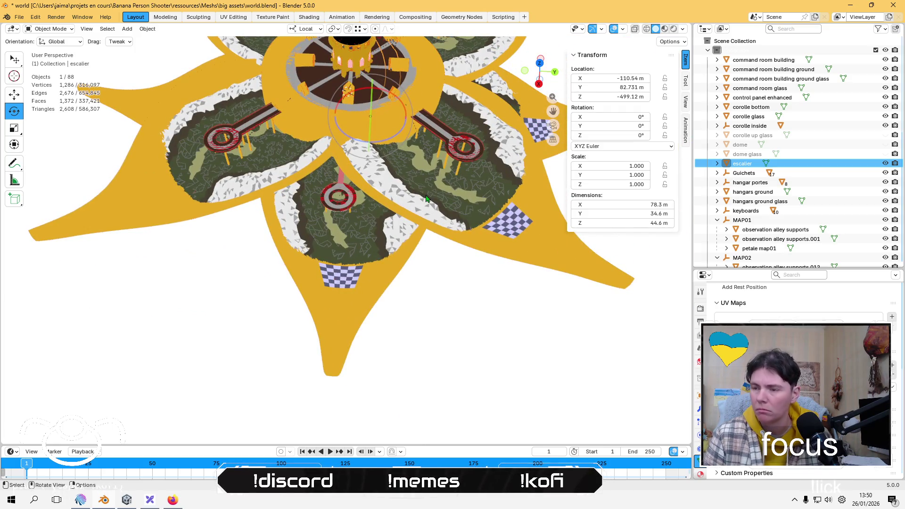
key(KP_Divide)
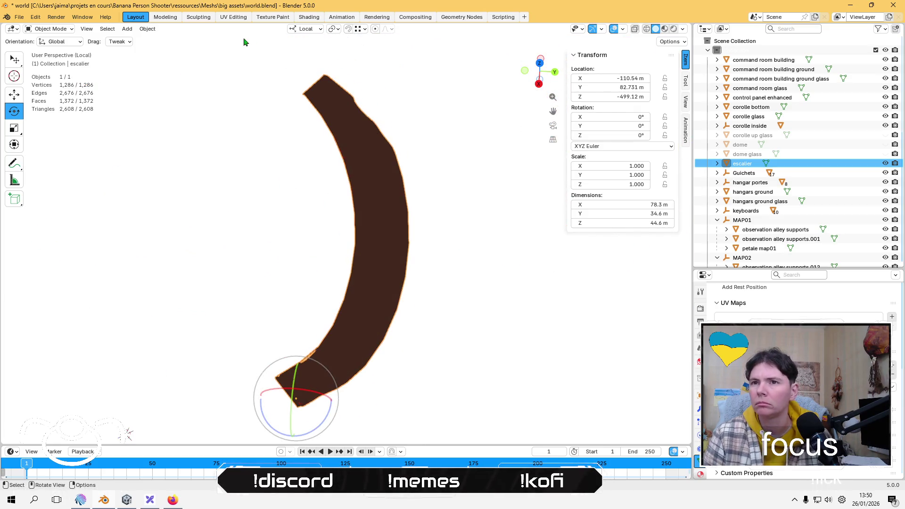
key(Tab)
key(Tab)
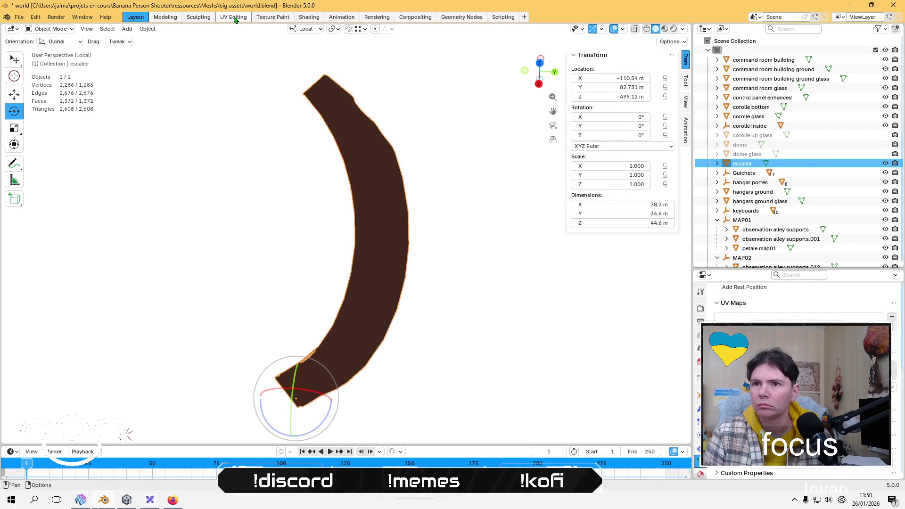
click(233, 16)
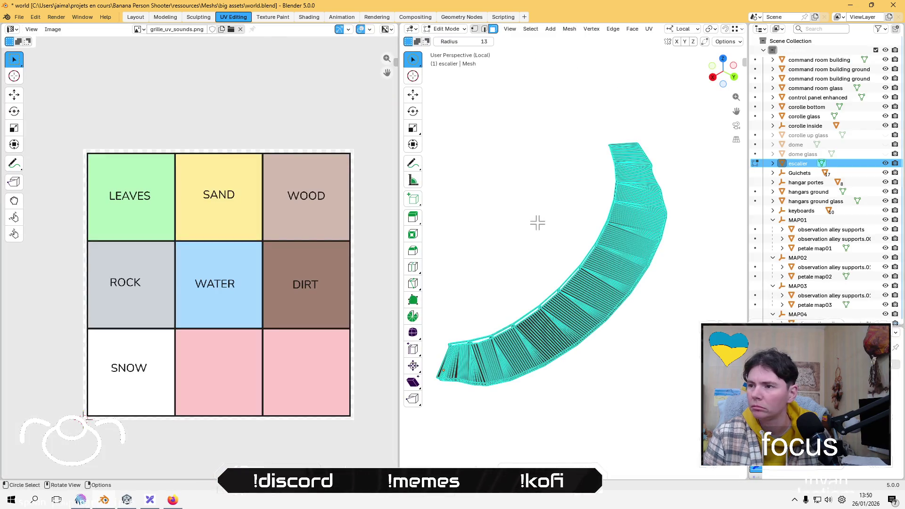
Step: Select all of the stair mesh, browse the escalier's Outliner entries and save the blend file
key(a)
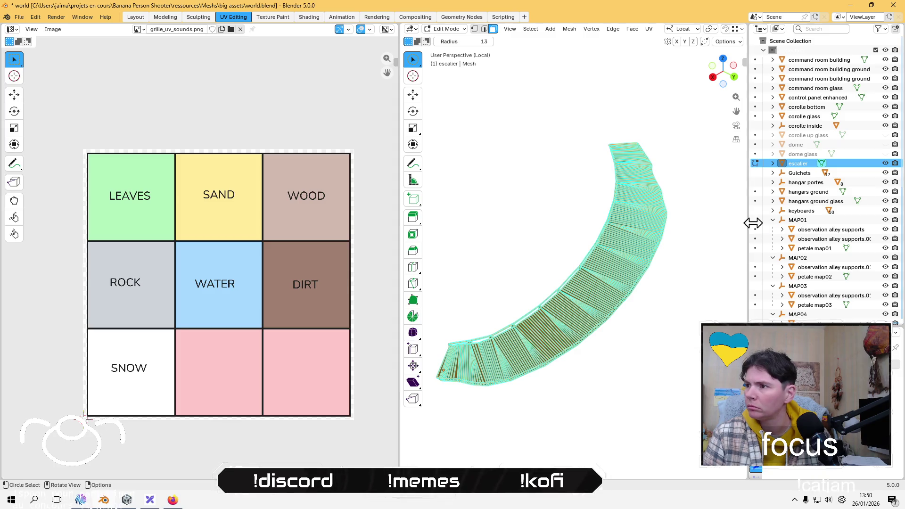
click(774, 164)
click(804, 174)
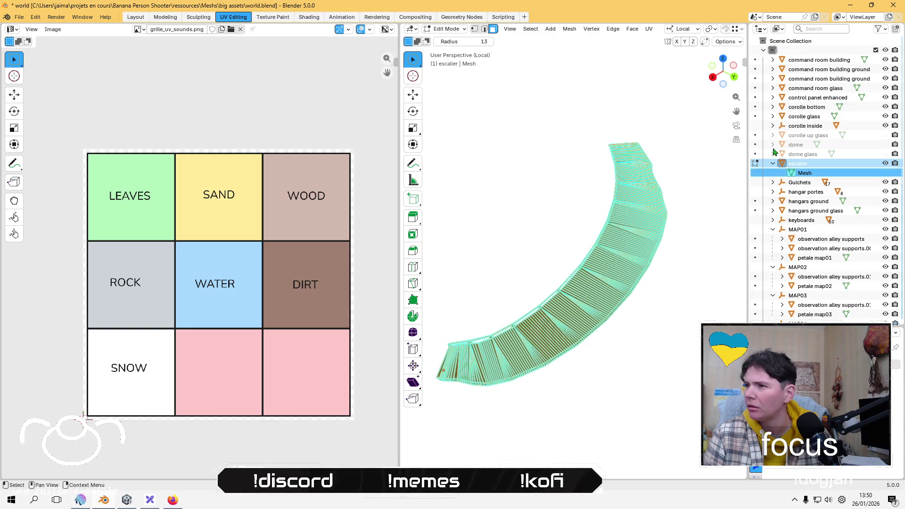
click(773, 155)
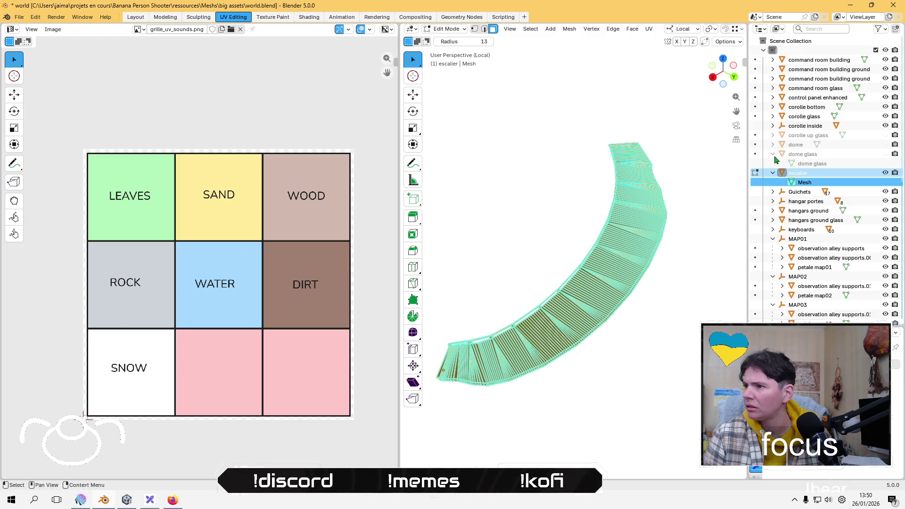
click(773, 155)
click(830, 166)
key(ctrl+s)
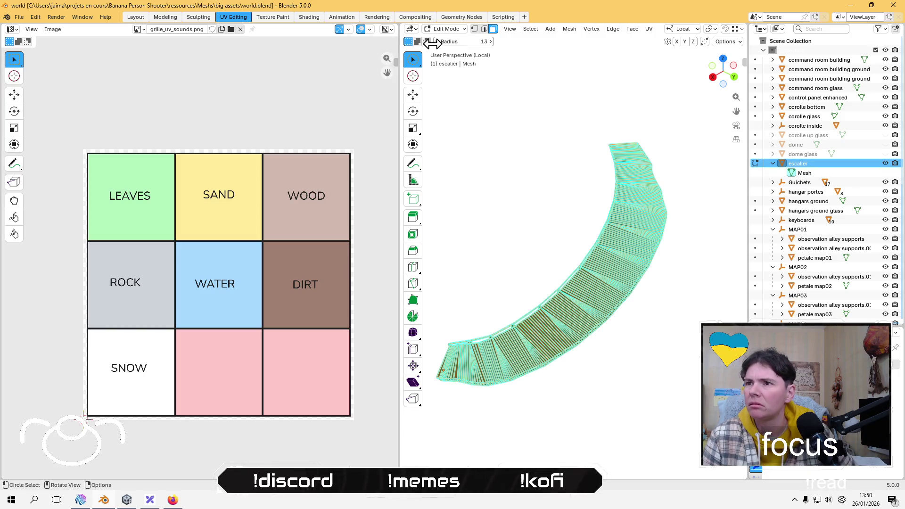
Step: Flip to Sculpting and back to UV Editing, select all stair faces, then switch to Object Mode
click(202, 17)
click(246, 18)
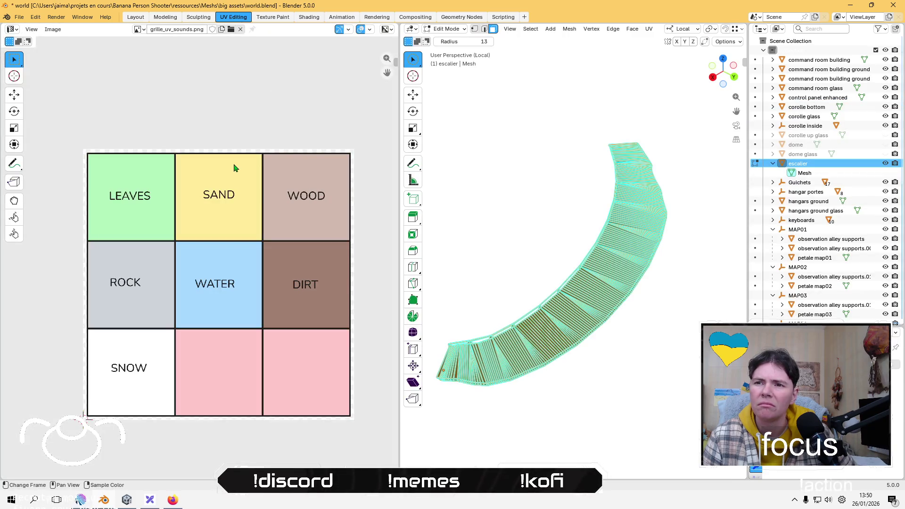
click(574, 290)
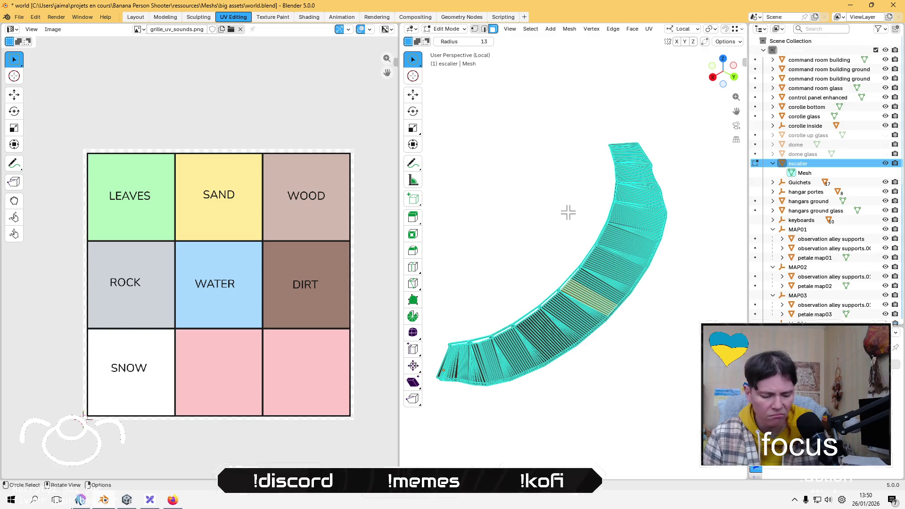
key(a)
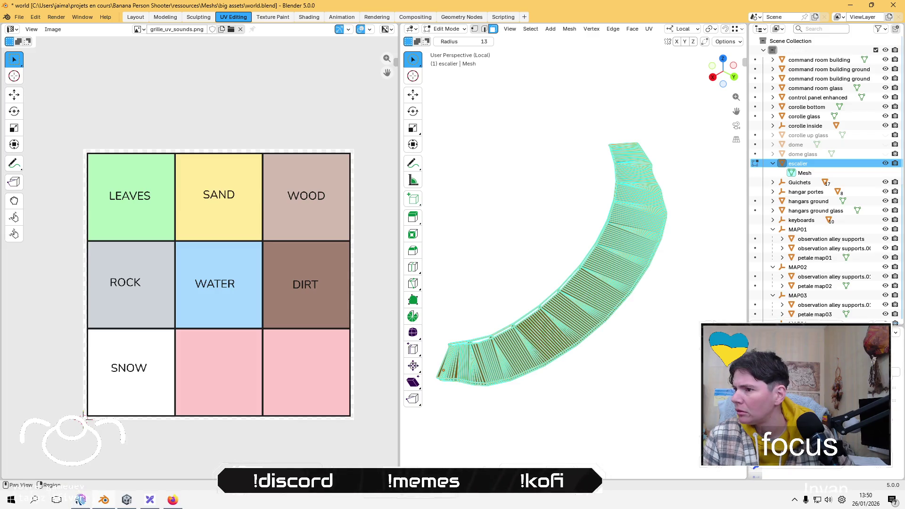
click(804, 175)
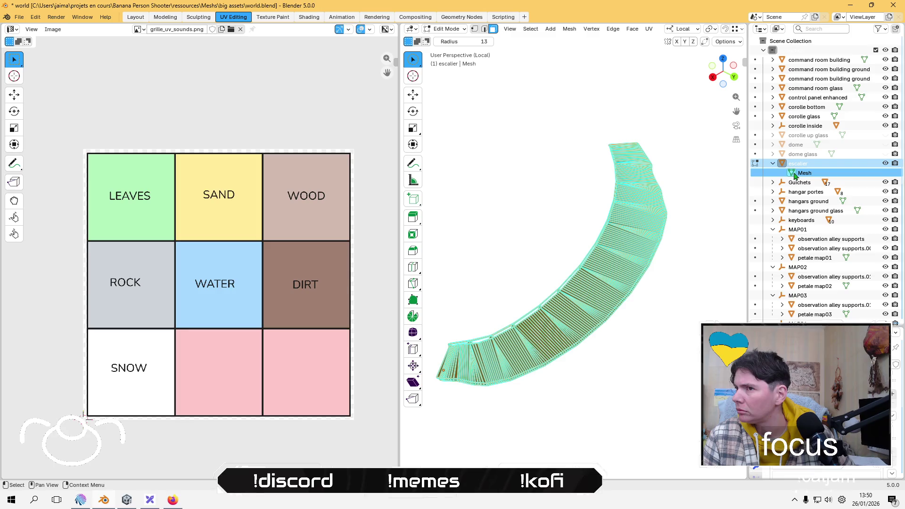
click(445, 28)
click(450, 40)
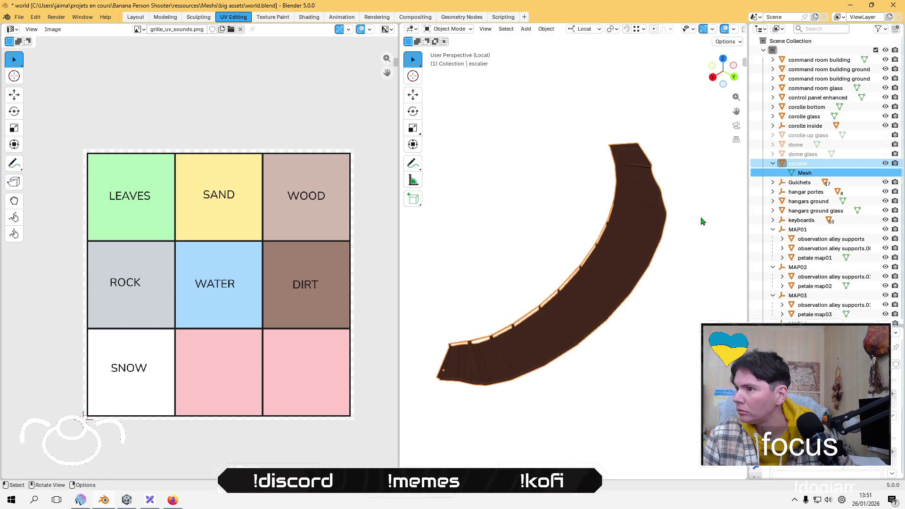
Step: Reselect escalier, re-enter Edit Mode, clear the selection and drag-select all the stair faces
click(690, 165)
click(808, 166)
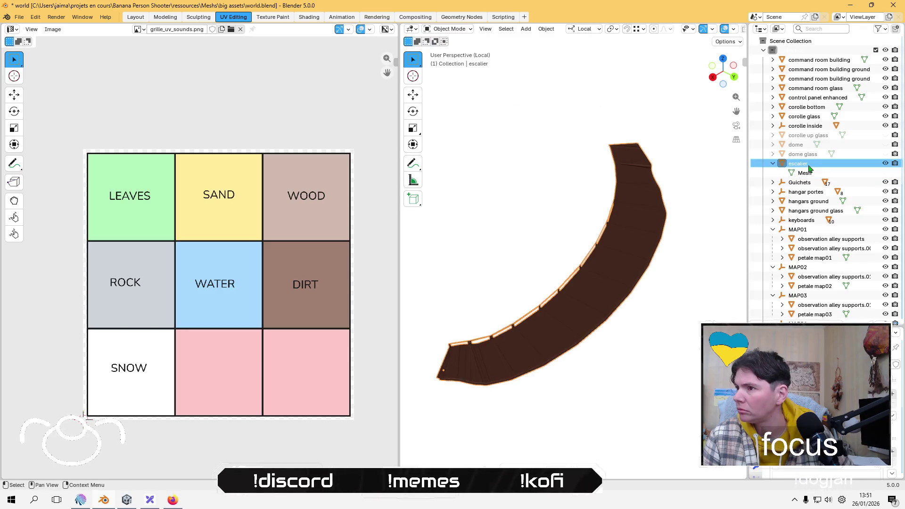
scroll(541, 303, down, 4)
mouse_move(649, 201)
middle_down()
mouse_move(644, 129)
mouse_move(542, 309)
mouse_move(587, 343)
mouse_move(574, 268)
middle_up()
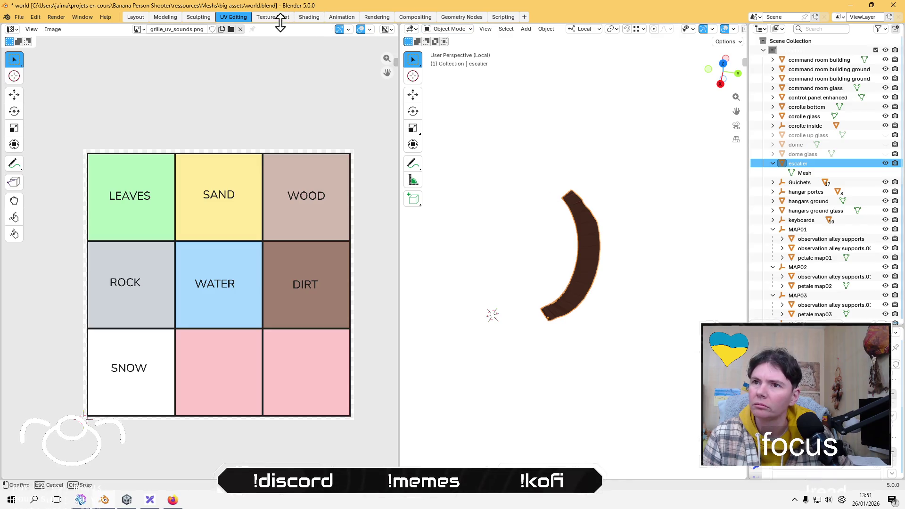
click(236, 18)
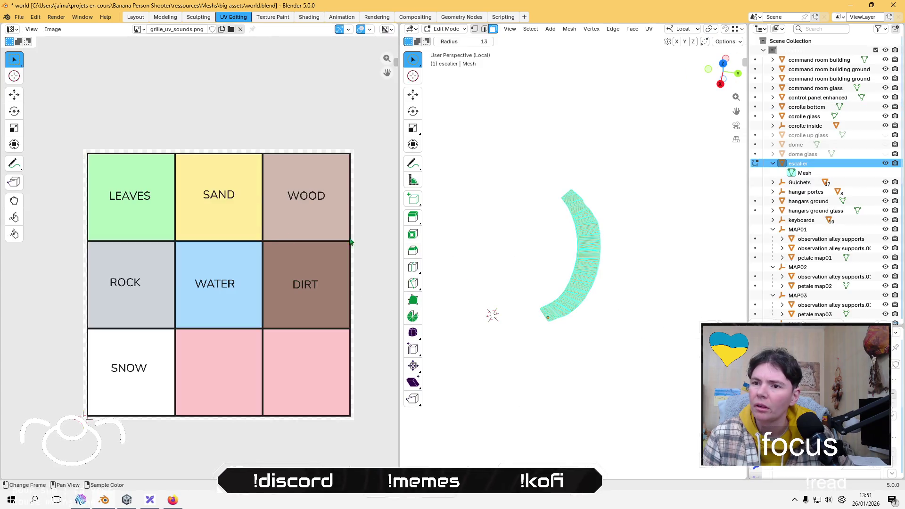
click(641, 378)
mouse_move(565, 197)
mouse_down()
mouse_move(571, 319)
mouse_move(546, 303)
mouse_move(550, 319)
mouse_move(574, 209)
mouse_up()
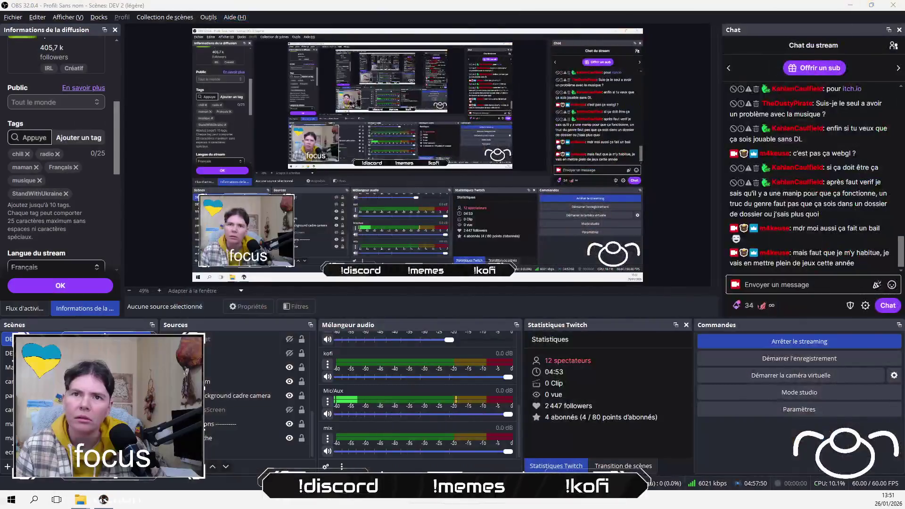
Step: Switch the left panel to the Geometry Node Editor and back to the UV Editor
click(10, 30)
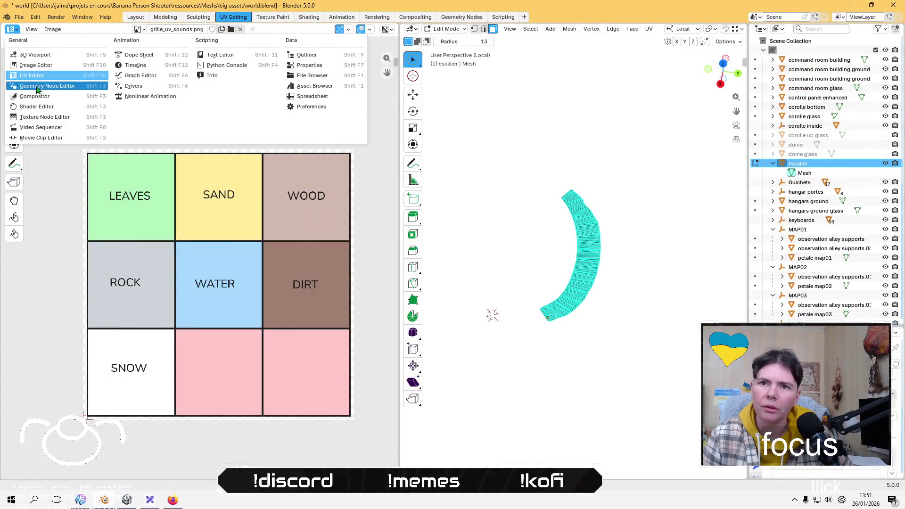
click(38, 87)
click(13, 31)
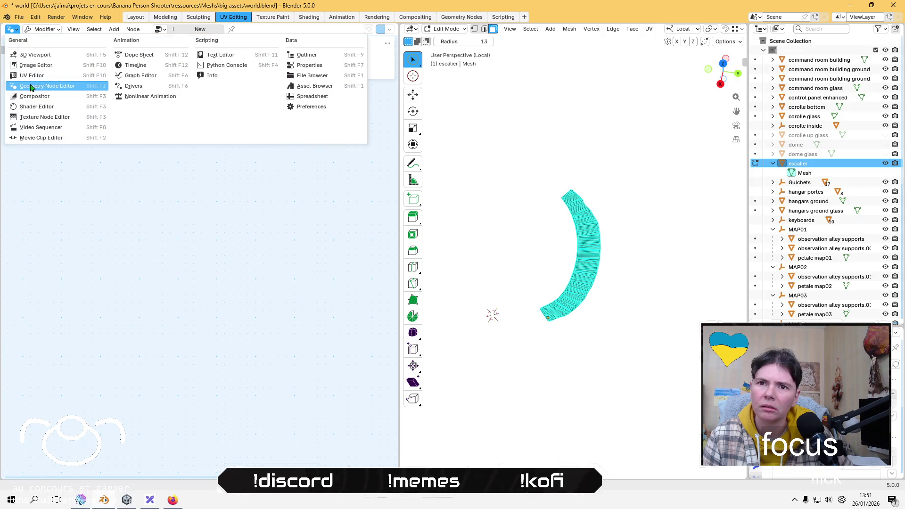
click(30, 81)
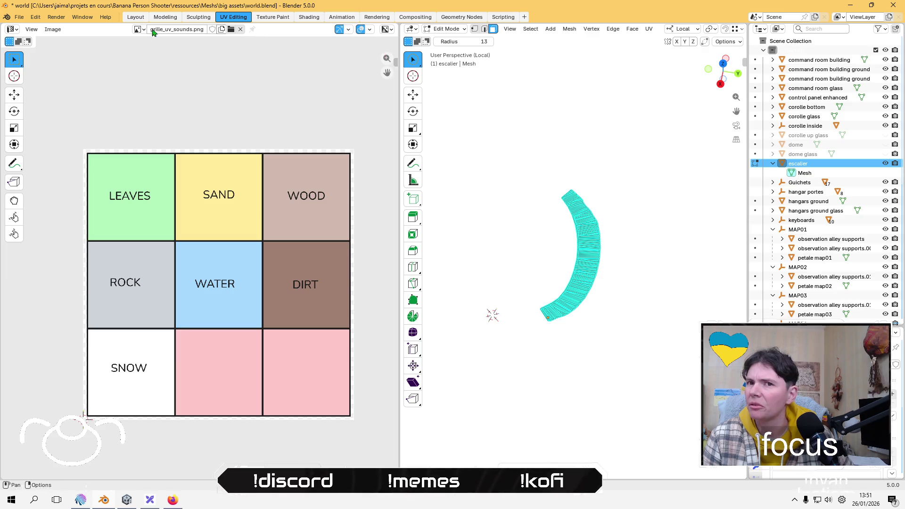
Step: Toggle the UV editor's sidebar on and off, then return the stairs to Object Mode
click(27, 30)
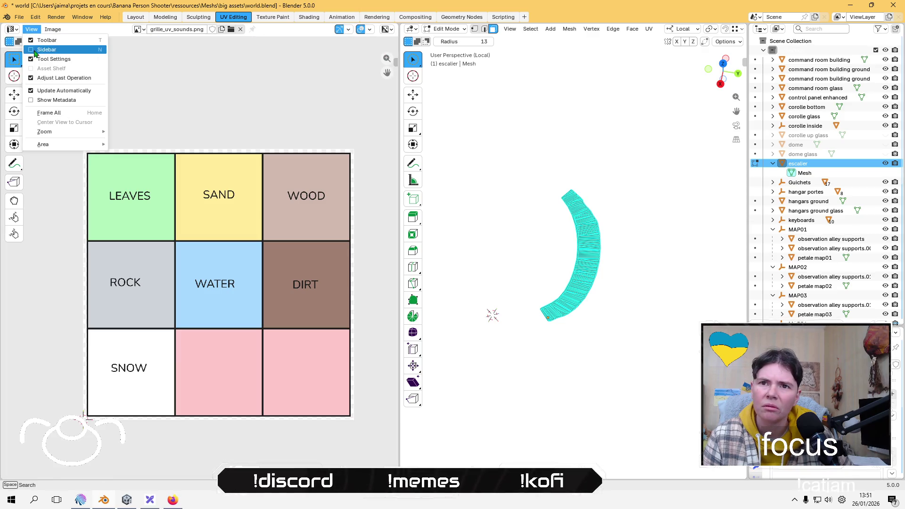
click(32, 50)
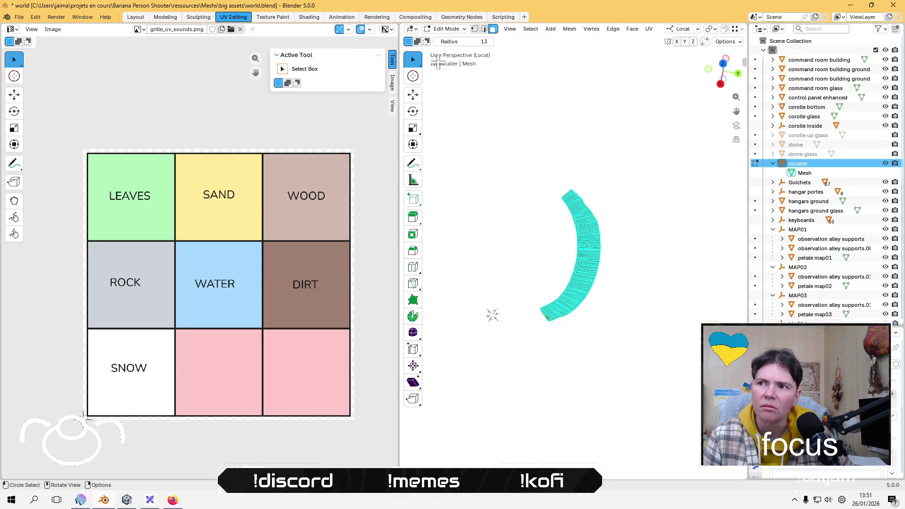
click(31, 30)
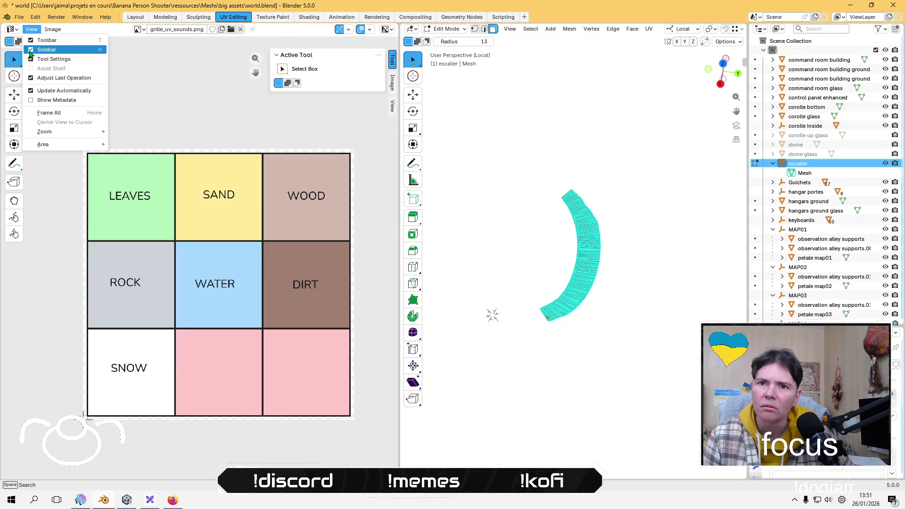
click(33, 51)
key(Tab)
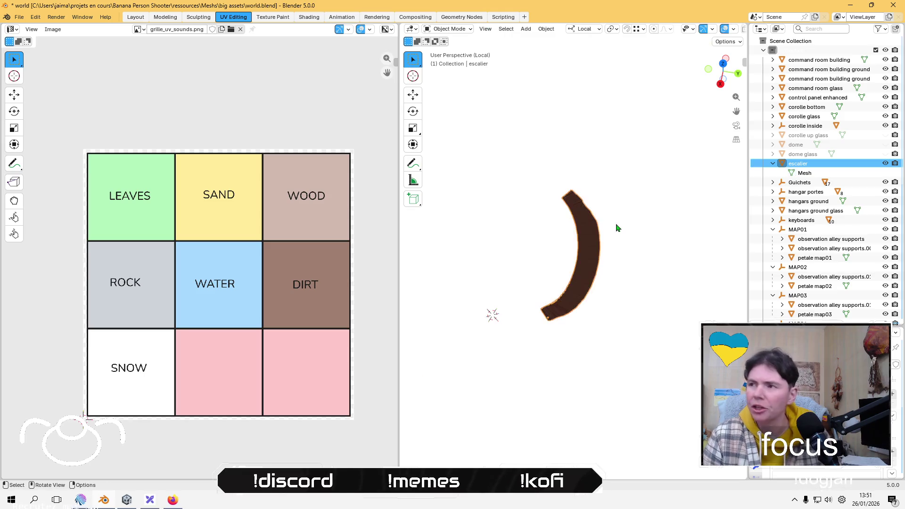
Step: Exit local view, select the command room building, enter Edit Mode and select its whole mesh
key(KP_Divide)
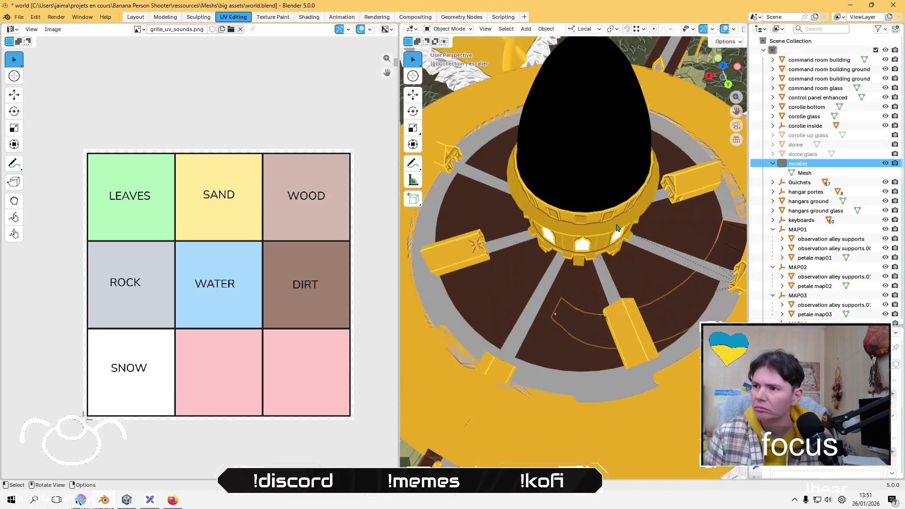
click(620, 209)
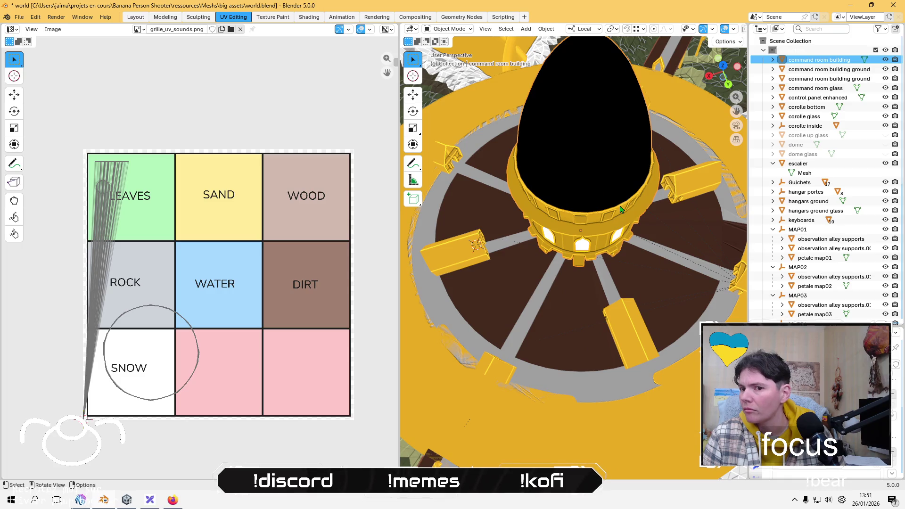
mouse_move(608, 198)
middle_down()
mouse_move(567, 162)
mouse_move(570, 170)
middle_up()
key(Tab)
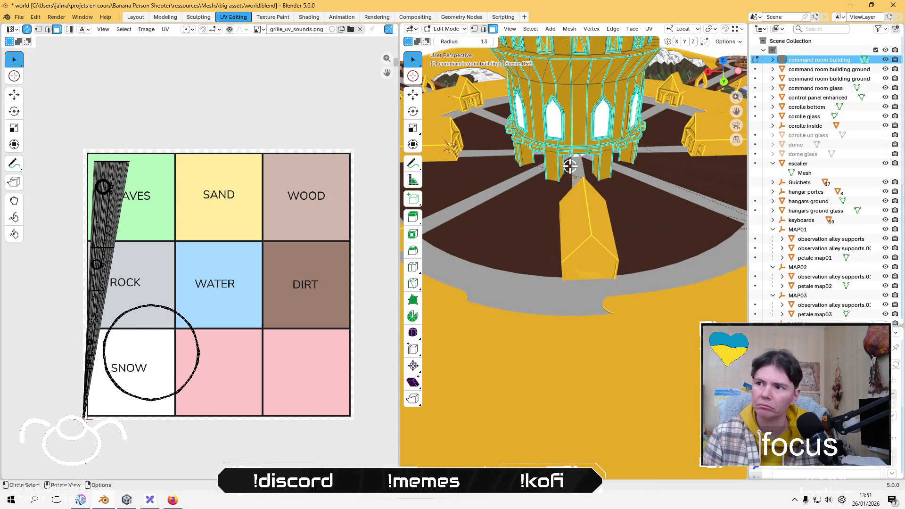
scroll(571, 165, down, 5)
key(a)
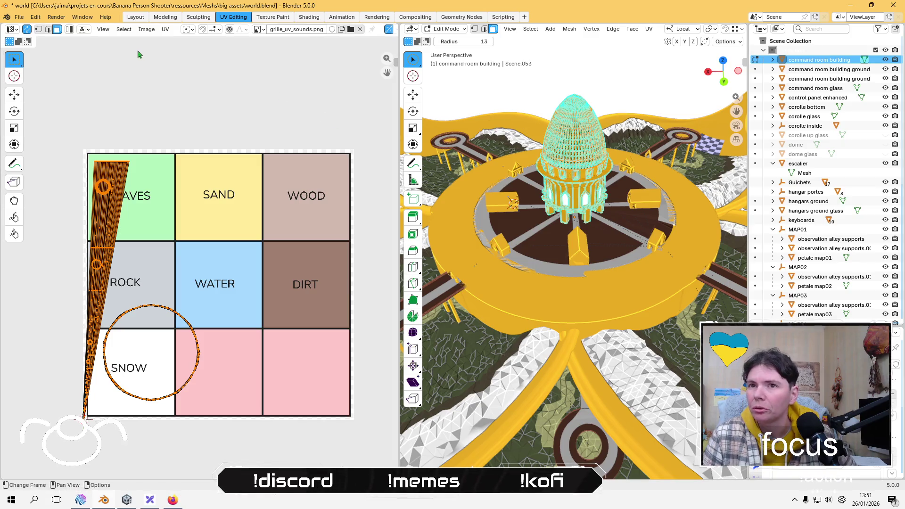
click(165, 29)
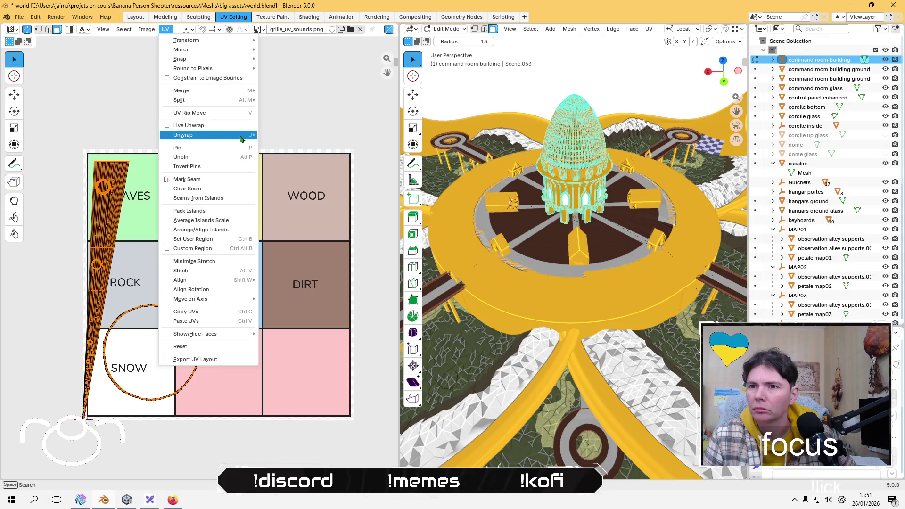
Step: Unwrap the command room building with Lightmap Pack using the default settings
mouse_move(242, 138)
click(283, 179)
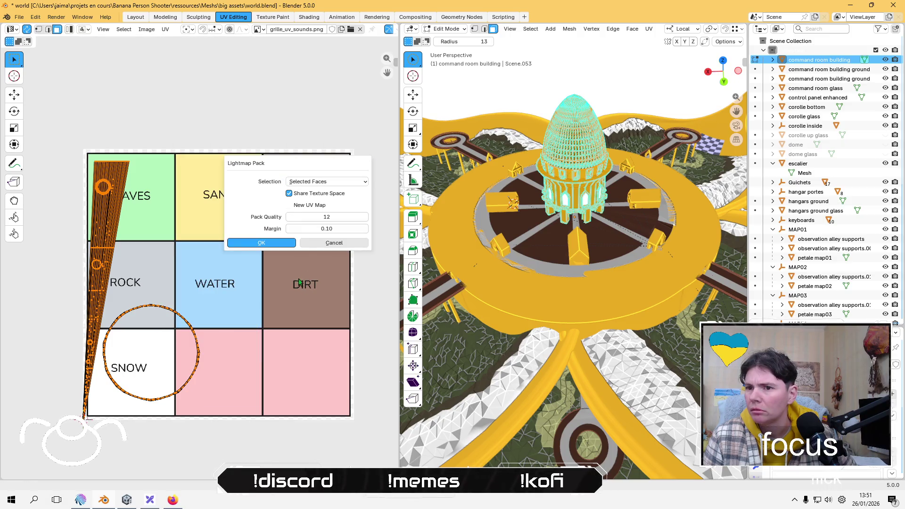
click(276, 245)
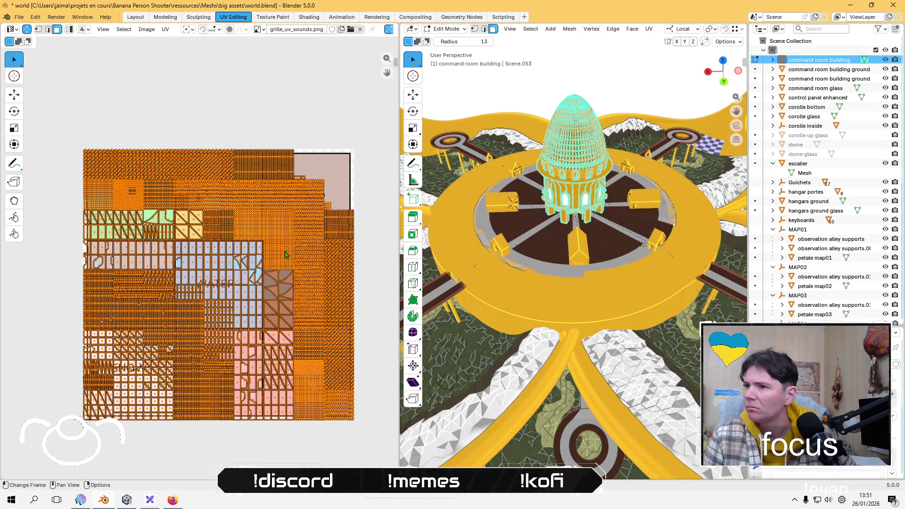
scroll(546, 255, up, 6)
middle_drag(547, 255, 546, 243)
scroll(546, 242, down, 6)
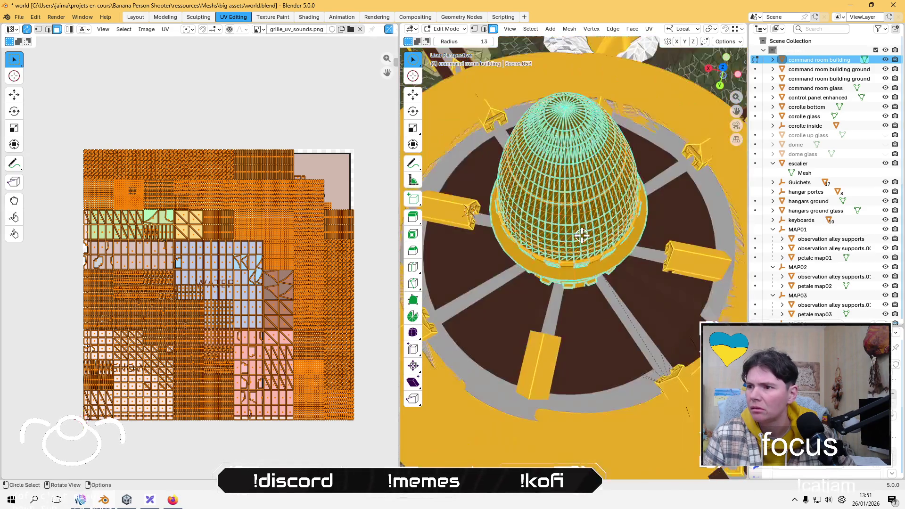
scroll(385, 296, down, 2)
Step: Scale the building's UVs down, move them into the ROCK cell and return to Object Mode
key(s)
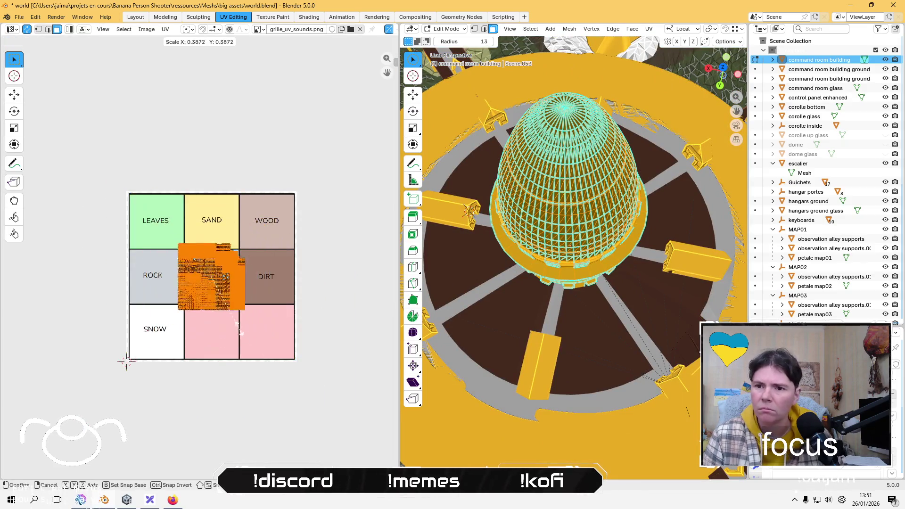
click(219, 302)
key(g)
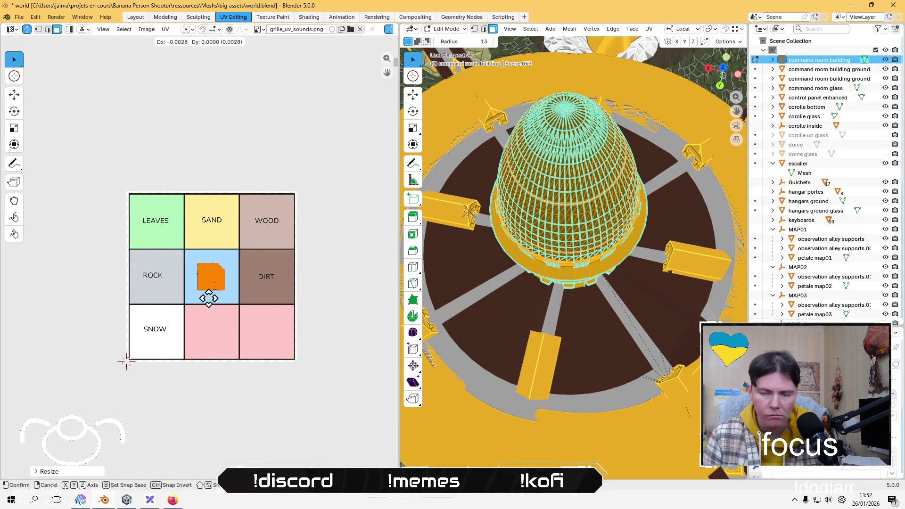
click(161, 303)
key(Tab)
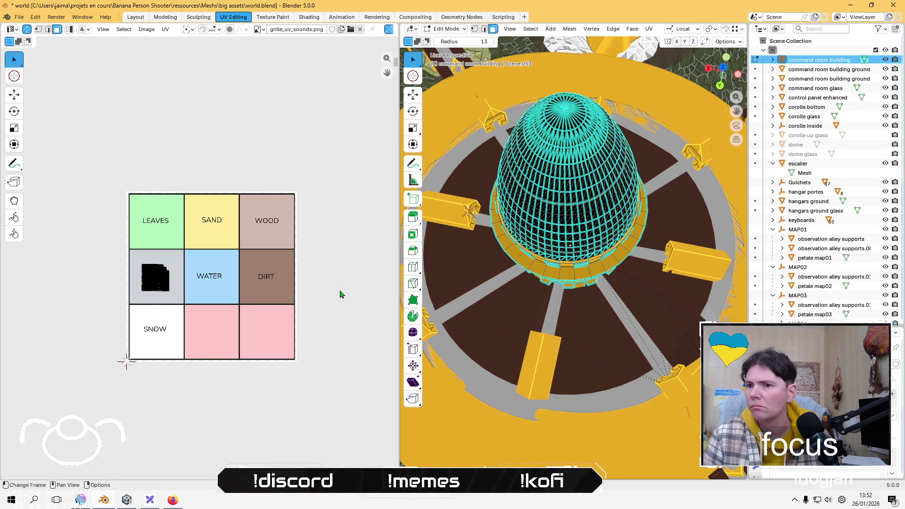
scroll(246, 294, down, 4)
scroll(245, 293, up, 3)
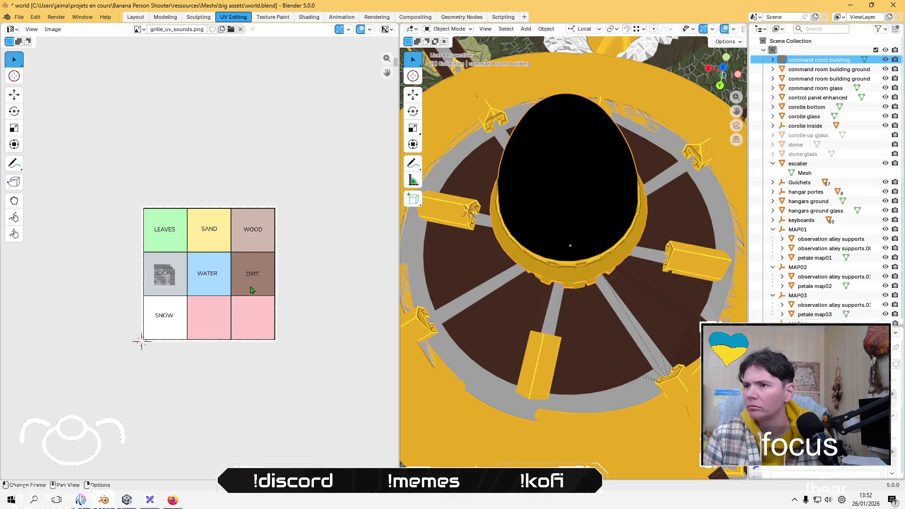
Step: Orbit around the map, clicking petale map04, supports.009, alley.004 and finally observation alley.007
scroll(646, 125, down, 6)
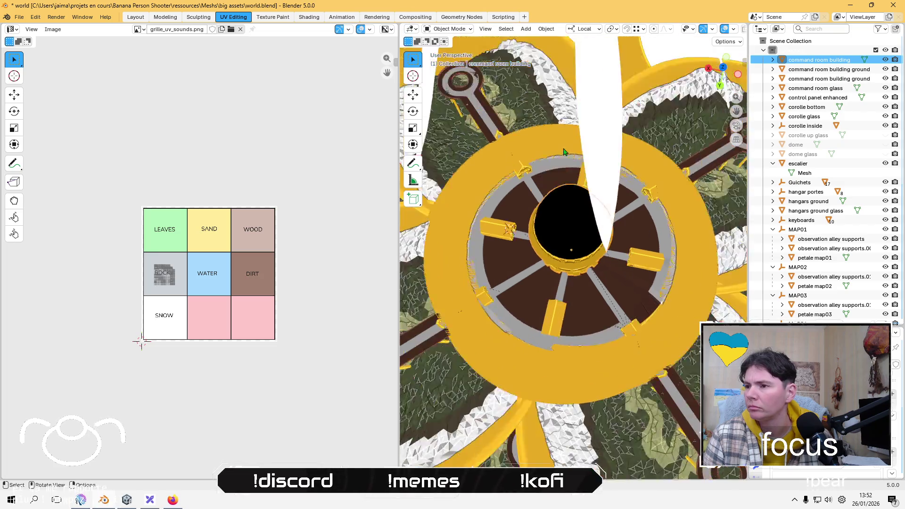
scroll(524, 281, up, 4)
middle_drag(583, 283, 529, 323)
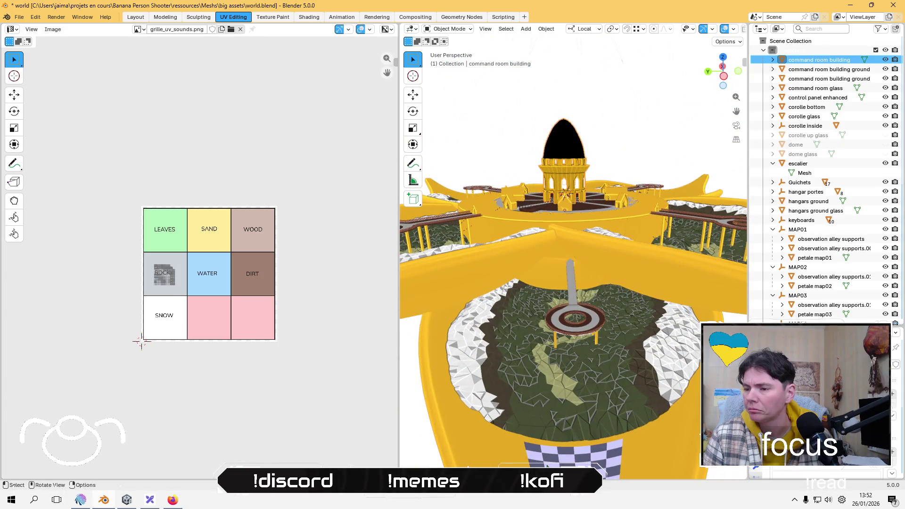
click(531, 439)
mouse_move(420, 389)
middle_down()
mouse_move(504, 325)
mouse_move(503, 361)
middle_up()
scroll(502, 340, up, 2)
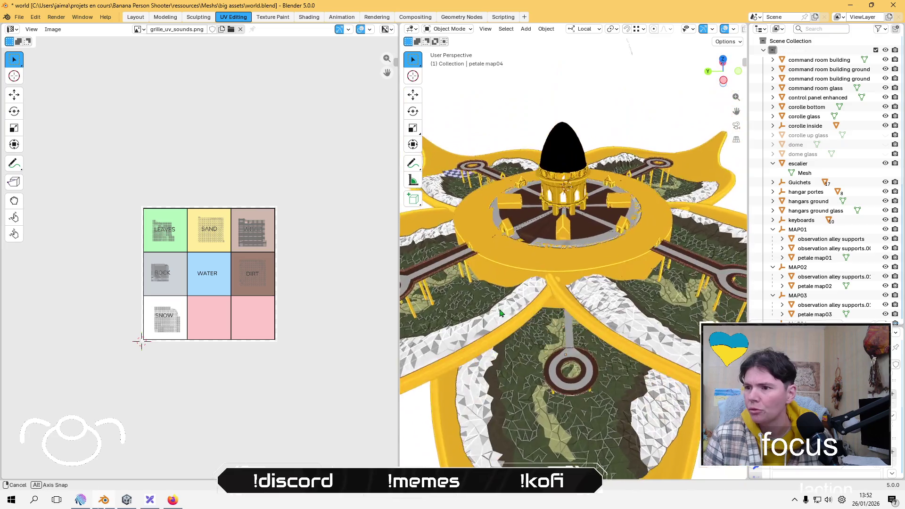
click(567, 333)
scroll(790, 312, down, 4)
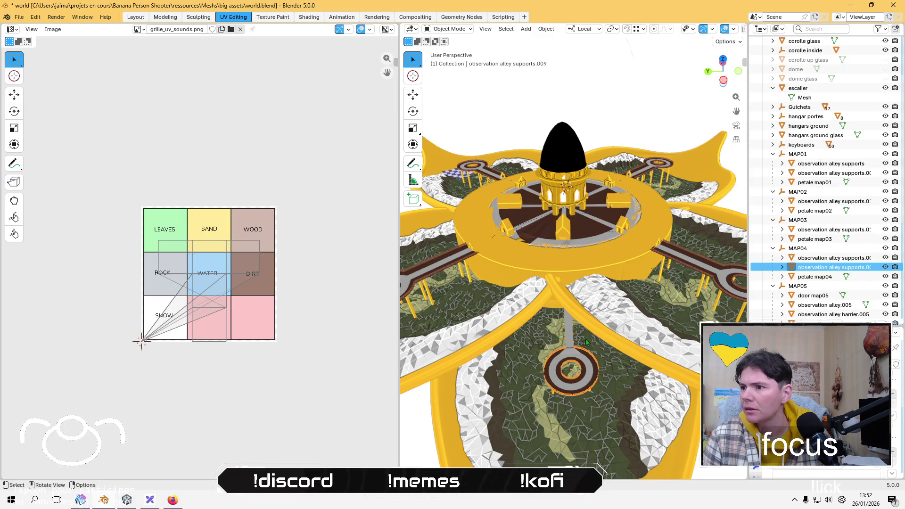
middle_drag(654, 306, 596, 334)
click(605, 328)
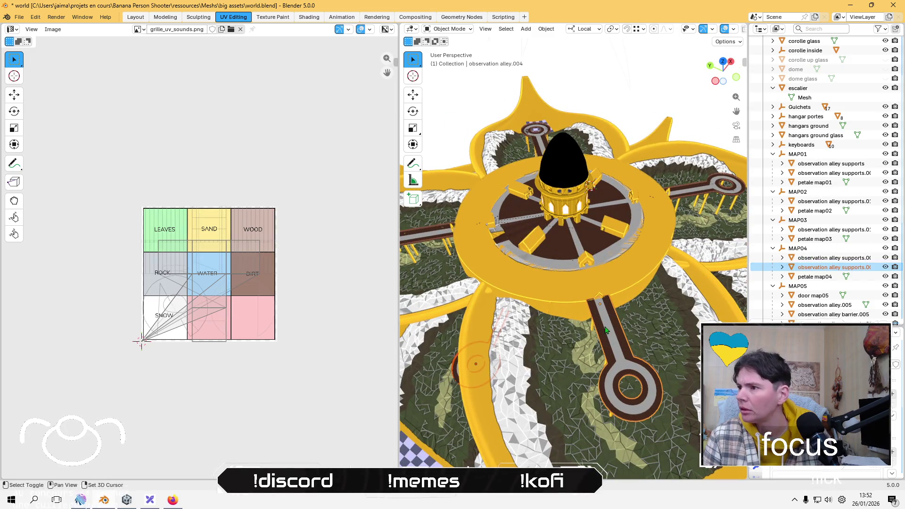
scroll(501, 318, down, 5)
scroll(542, 325, up, 5)
middle_drag(542, 325, 601, 338)
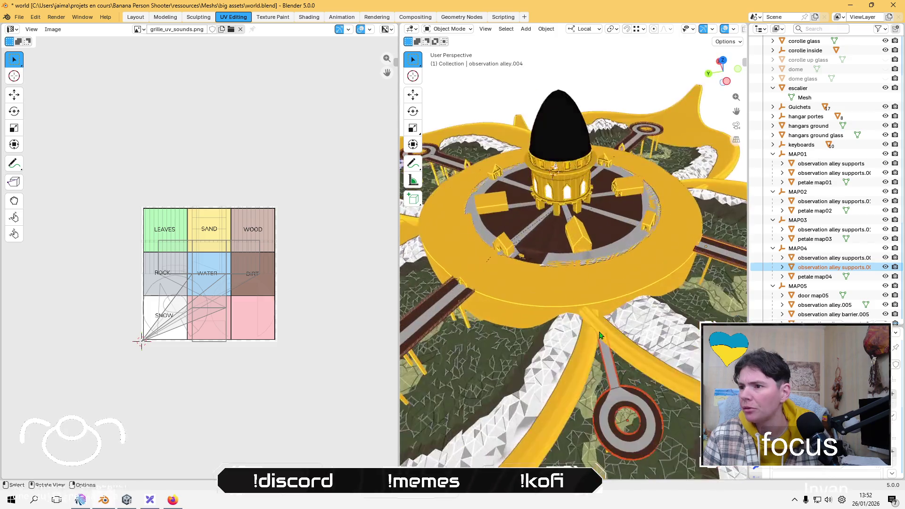
mouse_move(511, 346)
middle_down()
mouse_move(570, 372)
mouse_move(556, 329)
mouse_move(522, 337)
mouse_move(608, 335)
middle_up()
click(570, 372)
Step: Click through the observation alley supports and alleys .004, .006 and .005 while orbiting
scroll(522, 337, up, 3)
shift+click(608, 336)
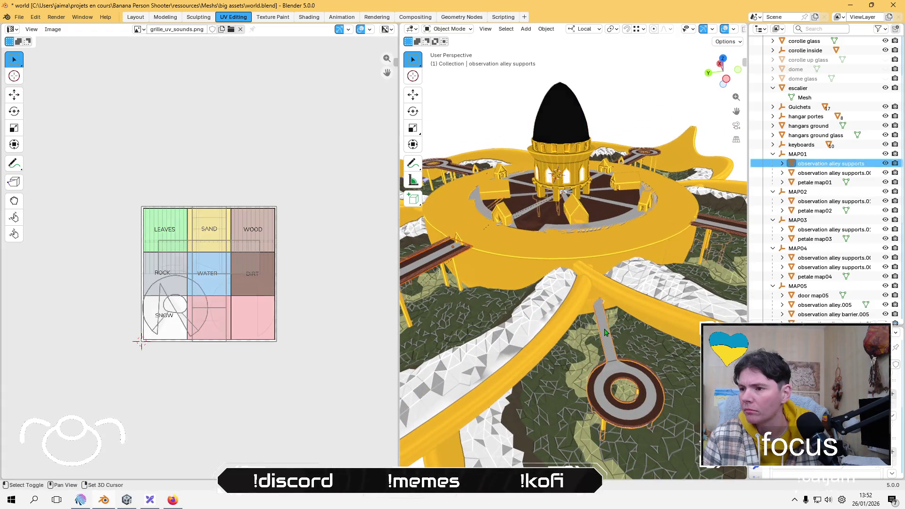
middle_drag(662, 307, 602, 313)
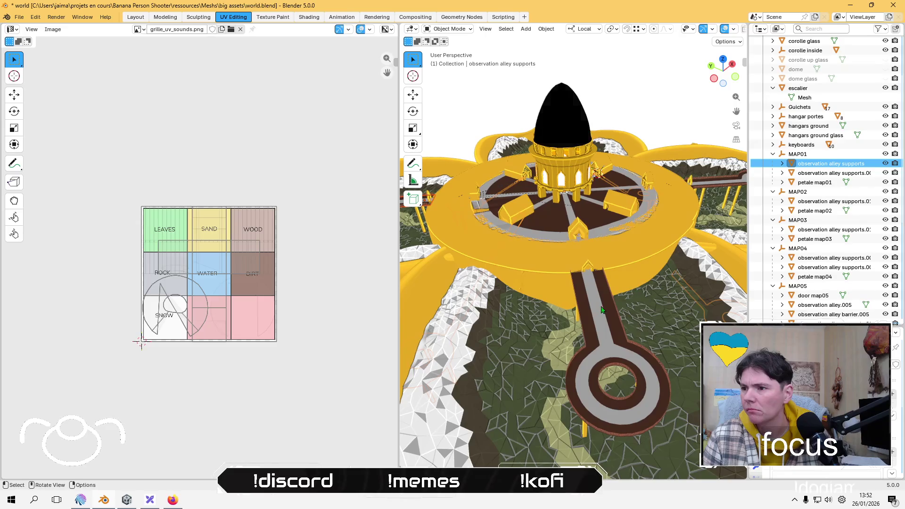
shift+click(612, 310)
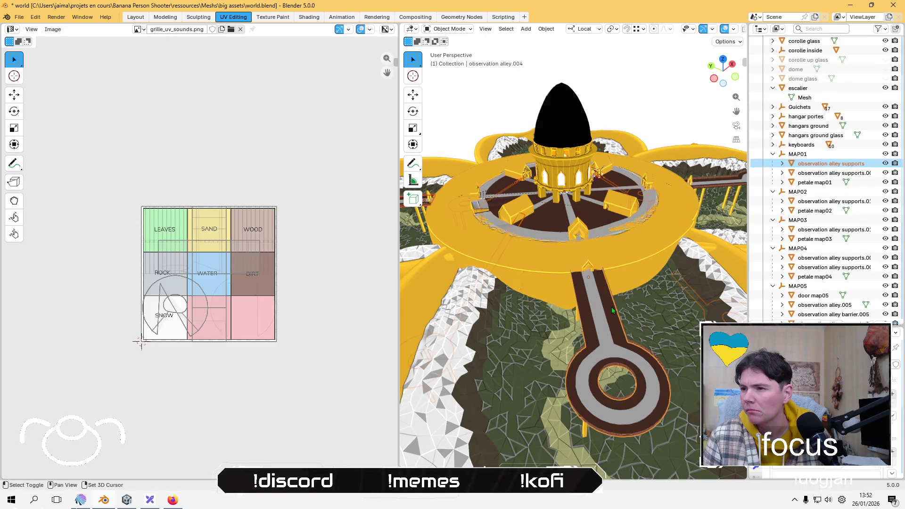
mouse_move(611, 310)
middle_down()
mouse_move(638, 327)
mouse_move(561, 367)
middle_up()
shift+click(659, 322)
shift+click(545, 371)
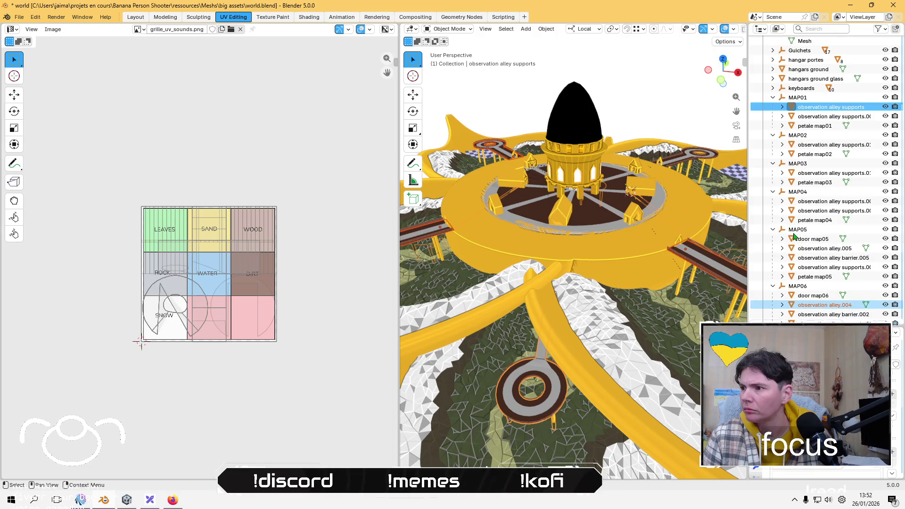
mouse_move(638, 299)
middle_down()
mouse_move(569, 250)
mouse_move(602, 287)
middle_up()
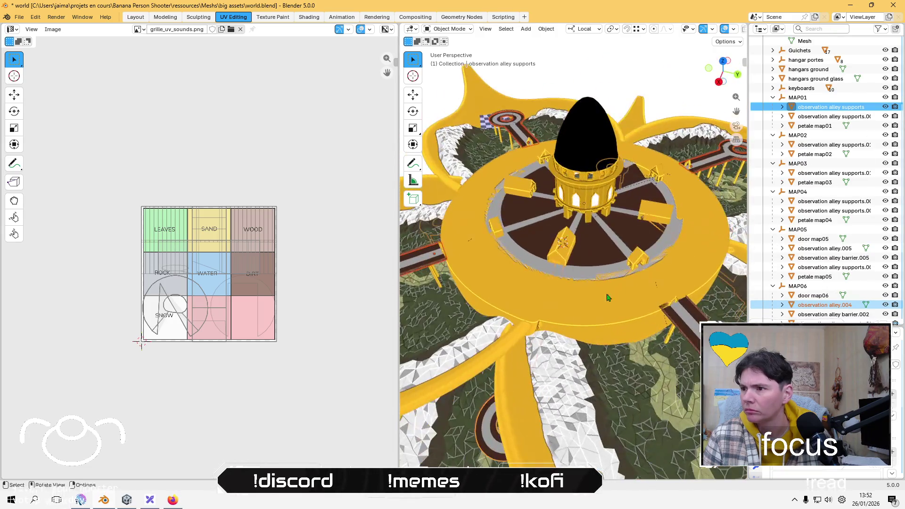
shift+click(694, 334)
mouse_move(520, 369)
middle_down()
mouse_move(603, 282)
mouse_move(596, 243)
mouse_move(571, 347)
mouse_move(572, 327)
mouse_move(469, 347)
middle_up()
shift+click(603, 281)
Step: Make observation alley.007 active and add the MAP01 observation alley supports to the selection
shift+click(552, 267)
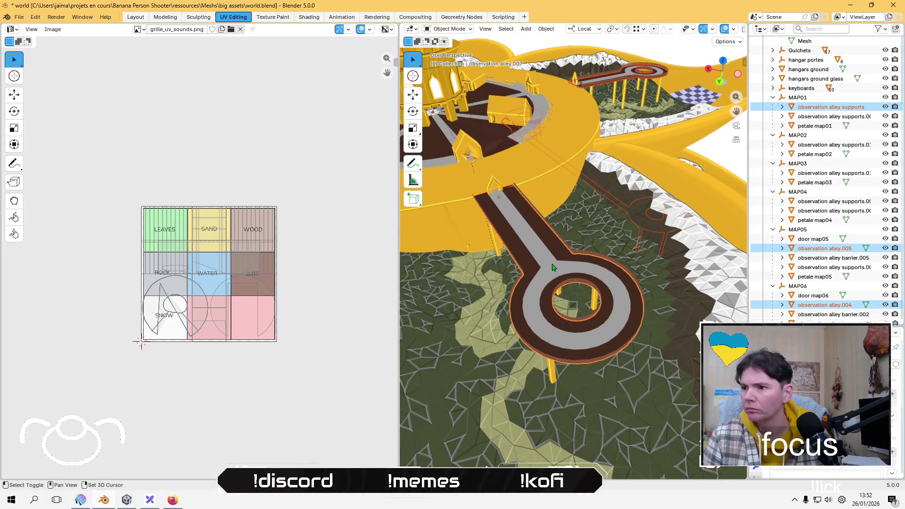
scroll(576, 263, down, 3)
middle_drag(575, 263, 589, 233)
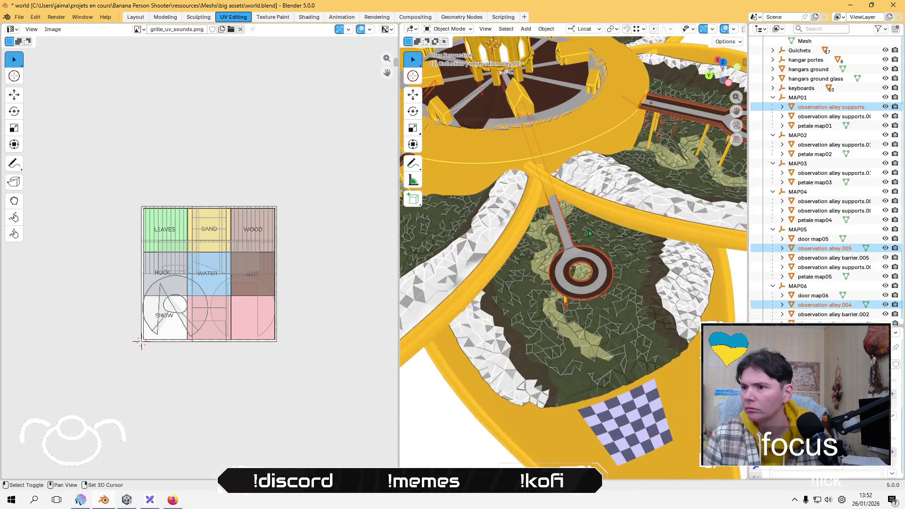
shift+click(565, 239)
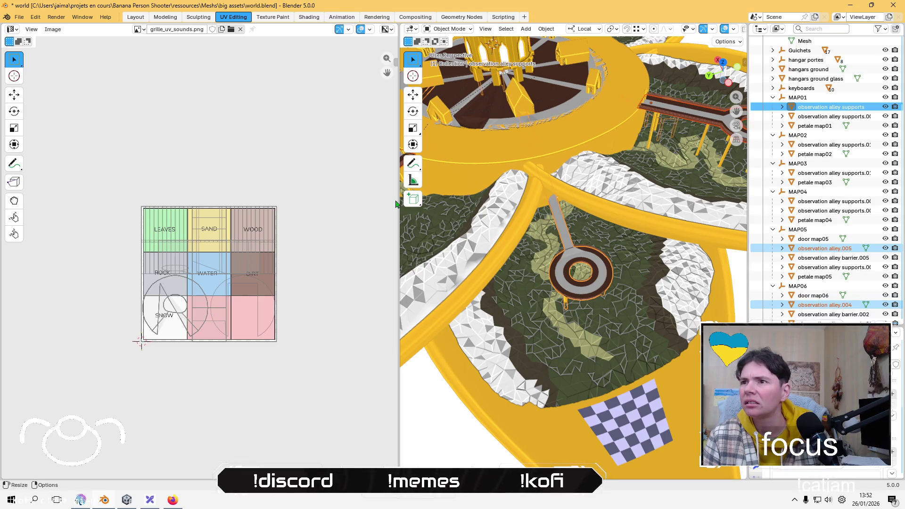
scroll(498, 217, down, 8)
scroll(818, 229, down, 7)
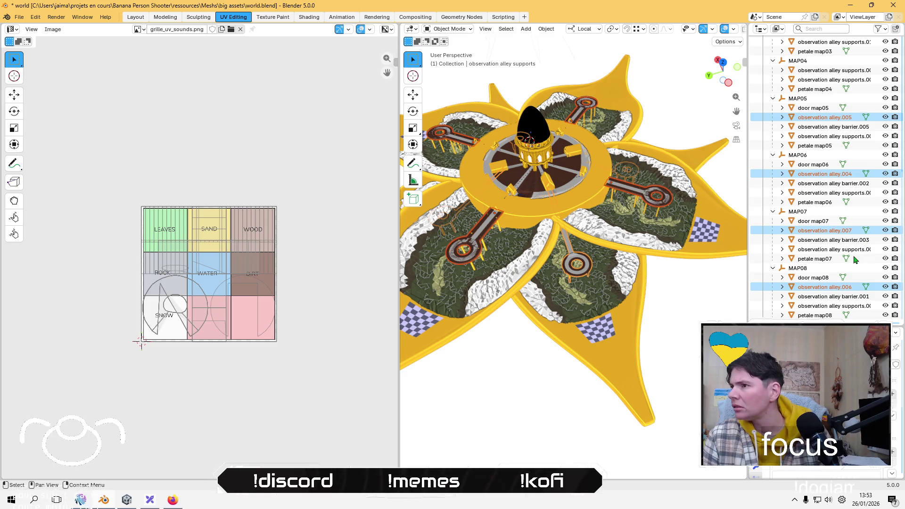
Step: Add each MAP04 alley support to the selection, then deselect both again
scroll(853, 257, up, 6)
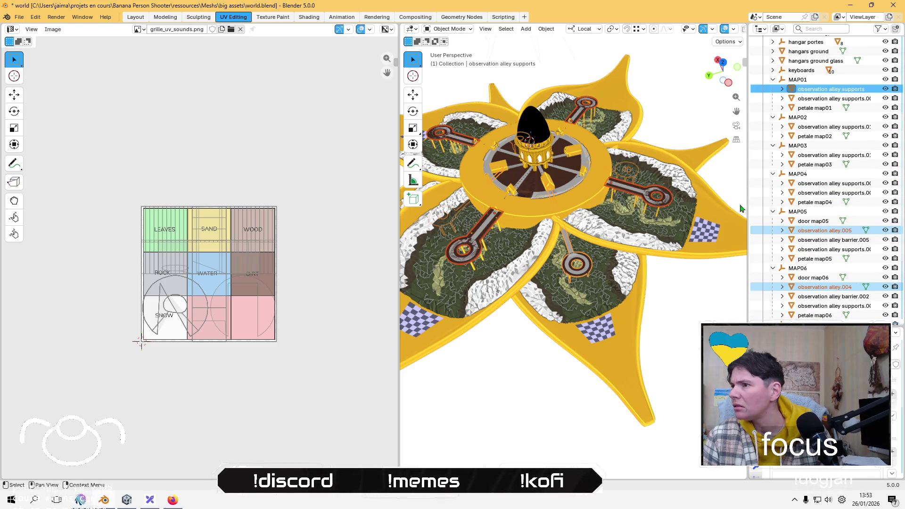
ctrl+click(835, 194)
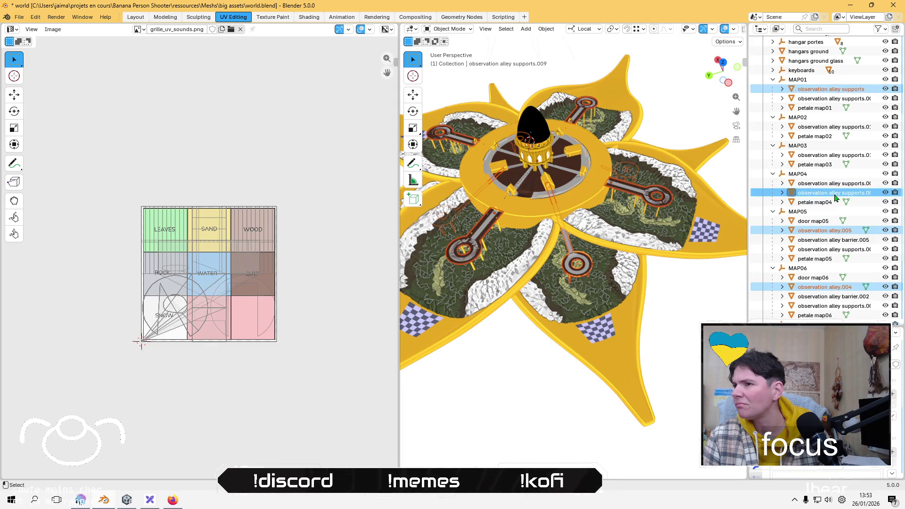
ctrl+click(834, 195)
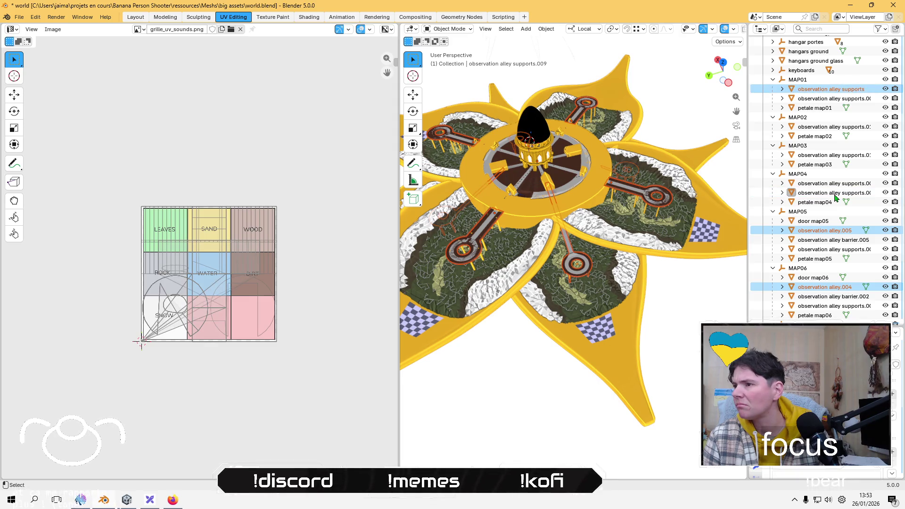
ctrl+click(834, 186)
ctrl+click(834, 187)
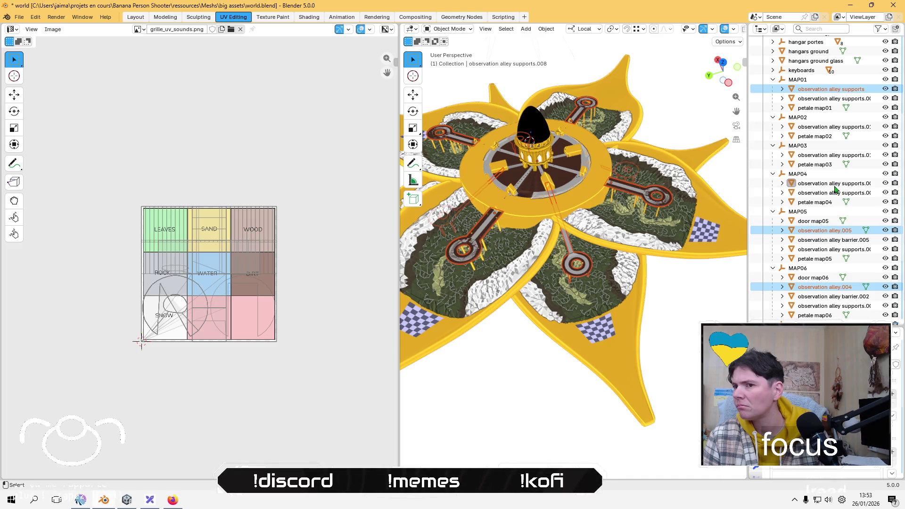
Step: Make observation alley.005 active and hide the two MAP04 alley supports
mouse_move(589, 245)
middle_down()
mouse_move(494, 213)
mouse_move(503, 203)
mouse_move(514, 209)
middle_up()
shift+click(514, 209)
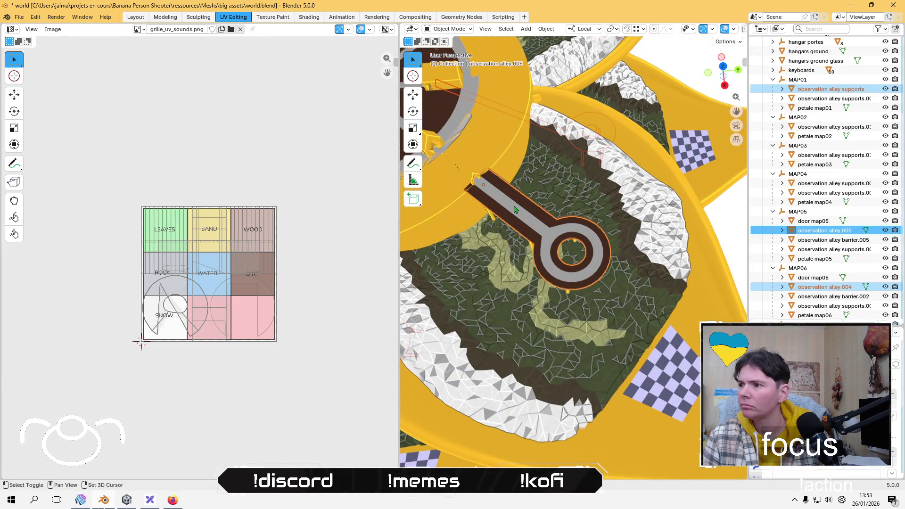
scroll(514, 209, down, 2)
middle_drag(662, 165, 669, 118)
drag(884, 192, 885, 183)
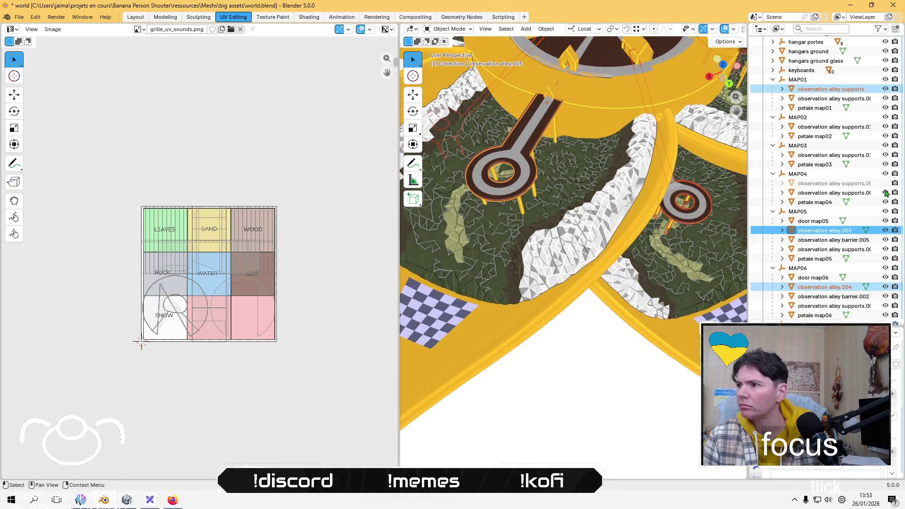
scroll(622, 228, down, 5)
mouse_move(622, 228)
middle_down()
mouse_move(498, 218)
mouse_move(507, 330)
mouse_move(452, 355)
mouse_move(489, 219)
mouse_move(524, 249)
mouse_move(623, 292)
mouse_move(583, 253)
mouse_move(718, 272)
middle_up()
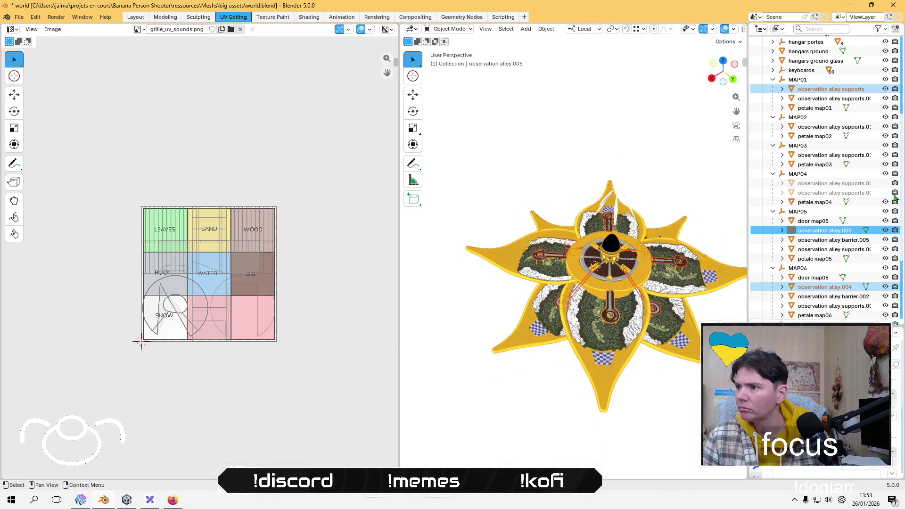
Step: Unhide both MAP04 alley supports and view the flower from a low, tilted angle
click(885, 183)
click(885, 192)
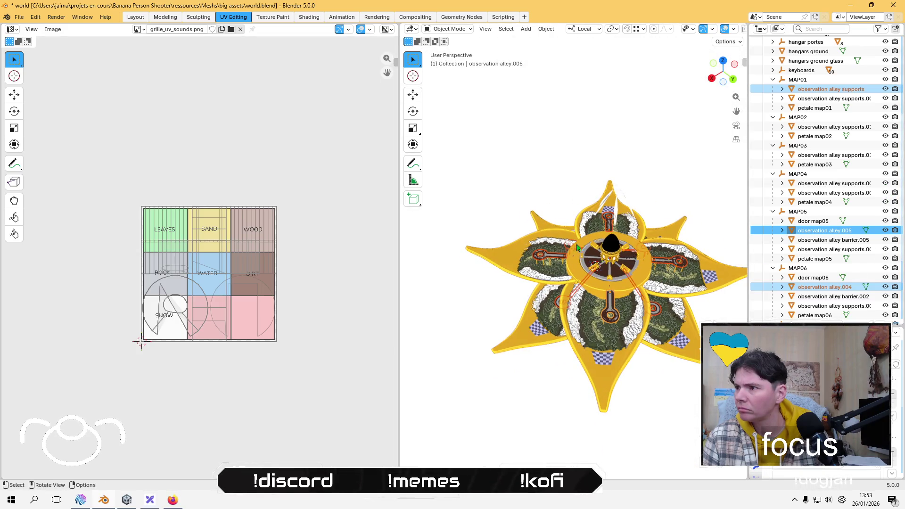
scroll(637, 285, up, 5)
middle_drag(634, 330, 636, 285)
scroll(636, 285, up, 6)
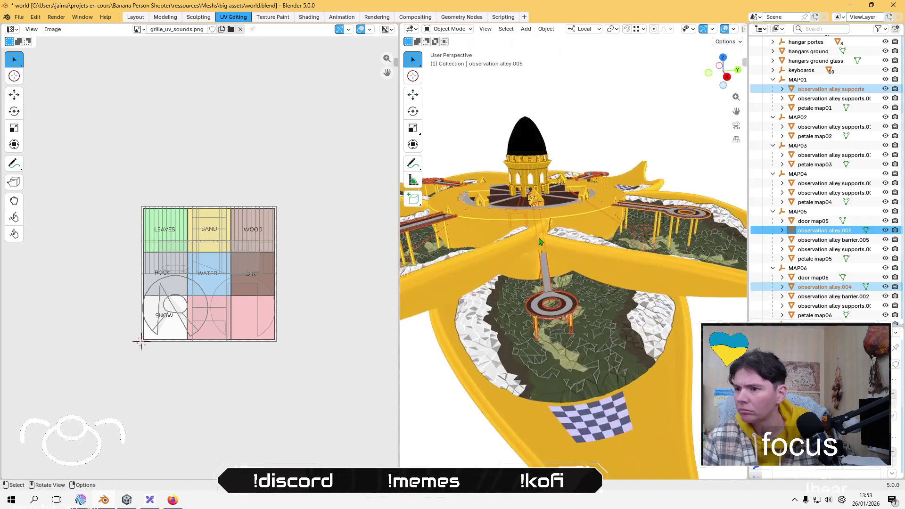
Step: Make observation alley supports and then observation alley.005 active while inspecting the ring platform
shift+click(526, 304)
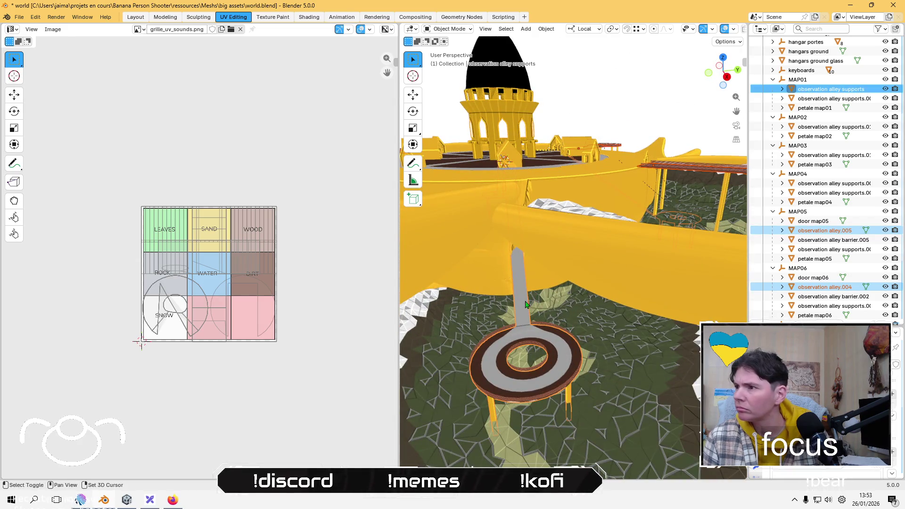
middle_drag(561, 295, 529, 274)
middle_drag(689, 266, 468, 282)
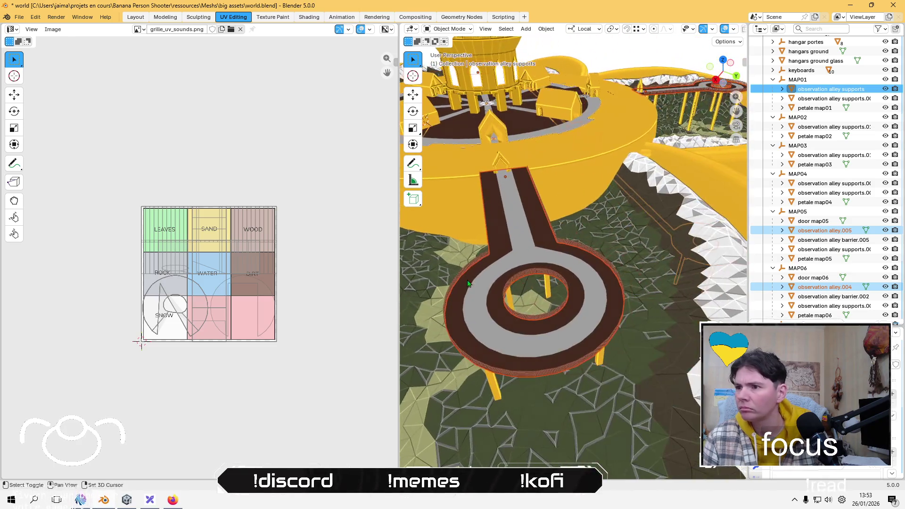
shift+click(513, 243)
scroll(527, 247, down, 3)
middle_drag(527, 247, 526, 226)
scroll(526, 221, up, 3)
Step: Make the alley supports, observation alley.007 and the ring's supports active in turn
shift+click(603, 293)
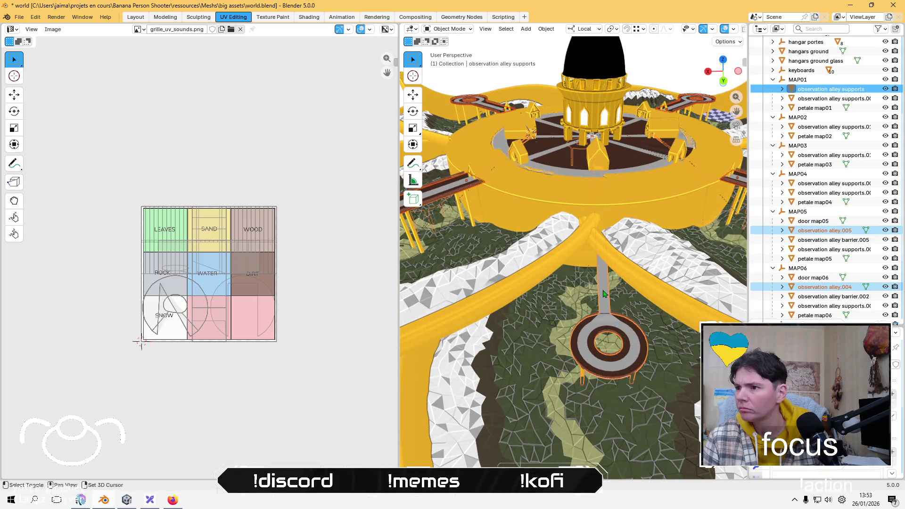
mouse_move(608, 286)
middle_down()
mouse_move(542, 238)
mouse_move(592, 270)
middle_up()
scroll(547, 250, up, 1)
shift+click(542, 249)
scroll(542, 249, down, 2)
shift+click(591, 286)
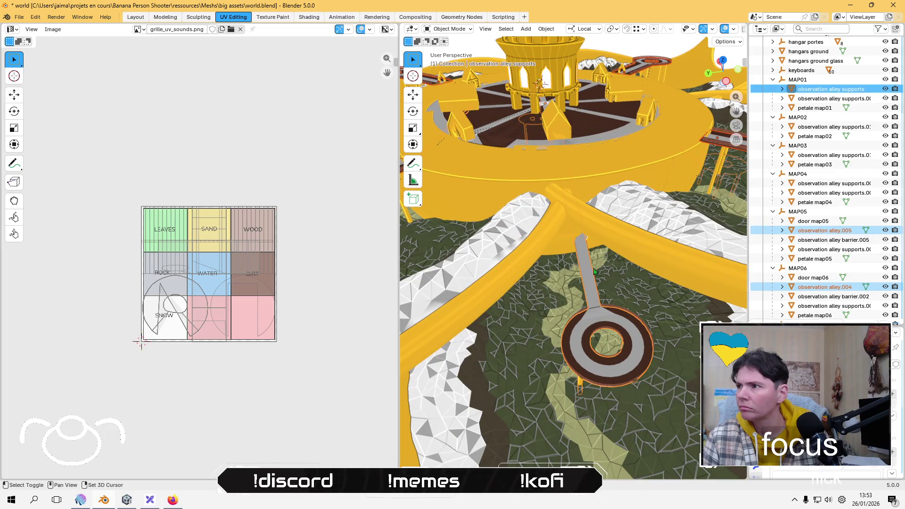
scroll(572, 246, down, 3)
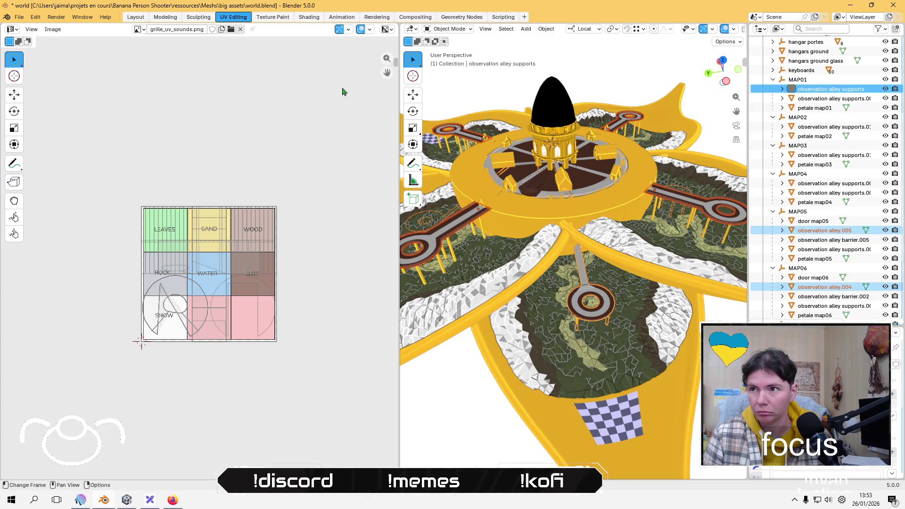
Step: Smart UV Project the selected alleys and supports in Edit Mode
key(Tab)
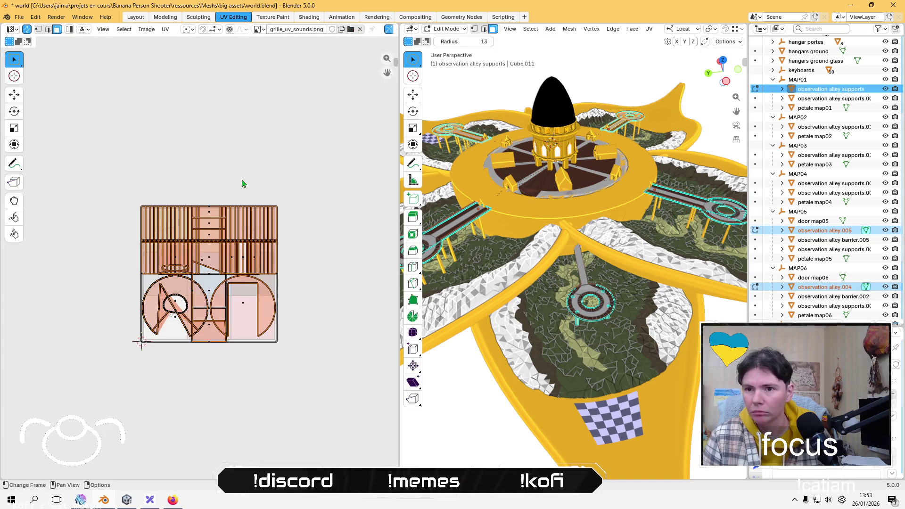
click(165, 29)
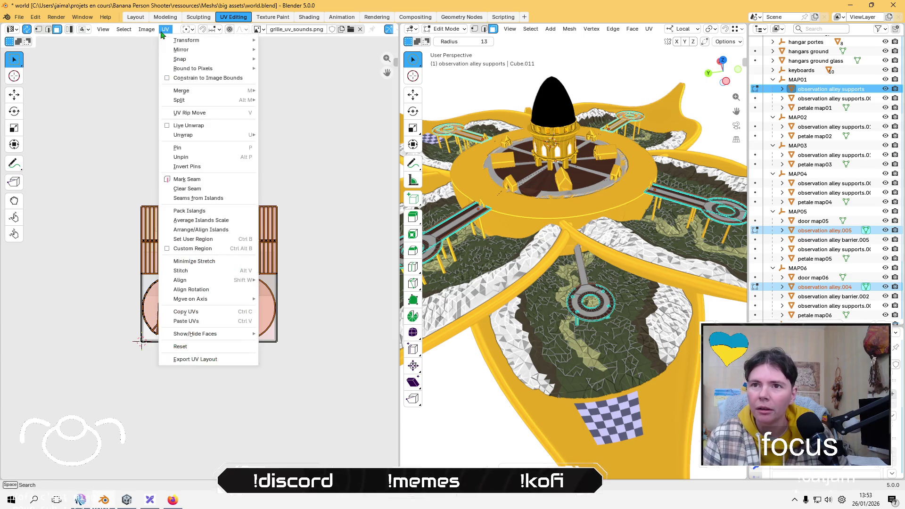
mouse_move(239, 137)
click(283, 171)
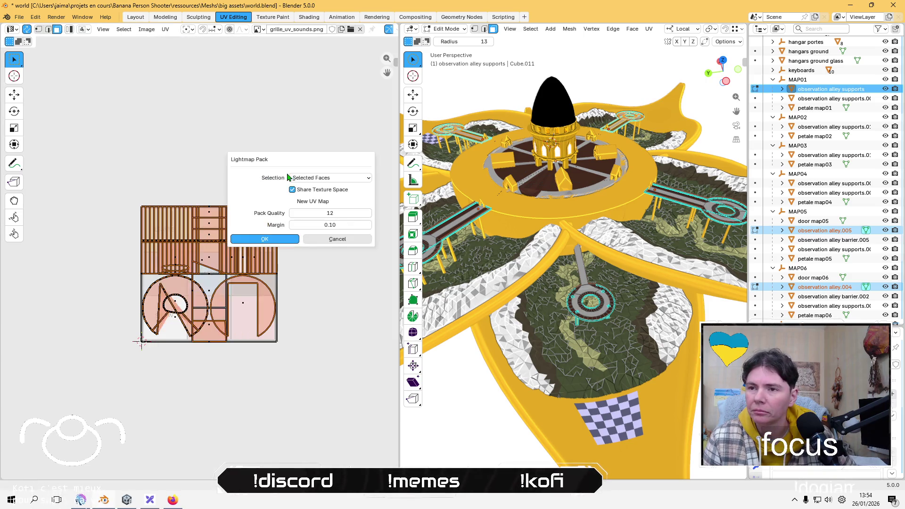
click(268, 241)
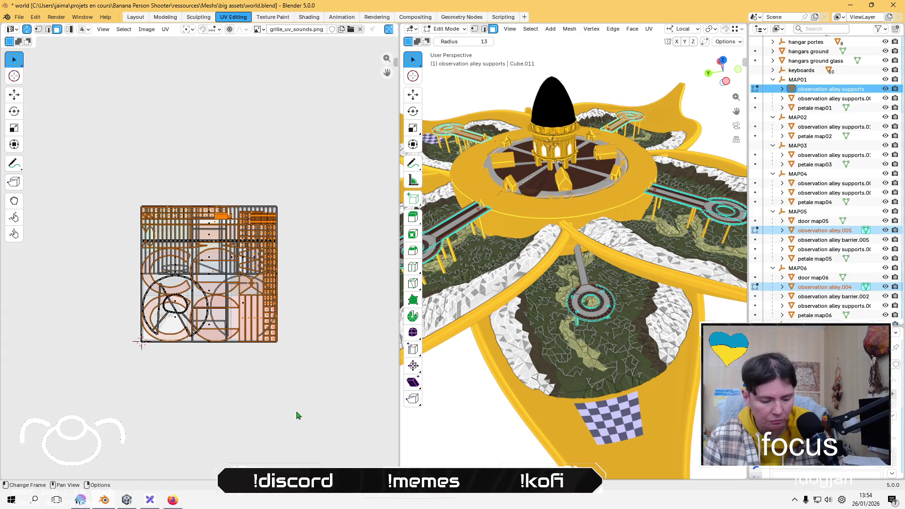
Step: Shrink the UV islands in three scaling passes and park them above the sound grid
key(s)
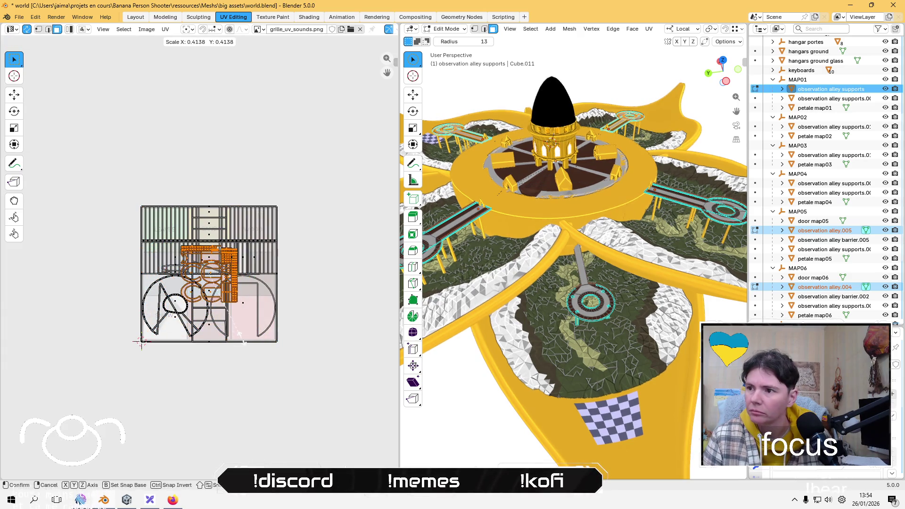
click(241, 339)
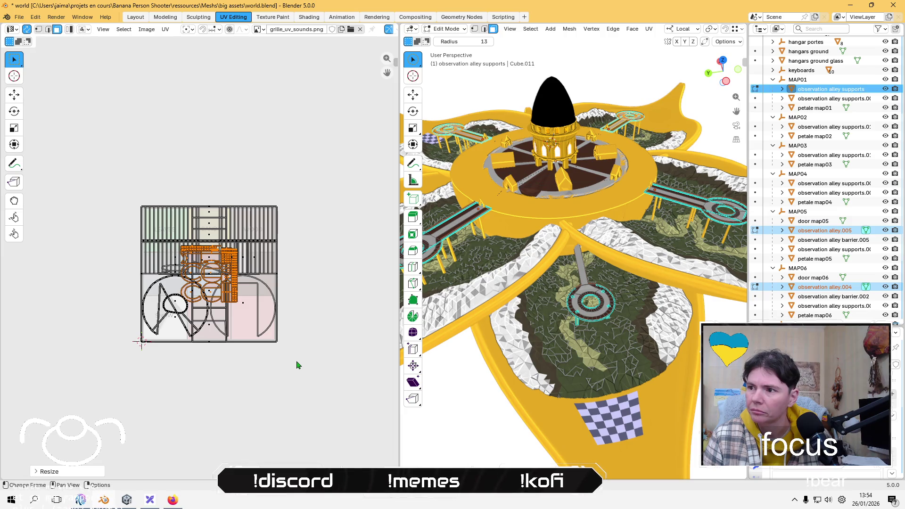
key(s)
click(276, 345)
key(s)
click(254, 322)
scroll(245, 306, up, 2)
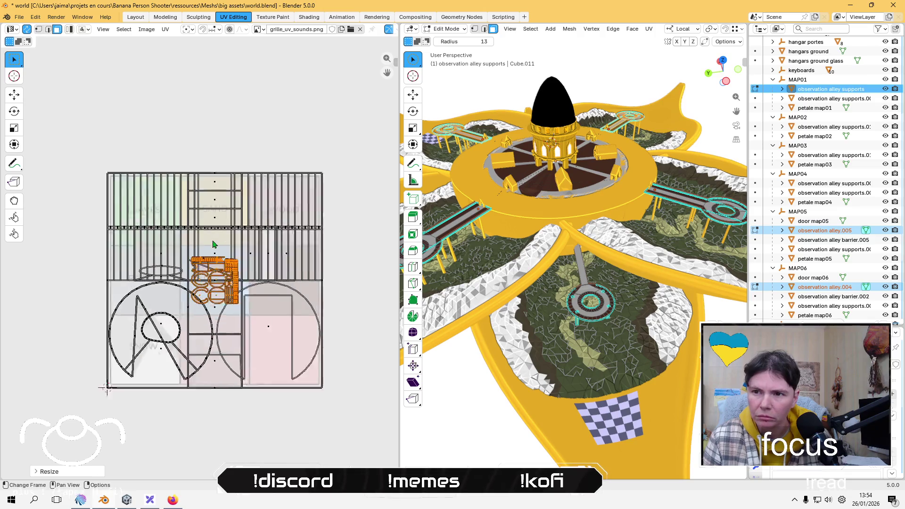
key(g)
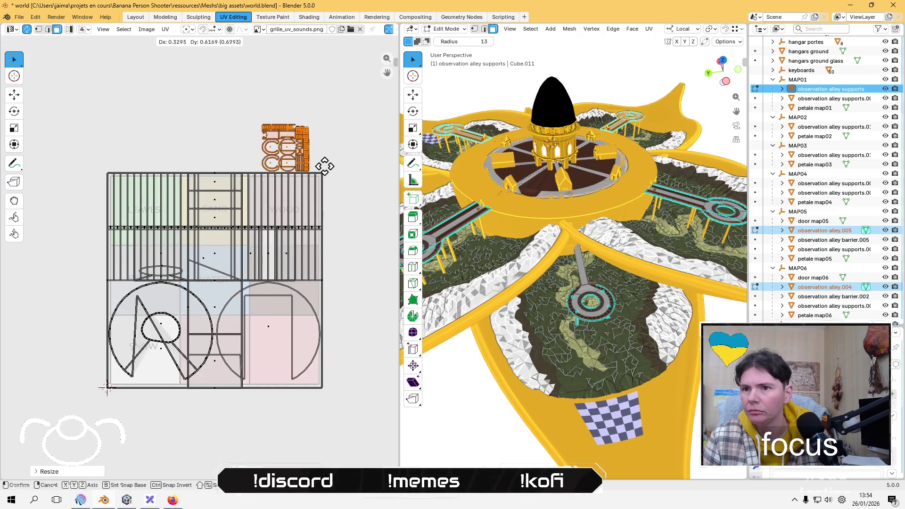
click(325, 160)
Step: Select the large island over SAND, shrink it, and place it with the parked islands
click(197, 209)
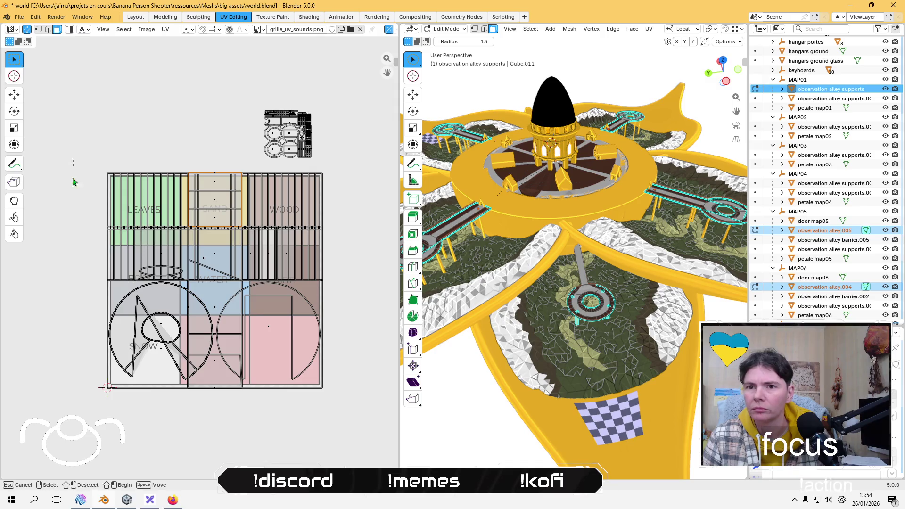
key(ctrl+l)
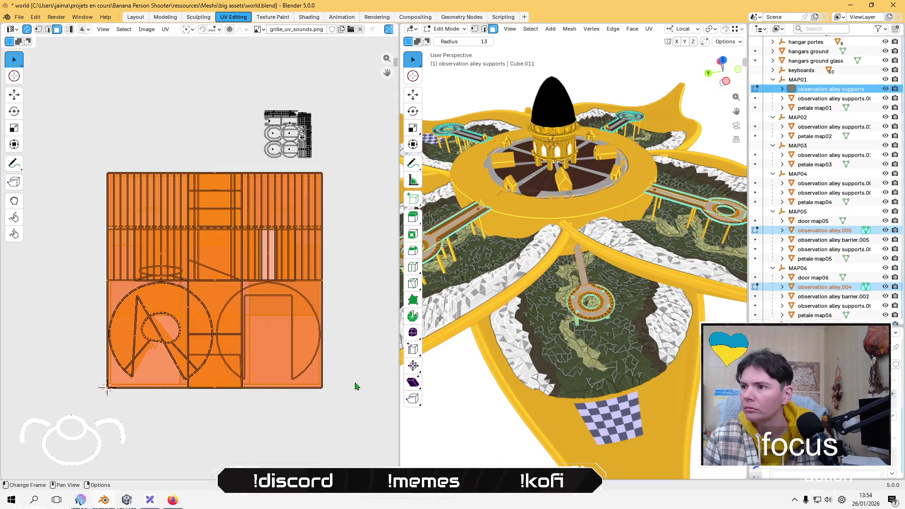
key(s)
click(237, 311)
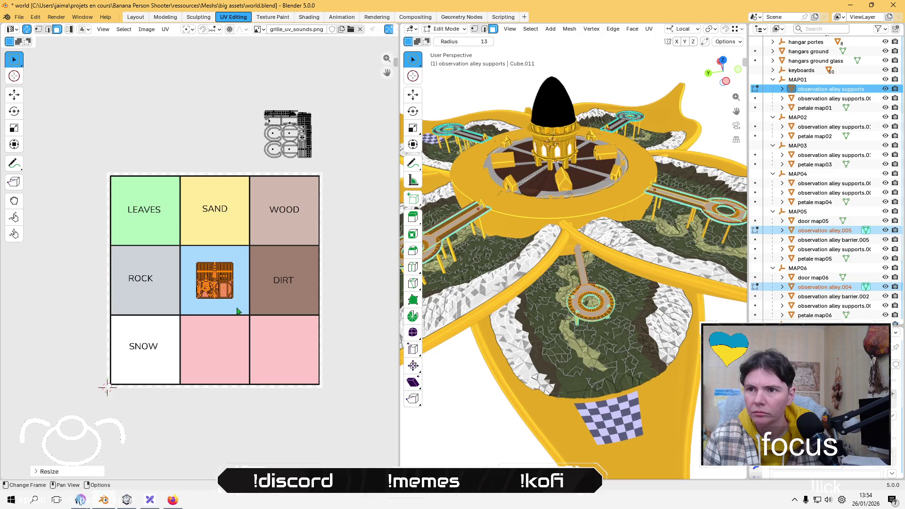
key(g)
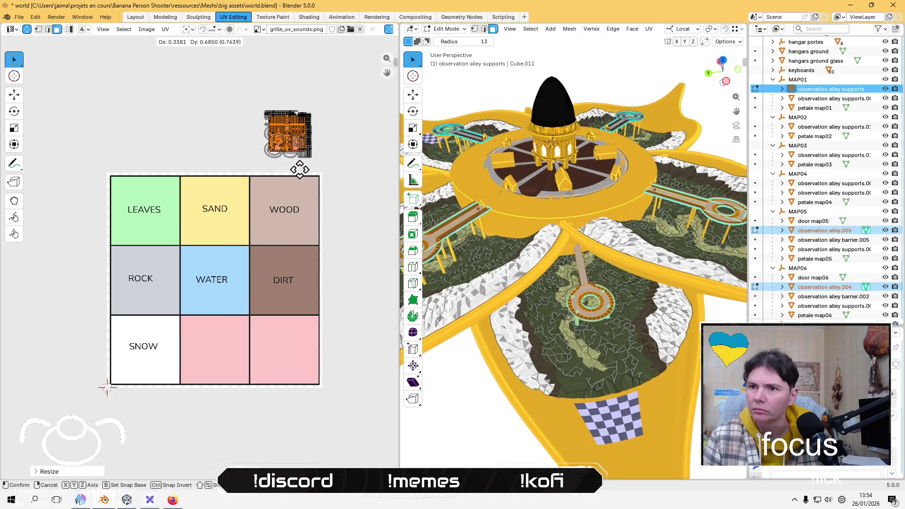
click(300, 169)
Step: Box-select all gathered islands and move them into the WOOD cell
drag(228, 99, 338, 172)
key(g)
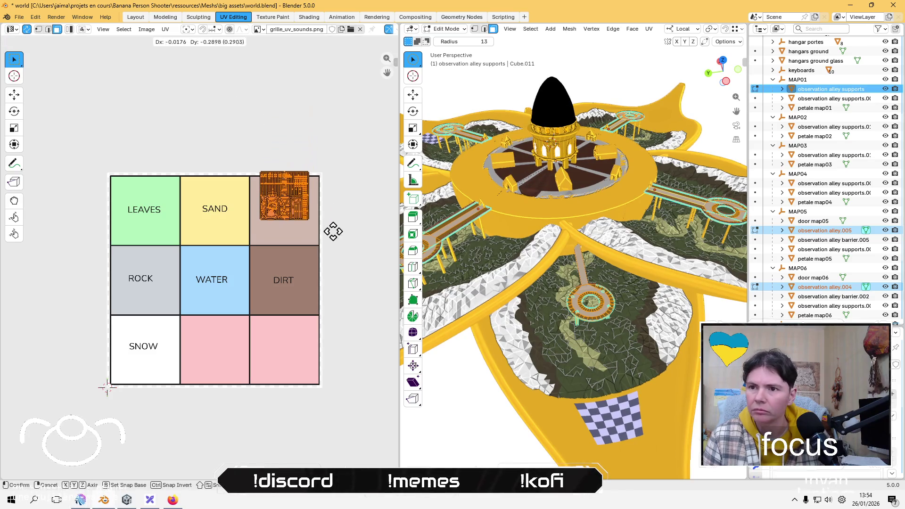
click(333, 246)
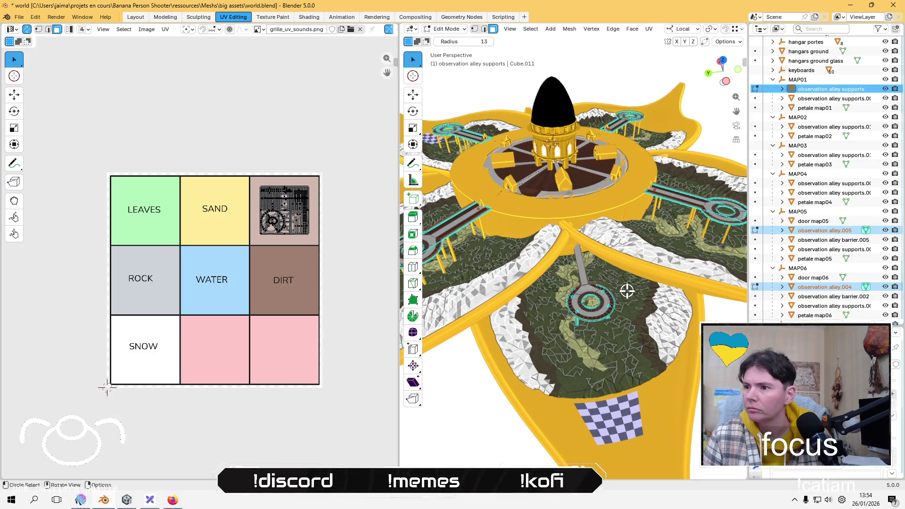
click(465, 31)
click(448, 58)
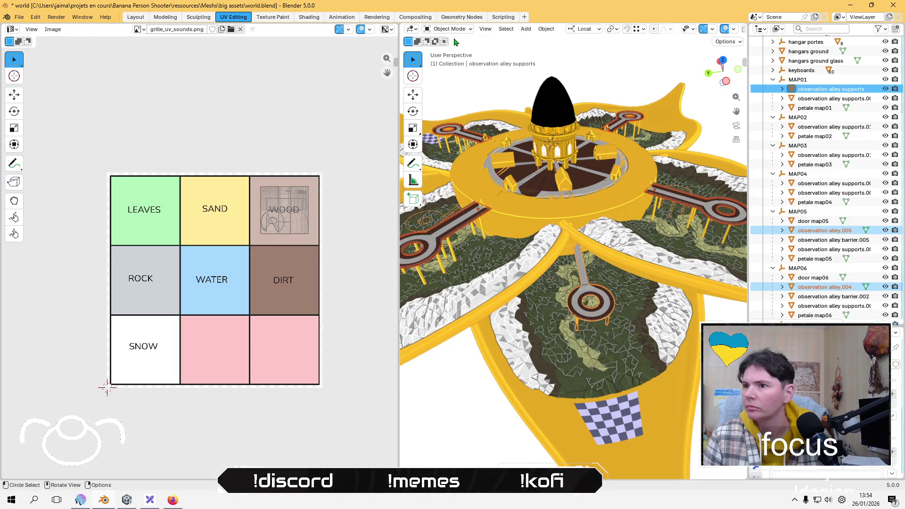
click(826, 178)
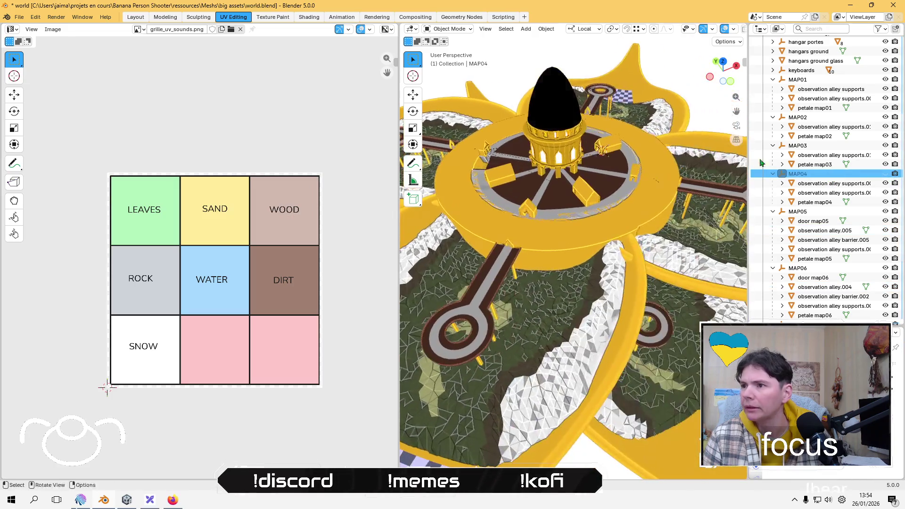
click(815, 201)
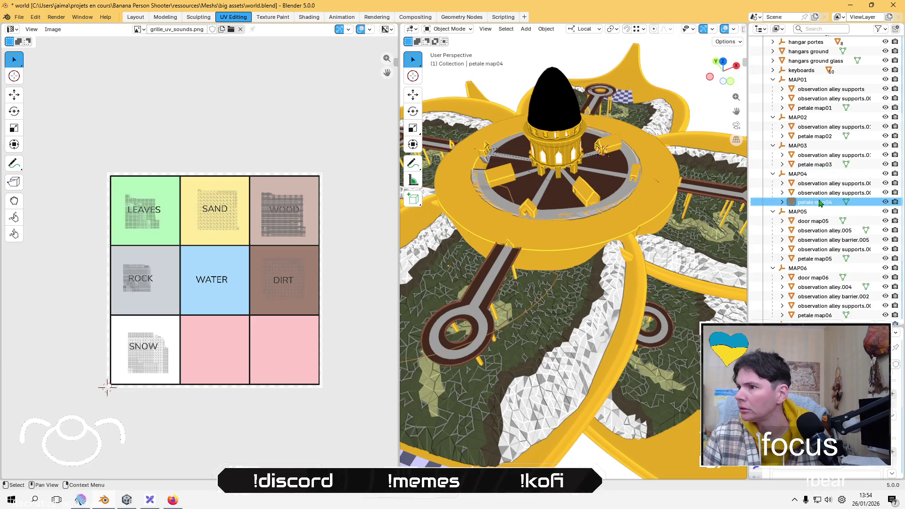
scroll(531, 213, down, 5)
mouse_move(532, 213)
middle_down()
mouse_move(535, 248)
mouse_move(571, 287)
mouse_move(535, 347)
middle_up()
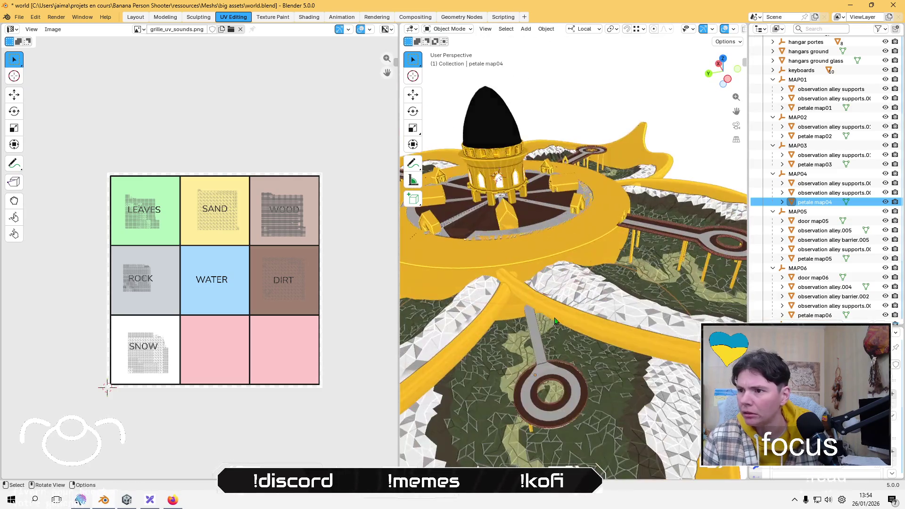
click(535, 346)
mouse_move(536, 347)
middle_down()
mouse_move(539, 325)
mouse_move(627, 257)
mouse_move(678, 272)
middle_up()
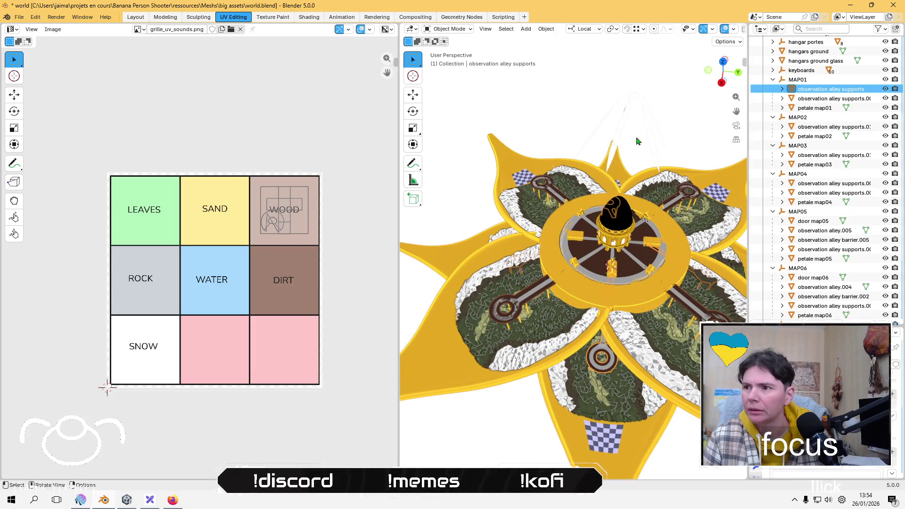
click(555, 97)
scroll(561, 105, down, 5)
mouse_move(587, 130)
middle_down()
mouse_move(503, 193)
mouse_move(514, 198)
middle_up()
scroll(513, 198, up, 5)
middle_drag(613, 235, 676, 269)
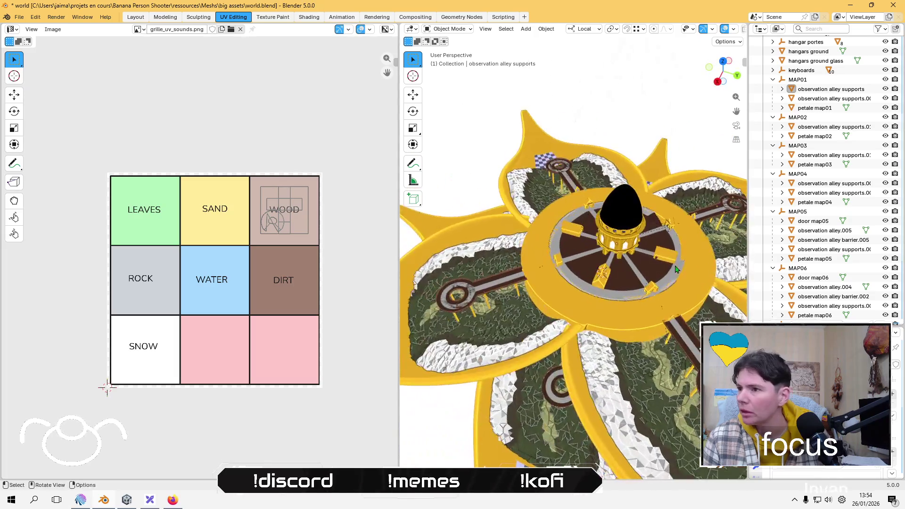
scroll(676, 269, up, 2)
click(672, 271)
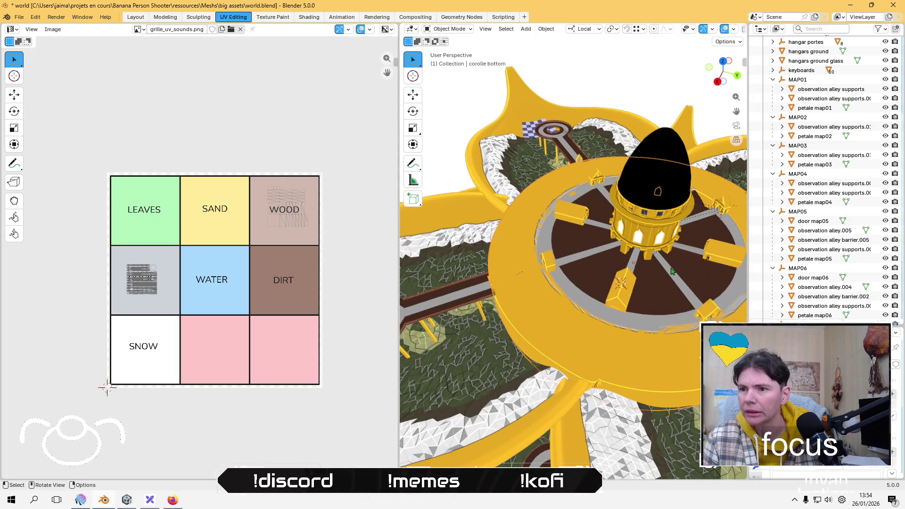
scroll(567, 255, down, 3)
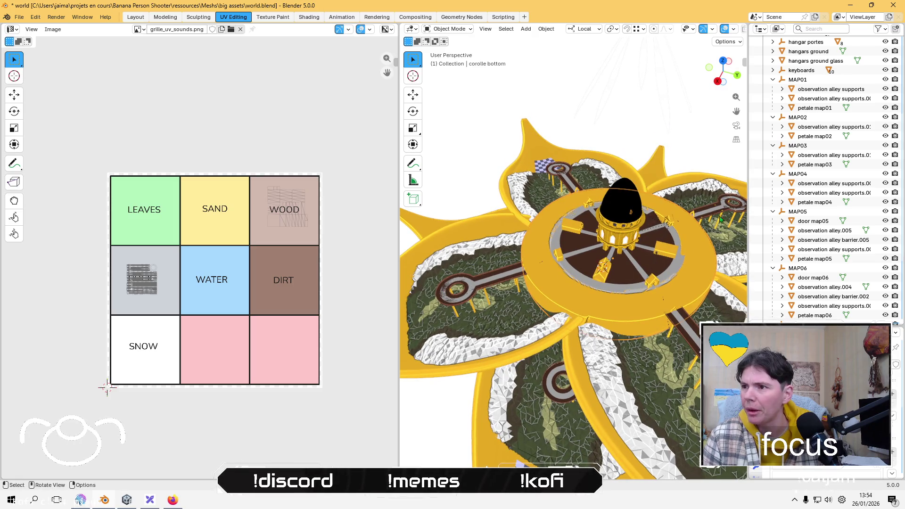
mouse_move(620, 312)
middle_down()
mouse_move(593, 221)
mouse_move(551, 200)
mouse_move(538, 176)
mouse_move(567, 202)
mouse_move(576, 269)
middle_up()
click(564, 224)
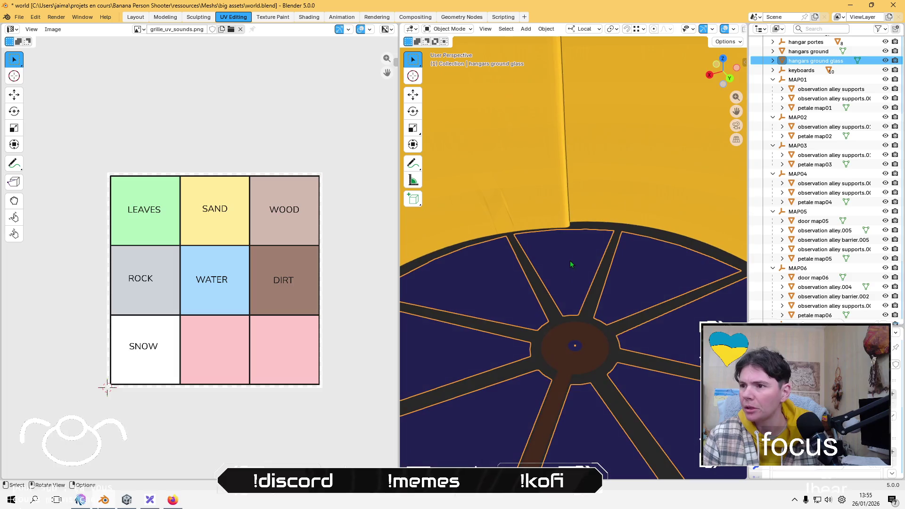
Step: Enter Edit Mode on hangars ground and select its whole mesh
key(Tab)
key(c)
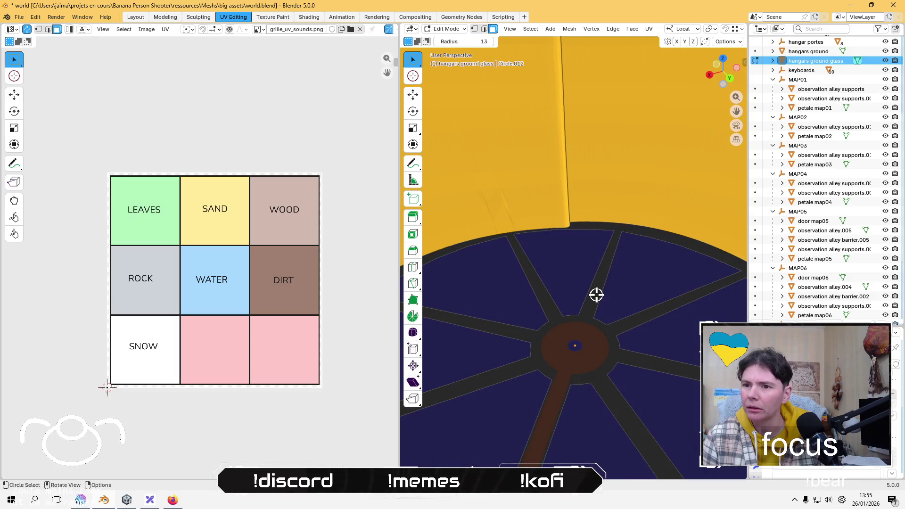
click(597, 294)
key(Escape)
middle_drag(501, 194, 556, 244)
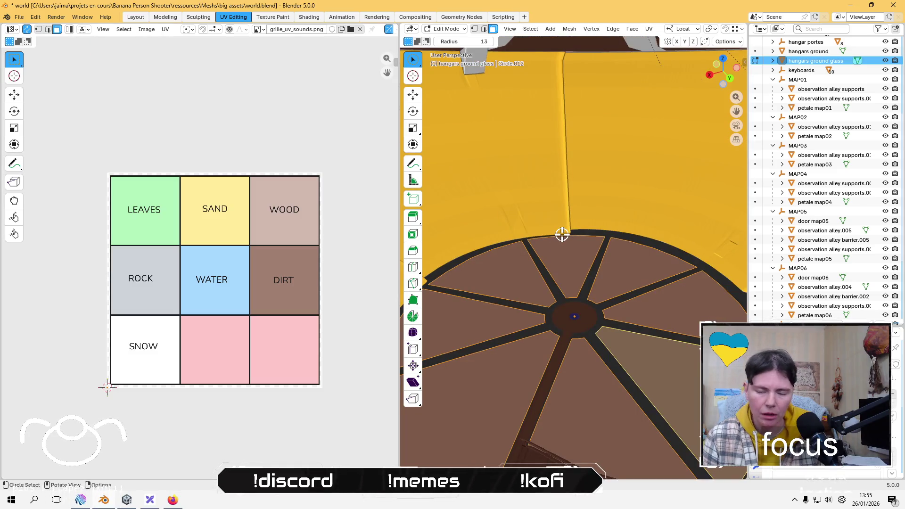
key(Tab)
key(Tab)
key(c)
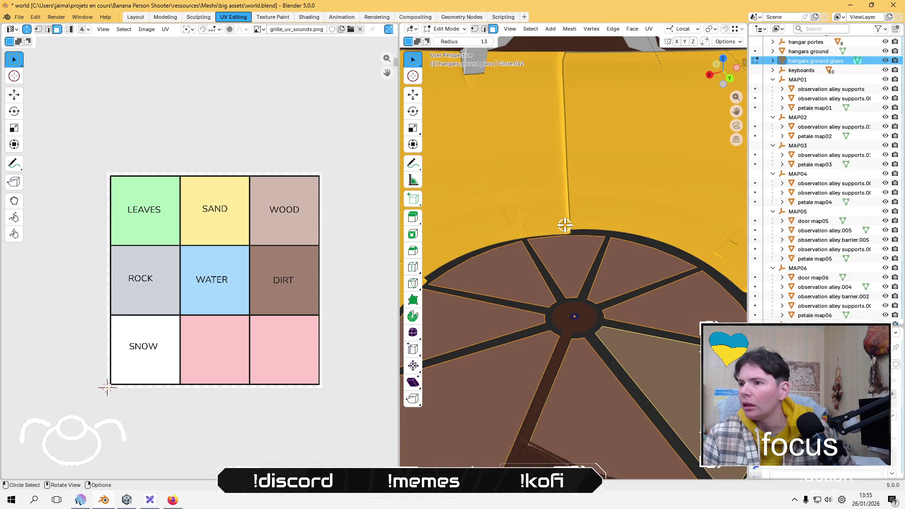
scroll(820, 141, up, 3)
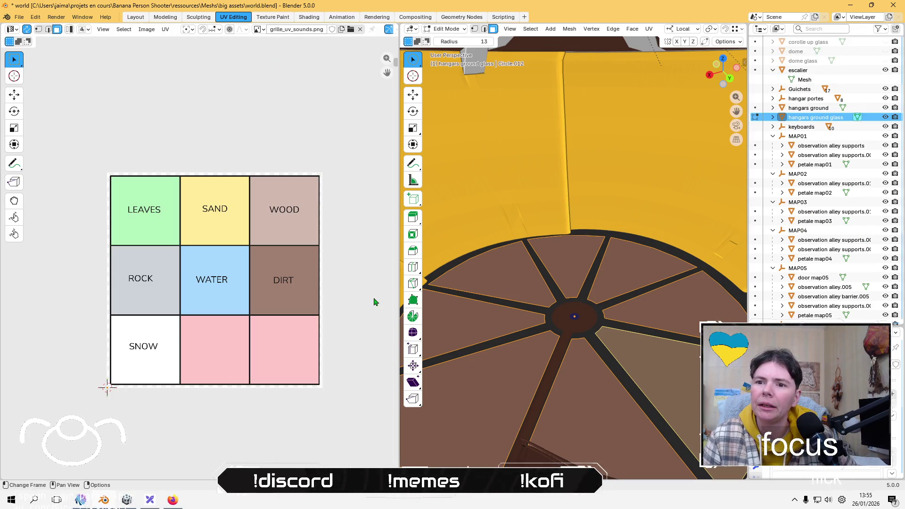
key(ctrl+z)
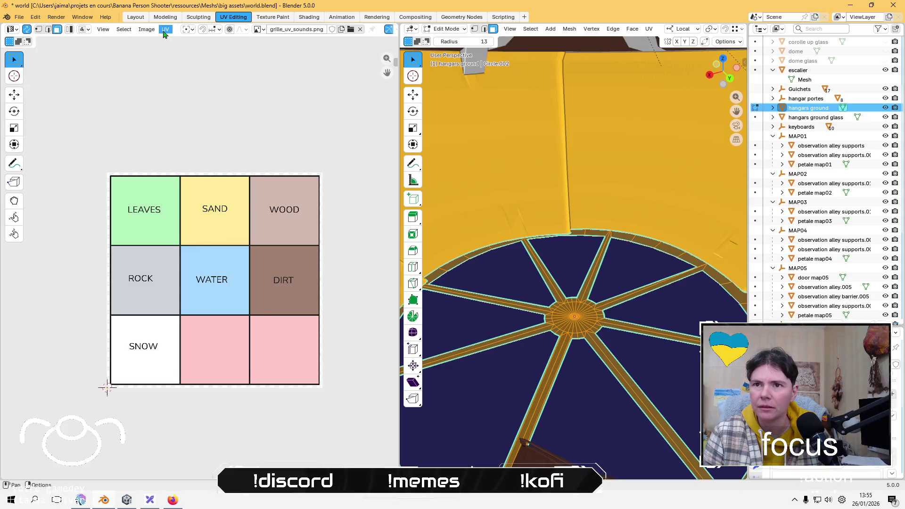
Step: Unwrap the hangars ground mesh with Lightmap Pack
click(165, 29)
mouse_move(220, 136)
click(310, 179)
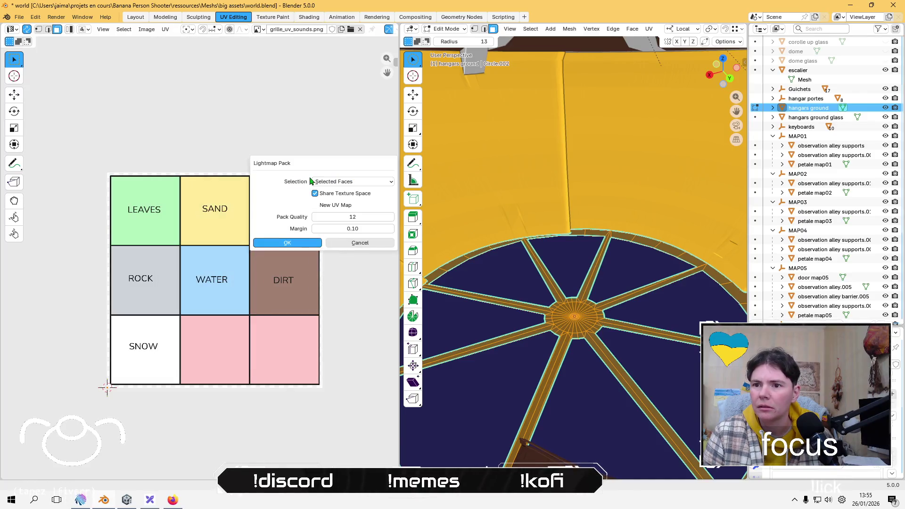
click(292, 248)
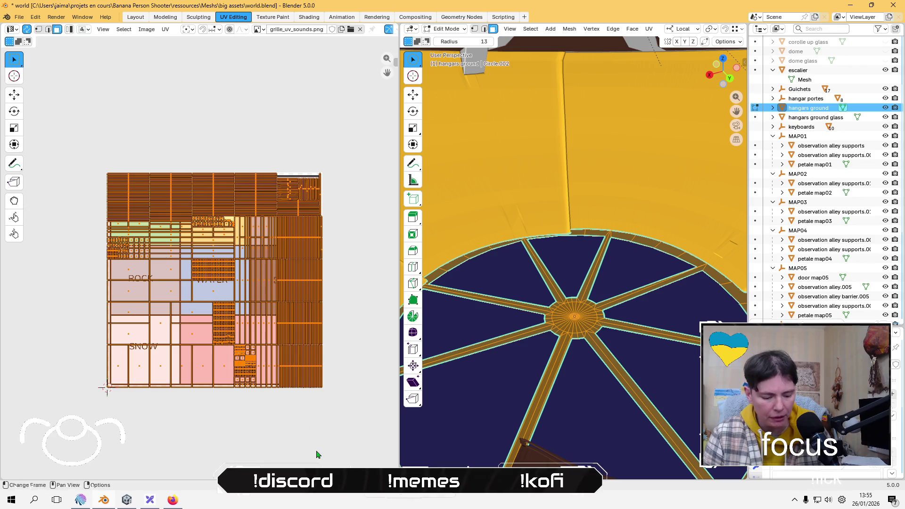
Step: Scale the UV islands down, move them into the WOOD cell, and deselect
key(s)
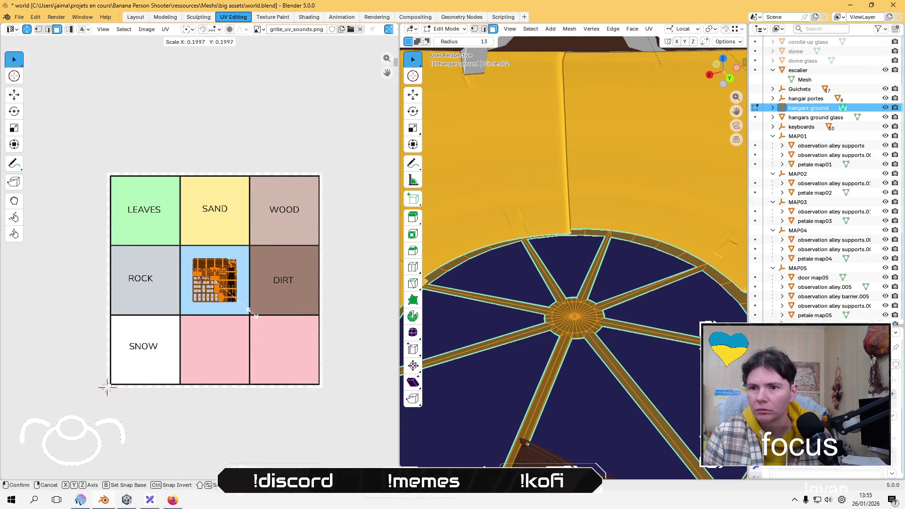
click(256, 313)
key(g)
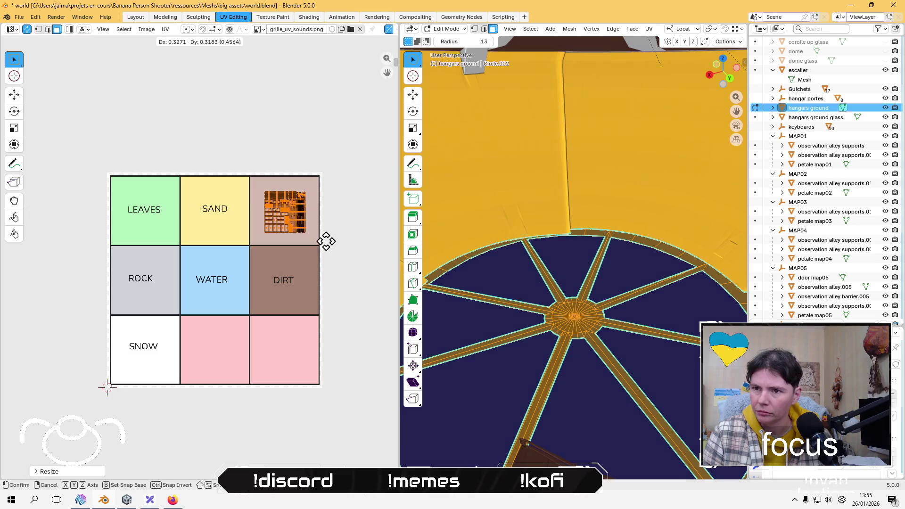
click(330, 243)
click(344, 216)
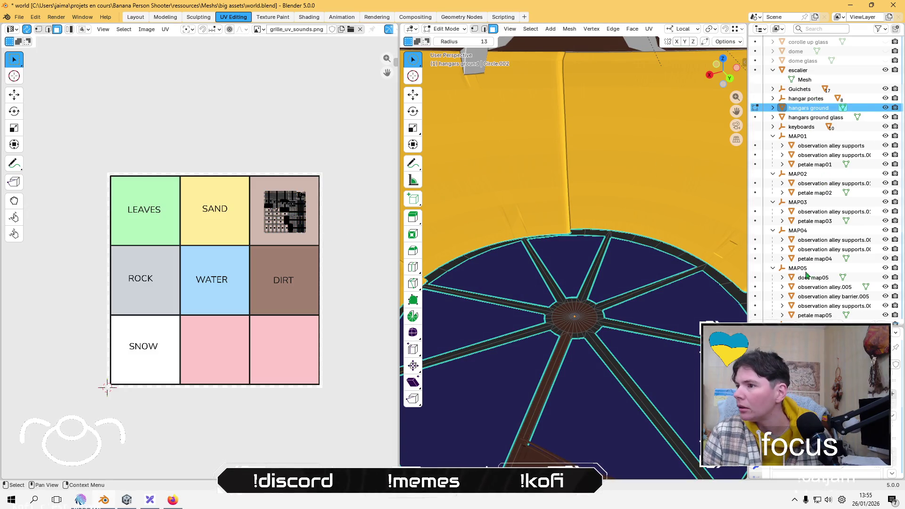
Step: Select observation alley barriers .001–.003 and the MAP06, MAP07 and MAP08 alley supports
scroll(808, 262, down, 6)
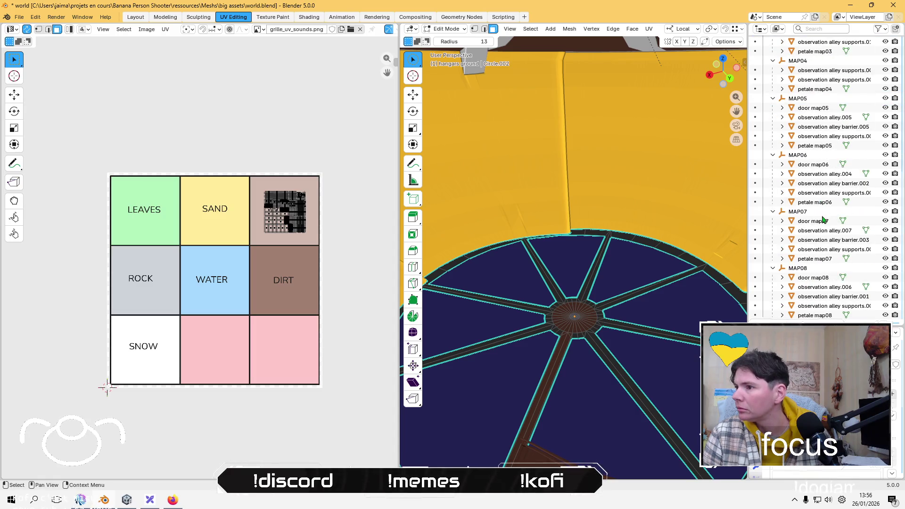
click(822, 299)
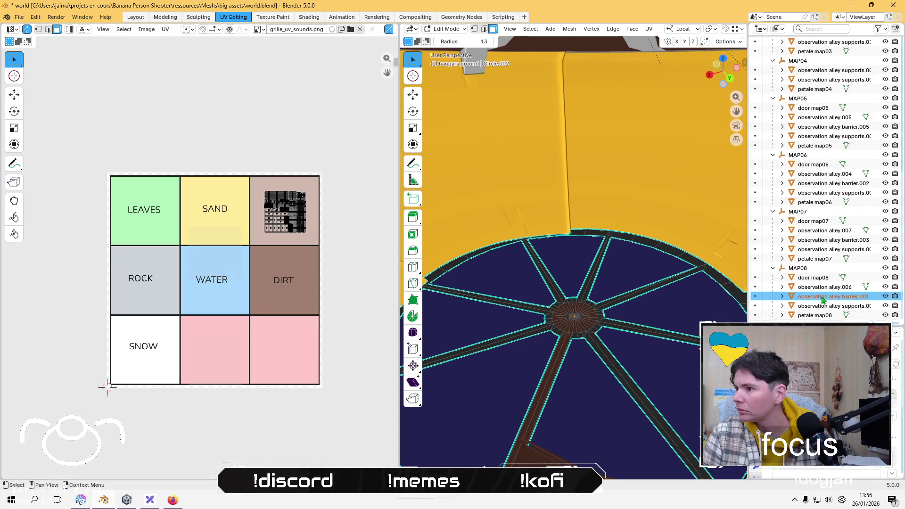
scroll(584, 270, down, 5)
scroll(592, 261, down, 3)
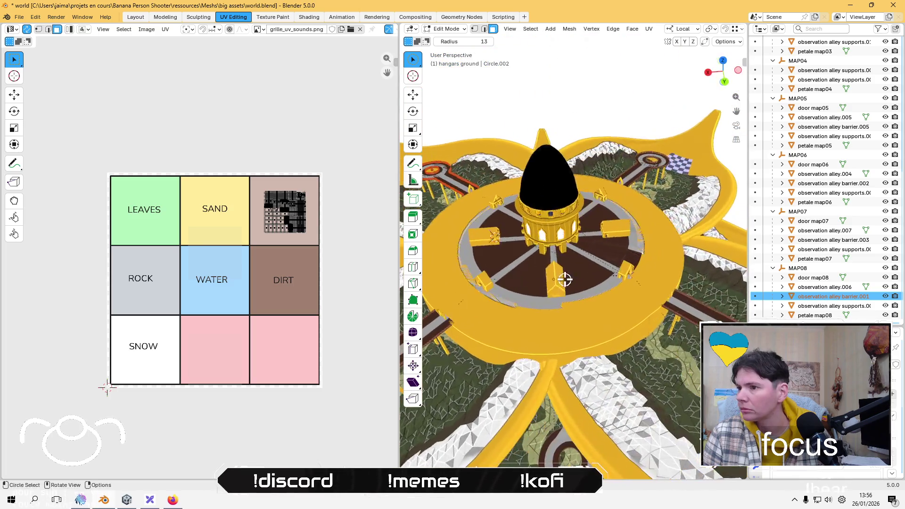
ctrl+click(822, 306)
ctrl+click(823, 250)
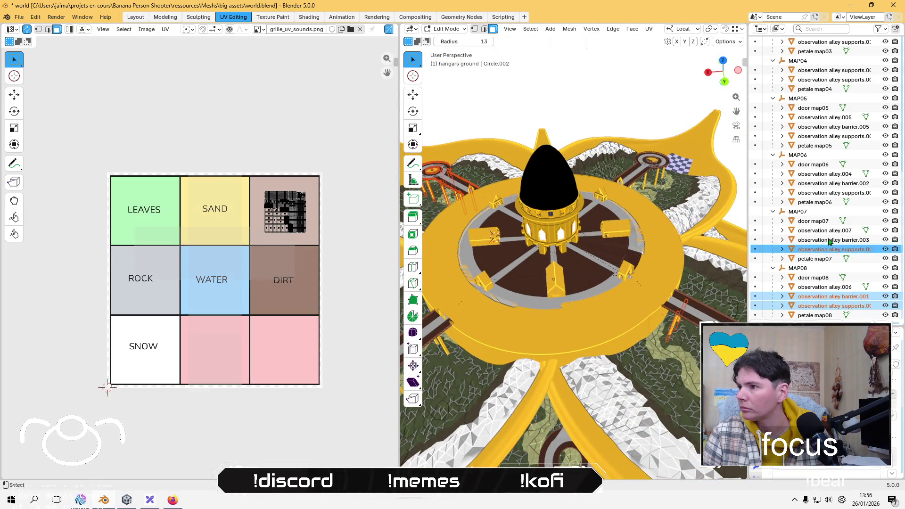
ctrl+click(829, 241)
ctrl+click(826, 193)
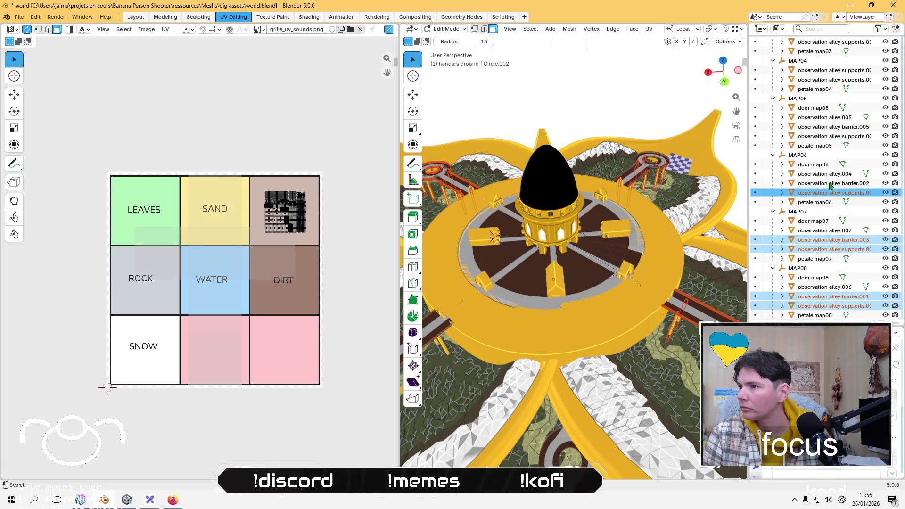
ctrl+click(830, 184)
Step: Orbit out over the whole flower, select the command room building, and return to Object Mode
mouse_move(669, 108)
middle_down()
mouse_move(607, 149)
mouse_move(621, 186)
mouse_move(565, 209)
mouse_move(522, 249)
mouse_move(582, 242)
middle_up()
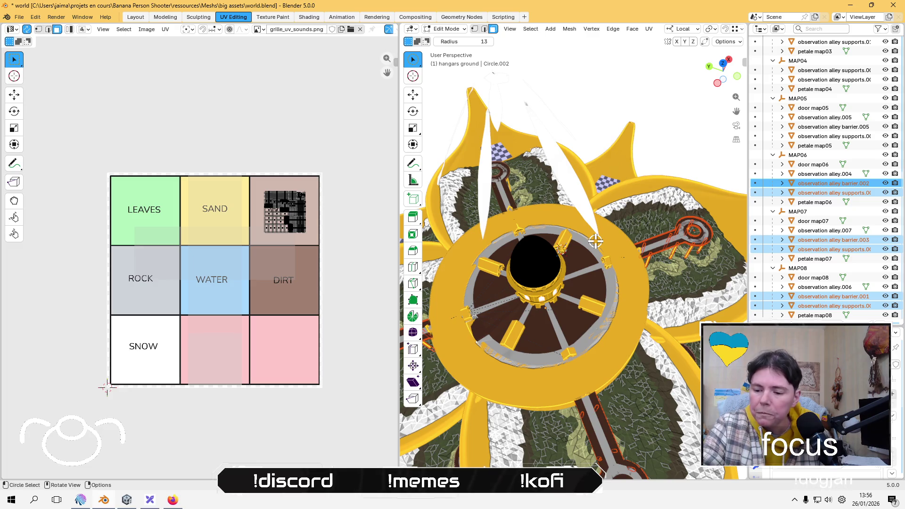
scroll(596, 242, down, 5)
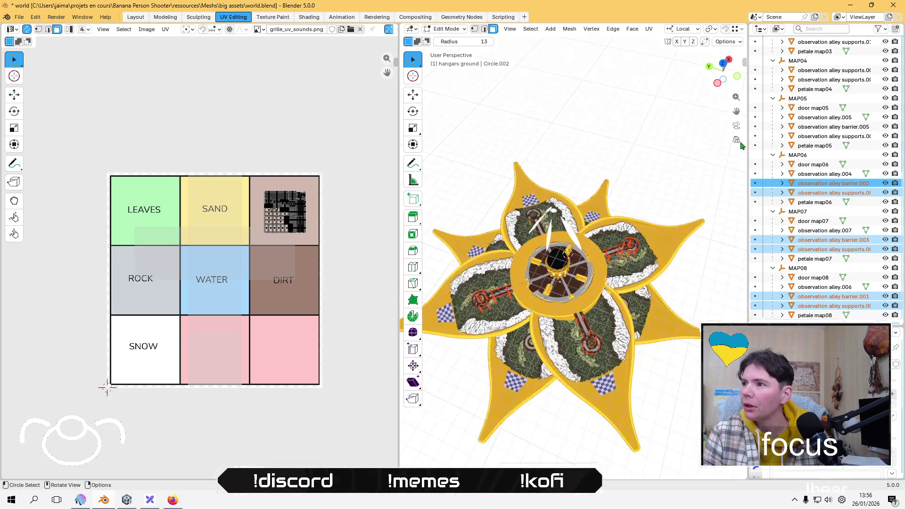
scroll(829, 145, up, 10)
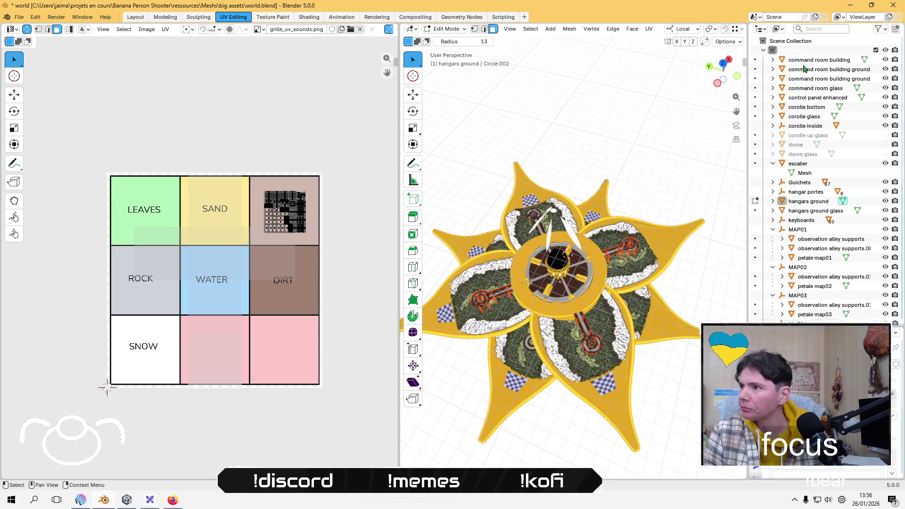
click(807, 60)
key(Tab)
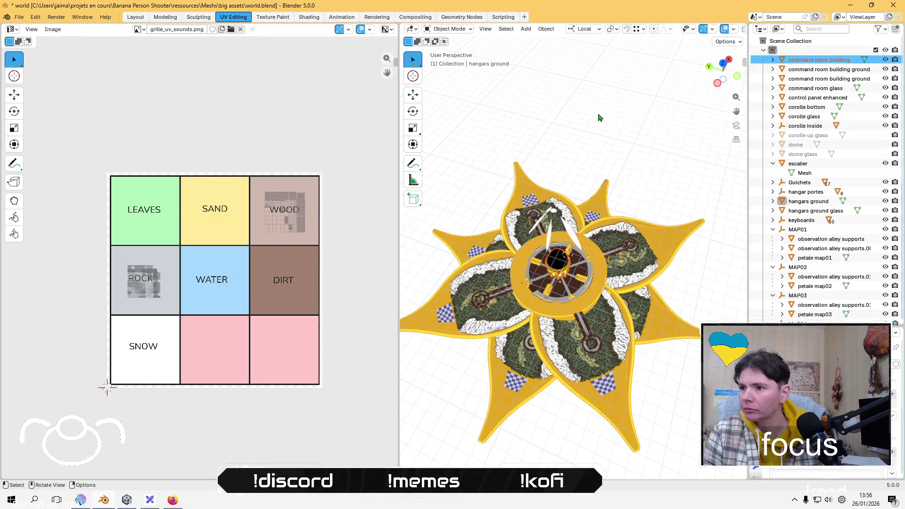
Step: Clear the selection, save the file, and unhide the dome glass, dome and corolle up glass
click(599, 118)
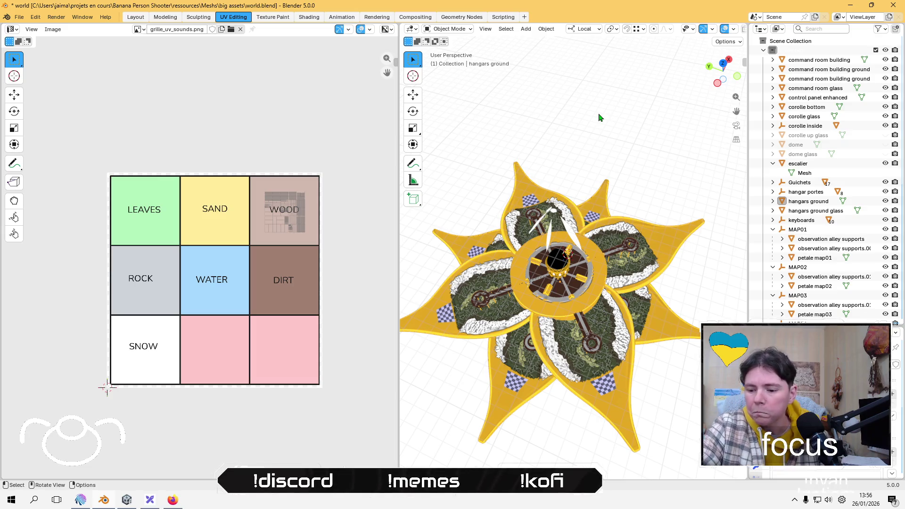
key(ctrl+s)
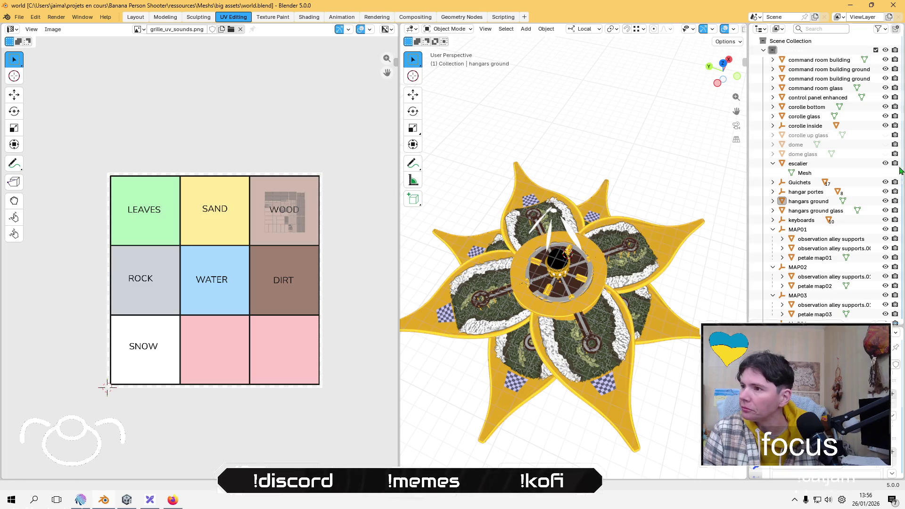
click(885, 155)
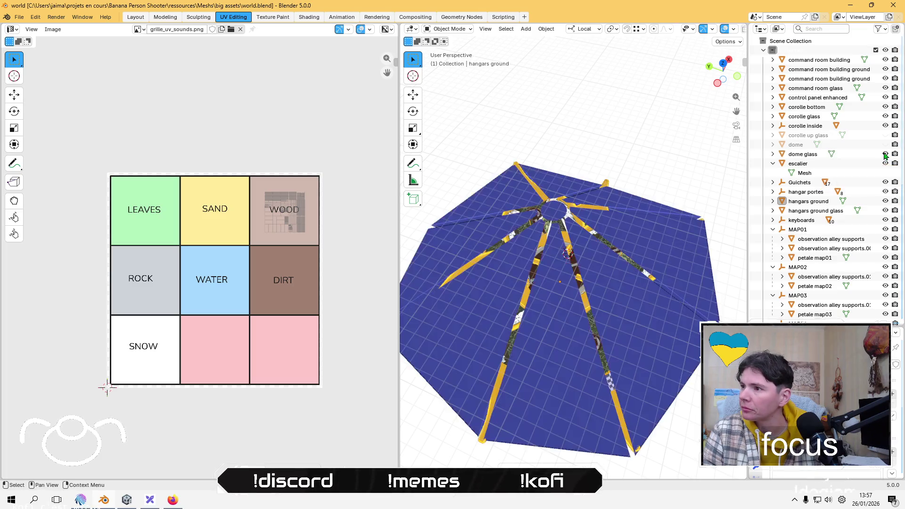
click(625, 312)
key(Tab)
key(Tab)
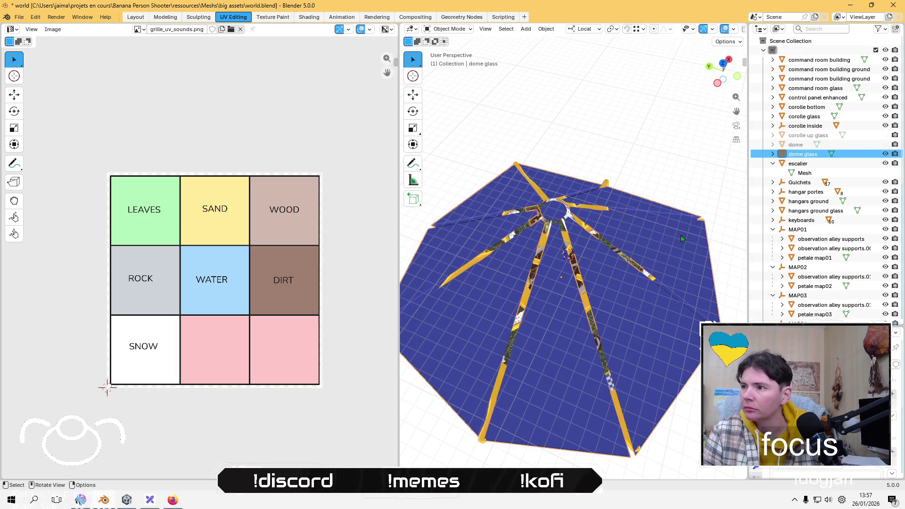
click(885, 144)
click(886, 135)
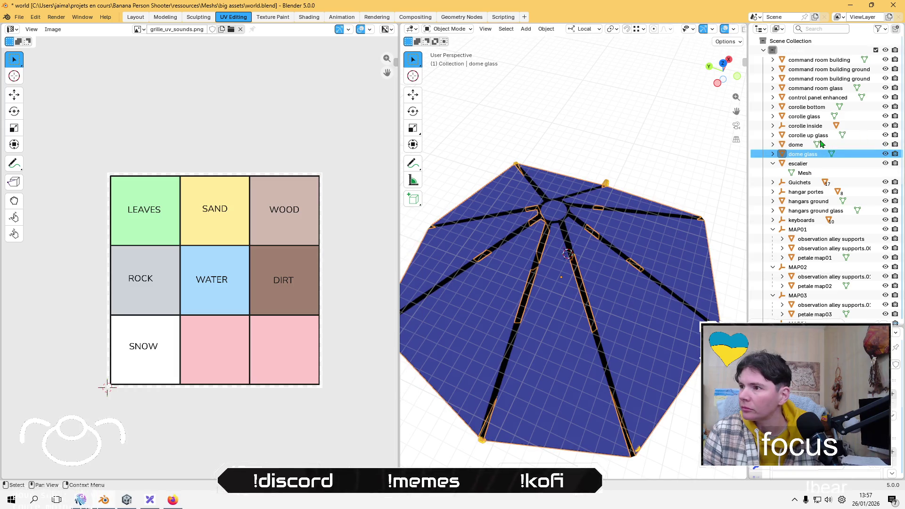
Step: Isolate the escalier staircase in Local View and enter Edit Mode on it
click(804, 164)
scroll(552, 119, up, 2)
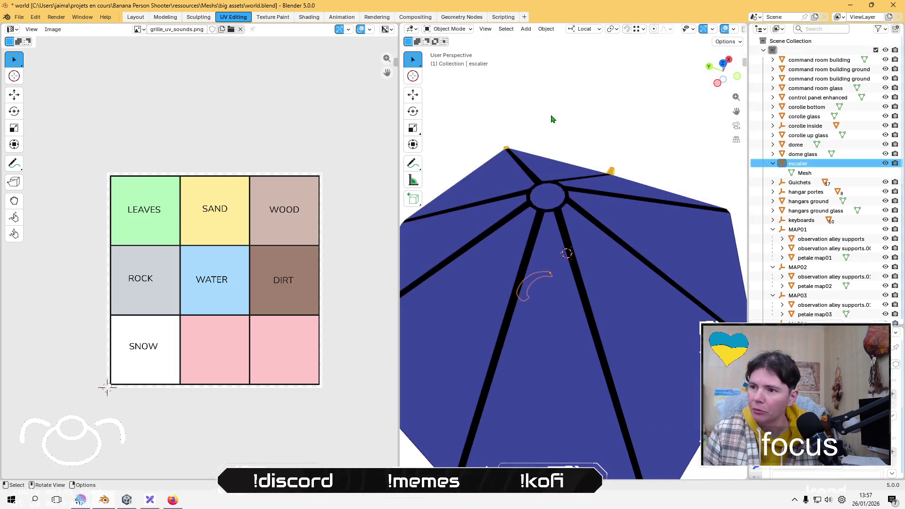
scroll(552, 119, up, 6)
key(KP_Divide)
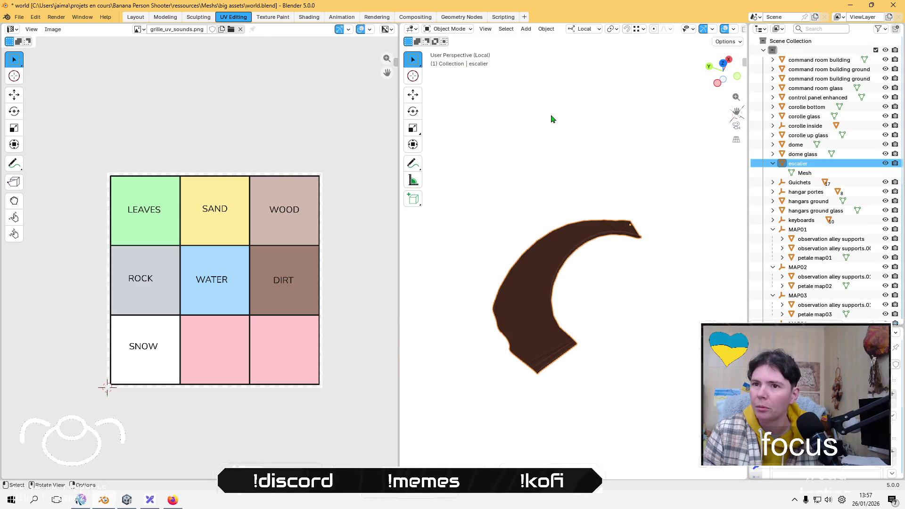
key(Tab)
Step: Browse the Mesh menu and select all of the staircase's faces
scroll(531, 257, up, 2)
key(c)
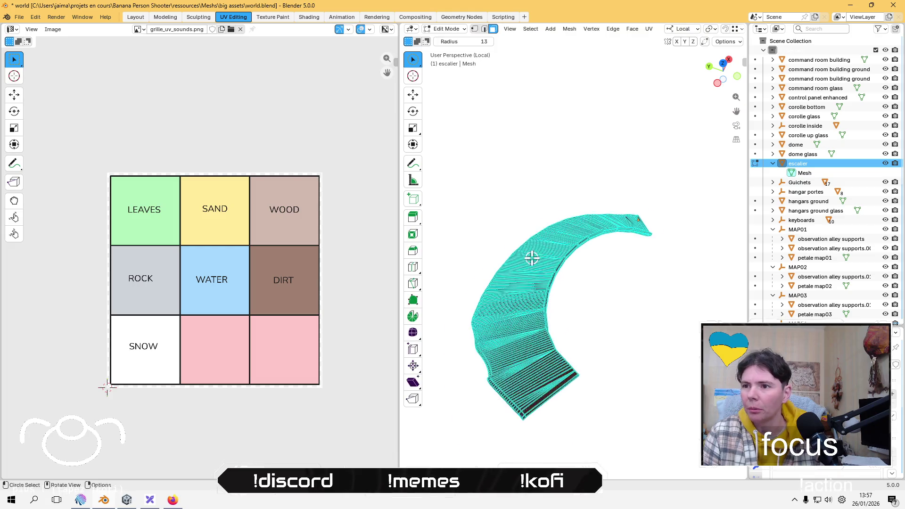
mouse_move(528, 247)
middle_down()
mouse_move(522, 239)
mouse_move(552, 182)
middle_up()
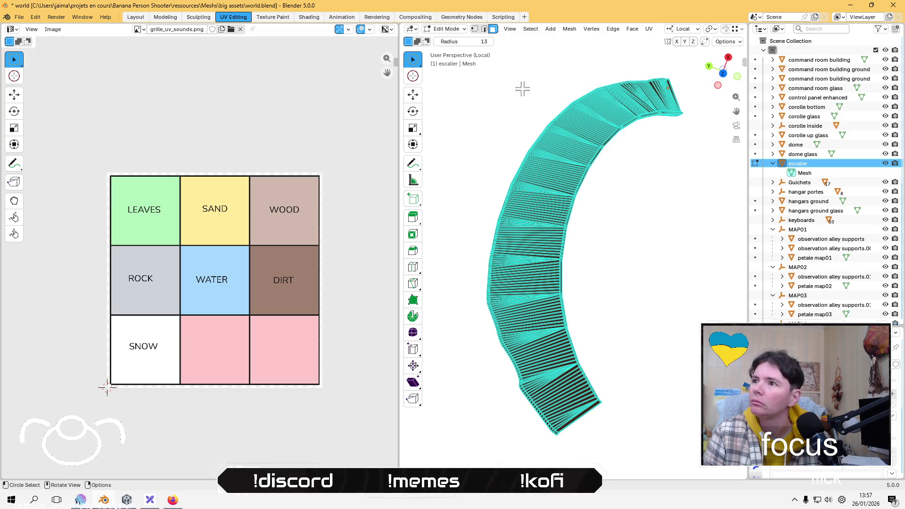
click(570, 29)
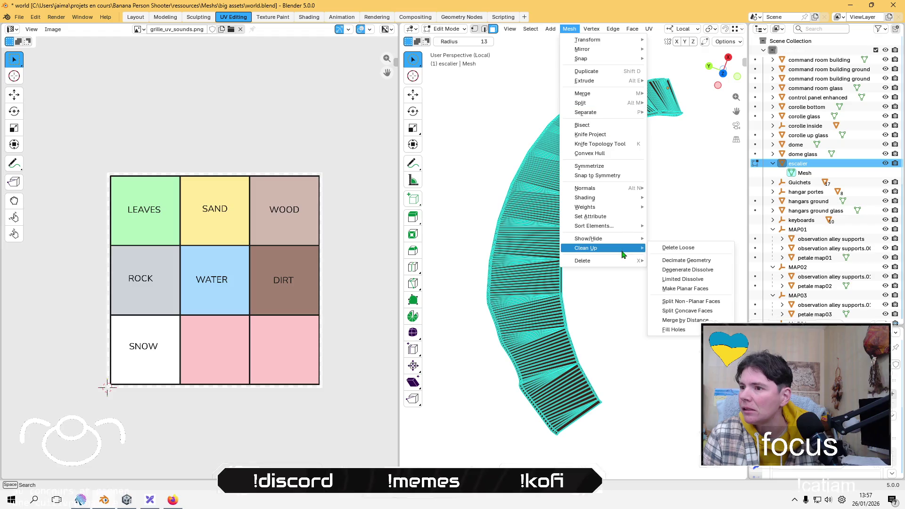
mouse_move(585, 208)
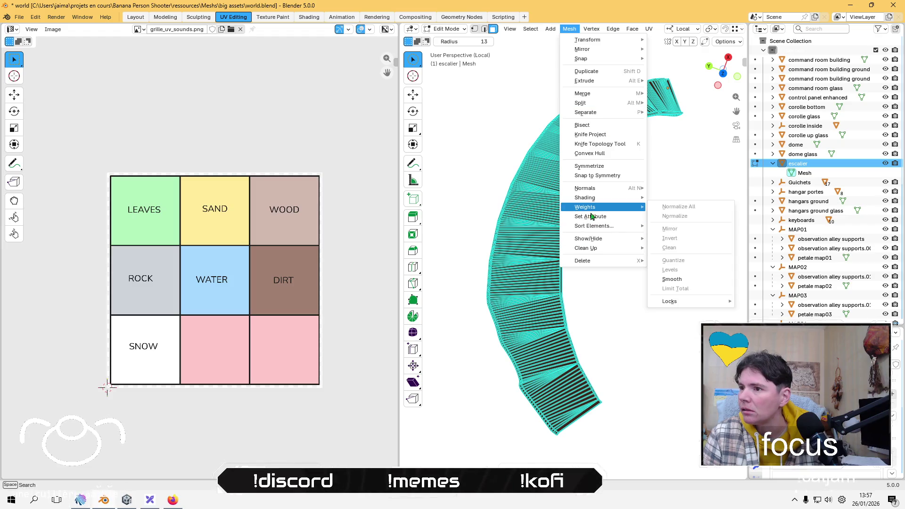
key(c)
click(529, 176)
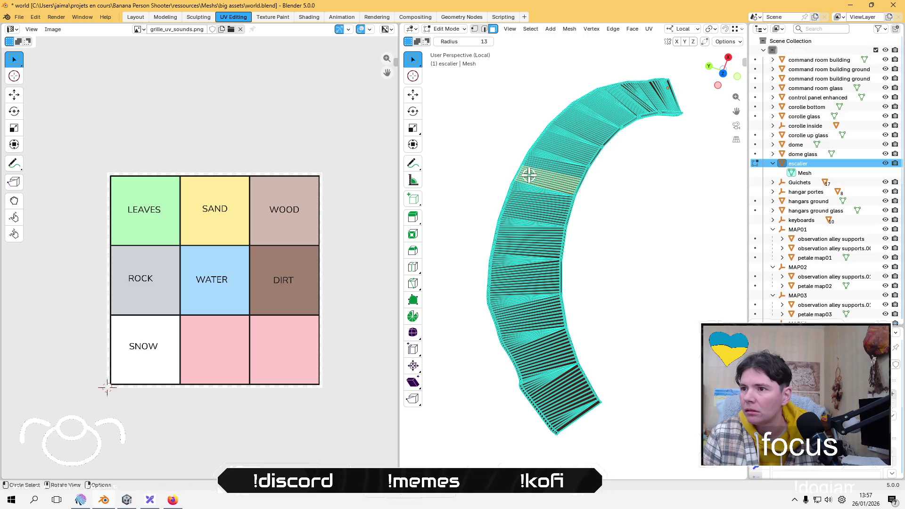
key(a)
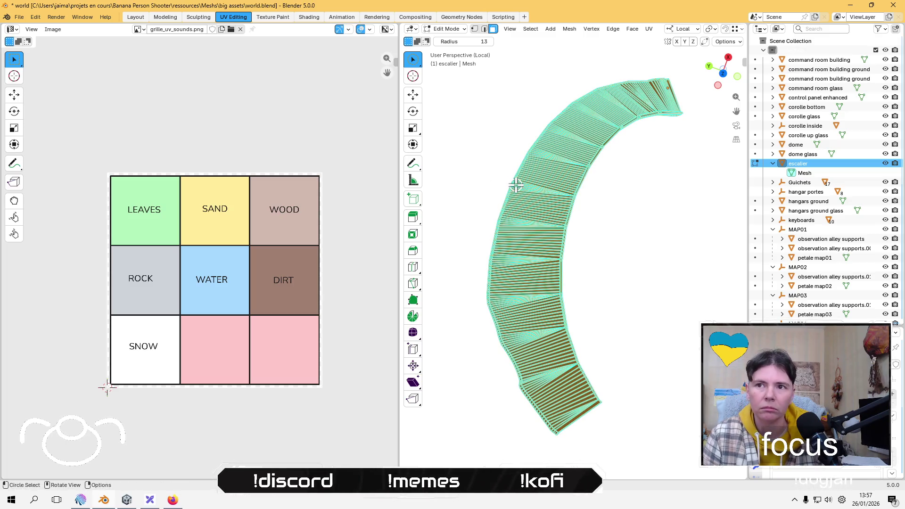
key(Escape)
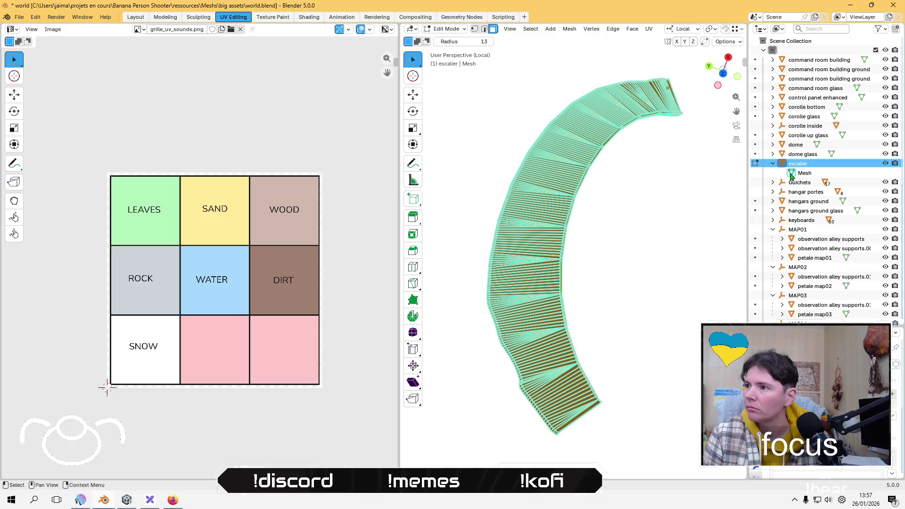
Step: Re-pick escalier in the Outliner, expand the dome glass entry, and widen the Outliner
click(792, 174)
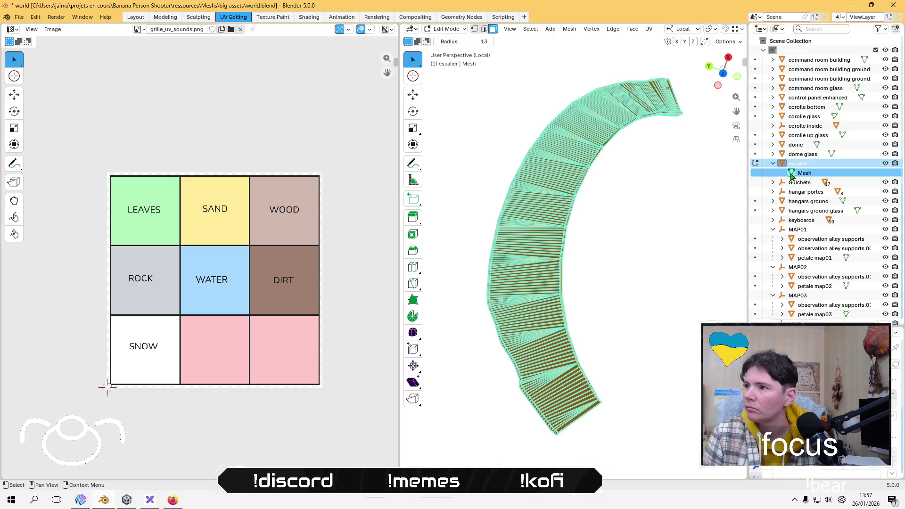
click(773, 154)
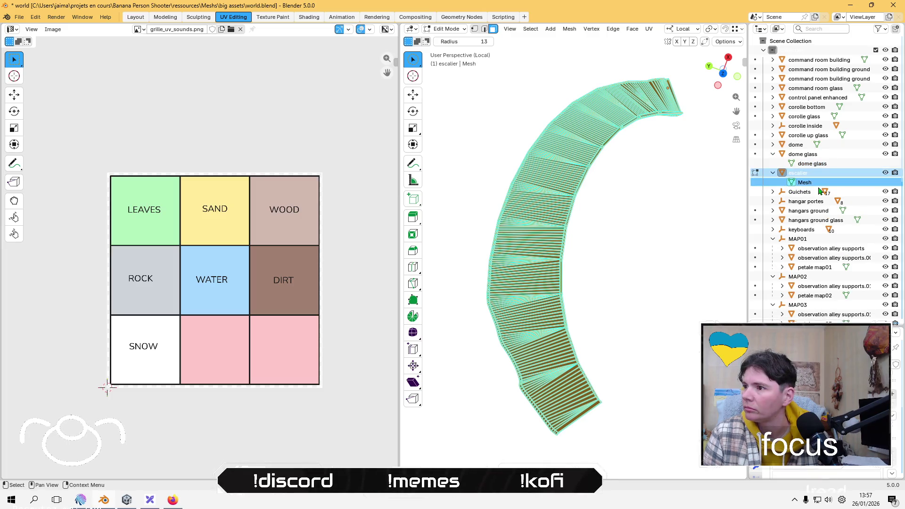
click(823, 174)
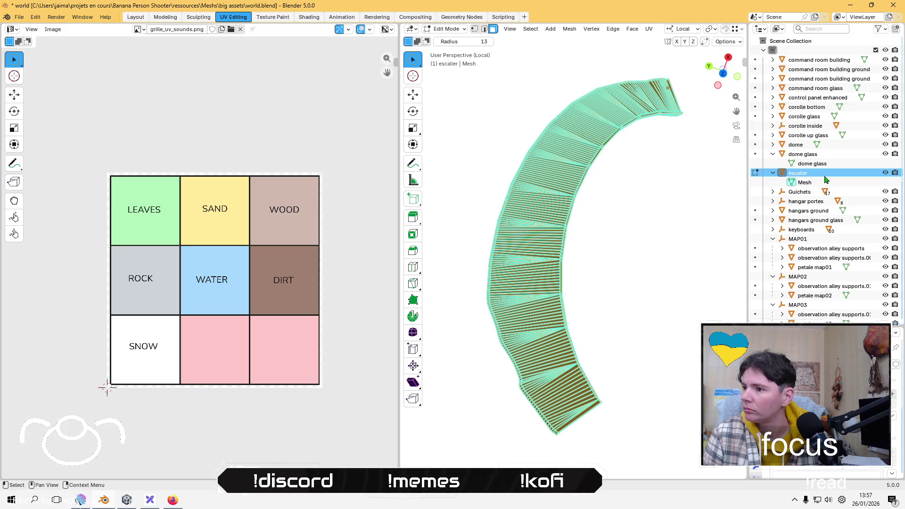
drag(749, 178, 654, 184)
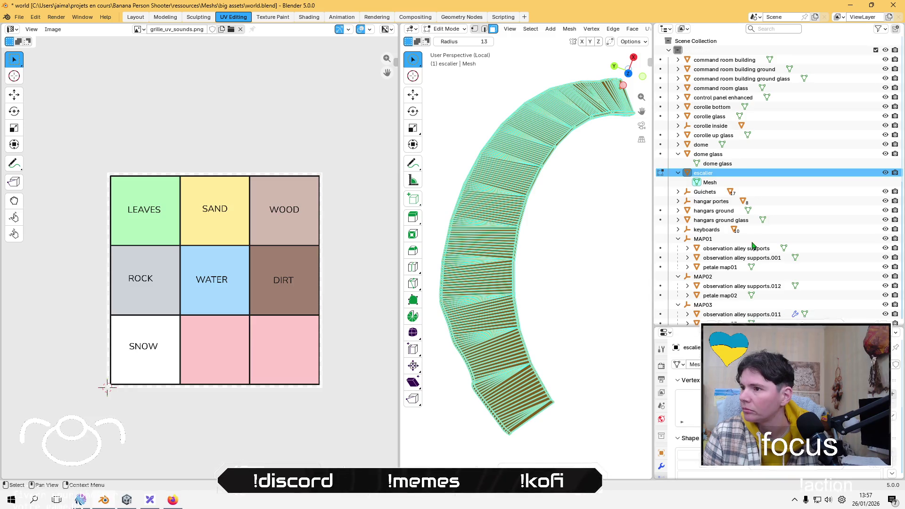
Step: Expand Guichets and Map01 guichet, then frame the guichet.011 object
click(678, 192)
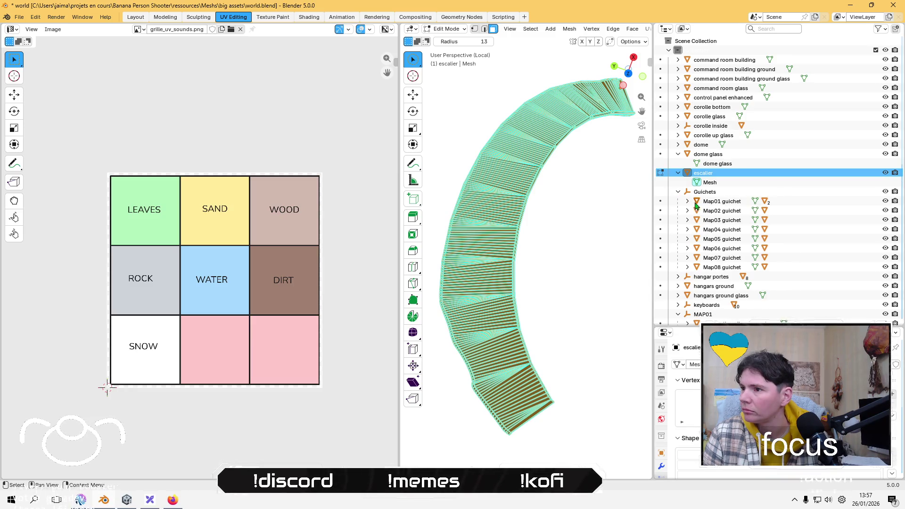
click(686, 202)
click(721, 212)
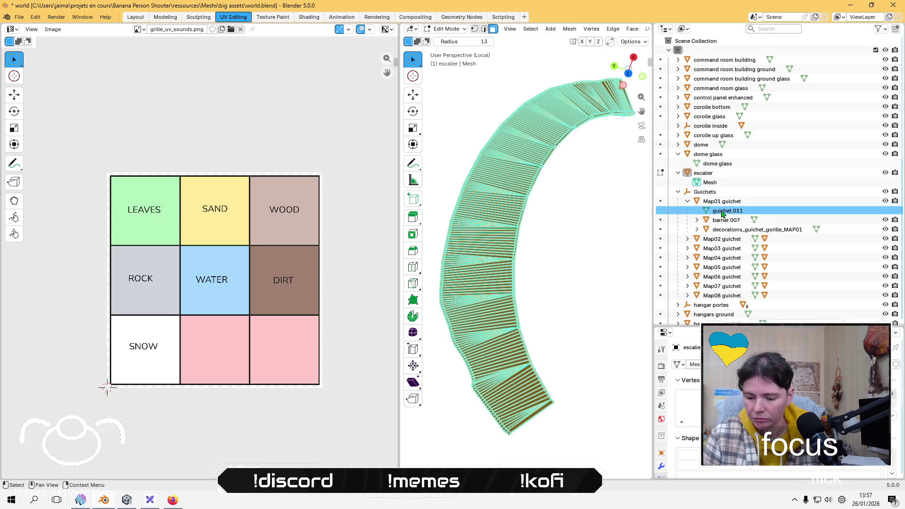
key(KP_Decimal)
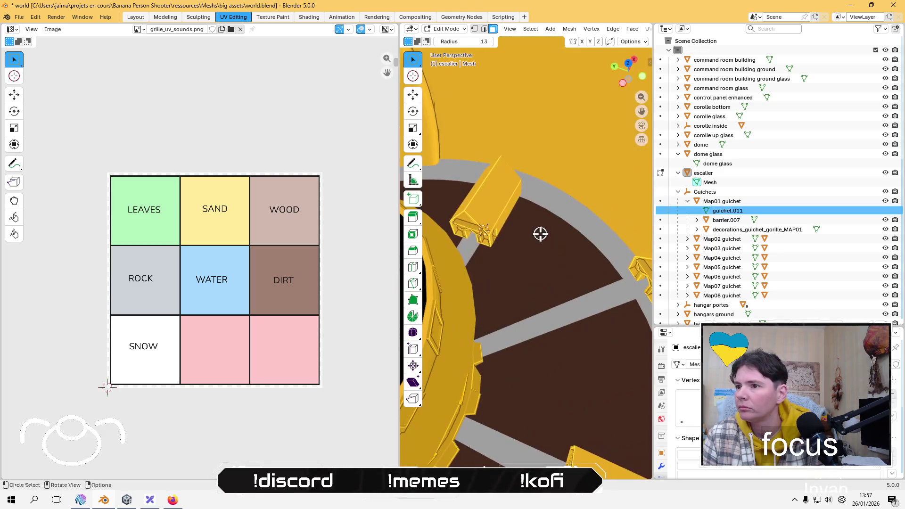
key(c)
Step: Return to Object Mode and select the corolle bottom floor
scroll(549, 276, down, 5)
scroll(545, 309, up, 2)
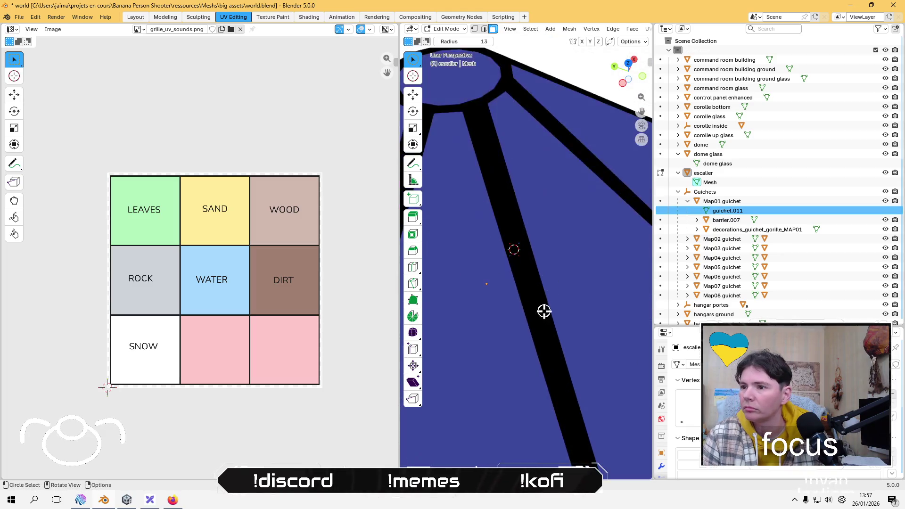
key(Tab)
click(529, 275)
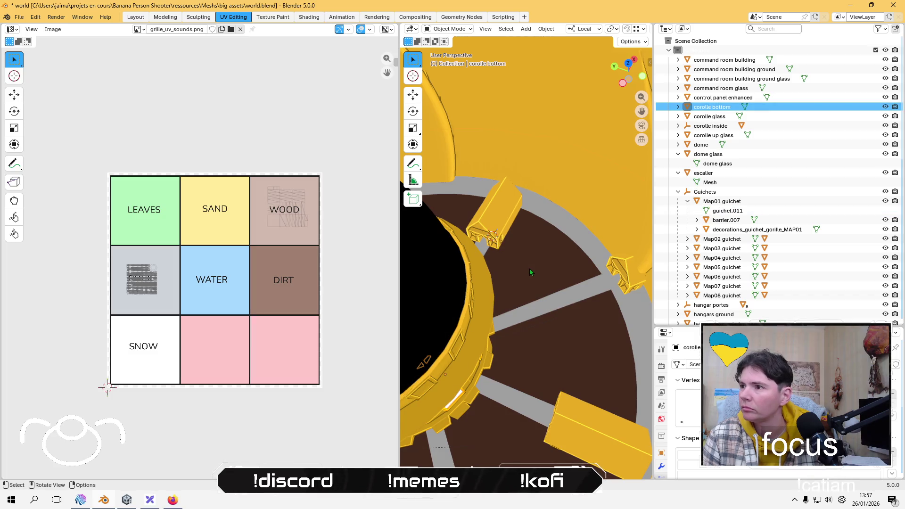
Step: Isolate the corolle bottom's Scene.001 mesh alone in local view
click(678, 107)
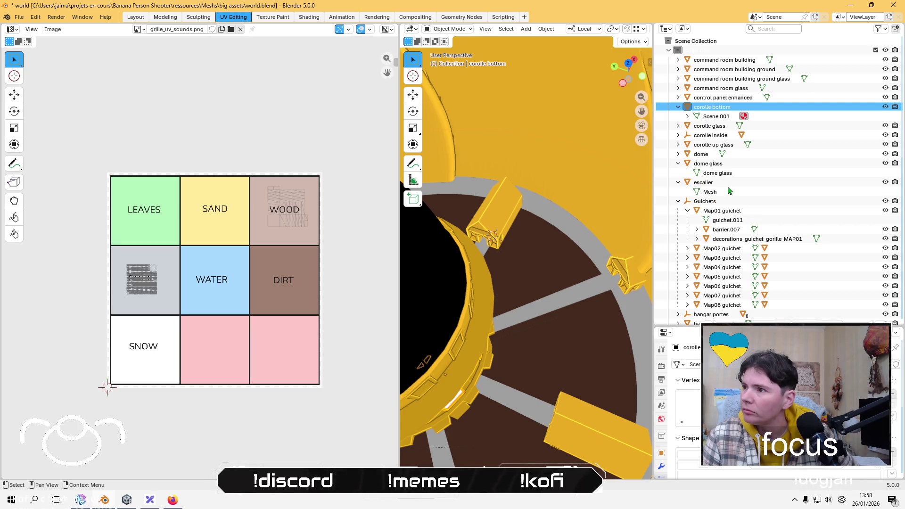
click(710, 118)
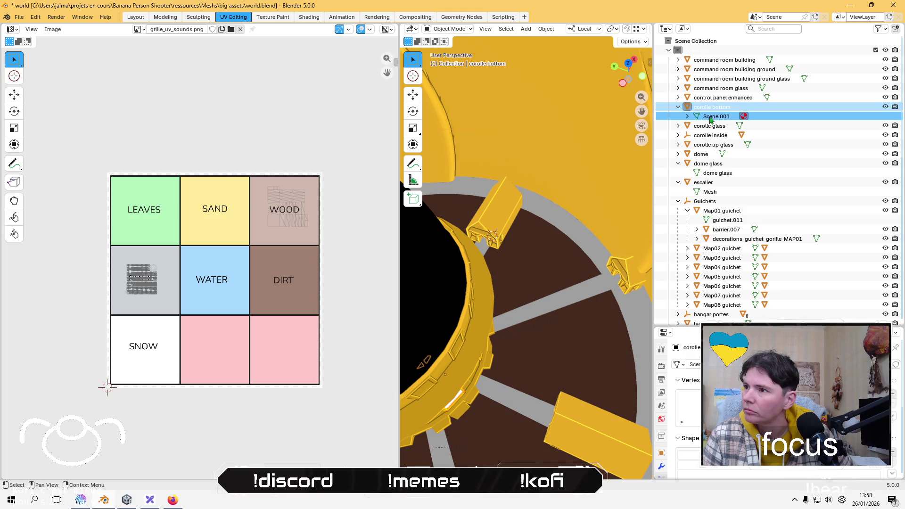
key(KP_Divide)
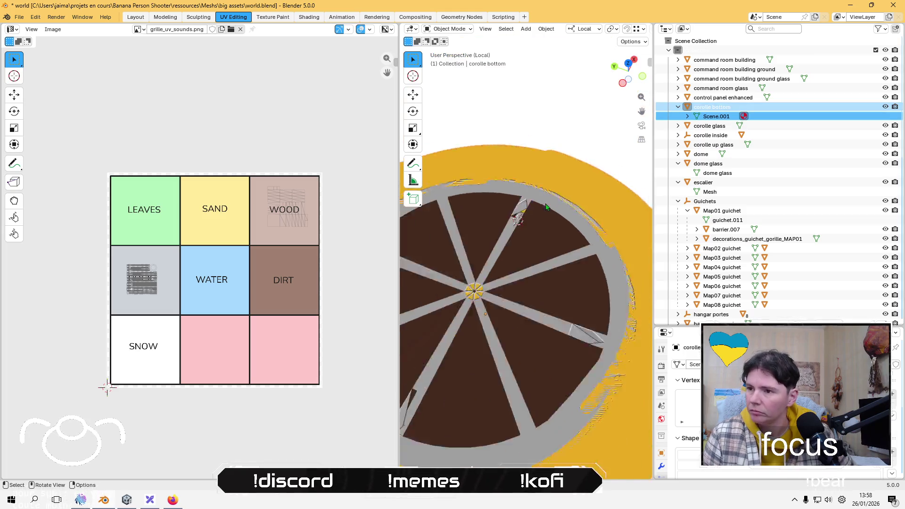
scroll(547, 206, up, 4)
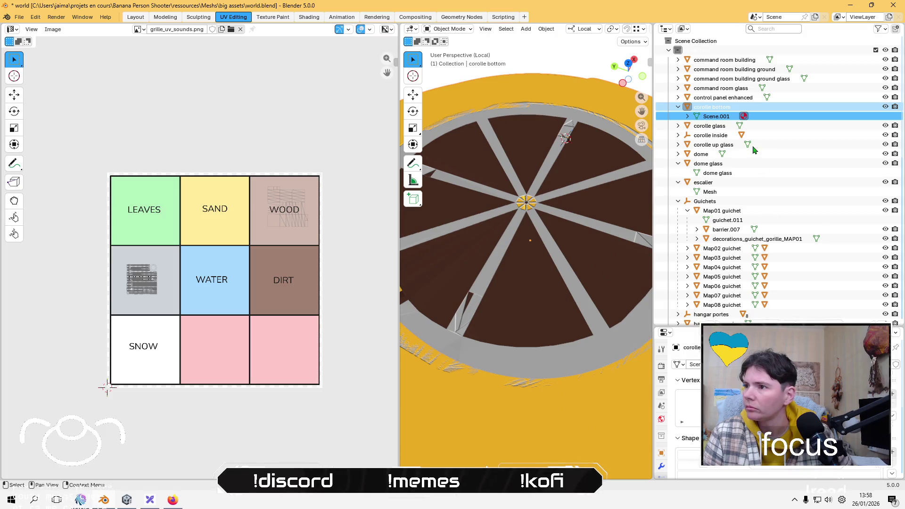
Step: Remove the Vertex_color_Graph_Variant.001 material from the corolle glass object
click(678, 126)
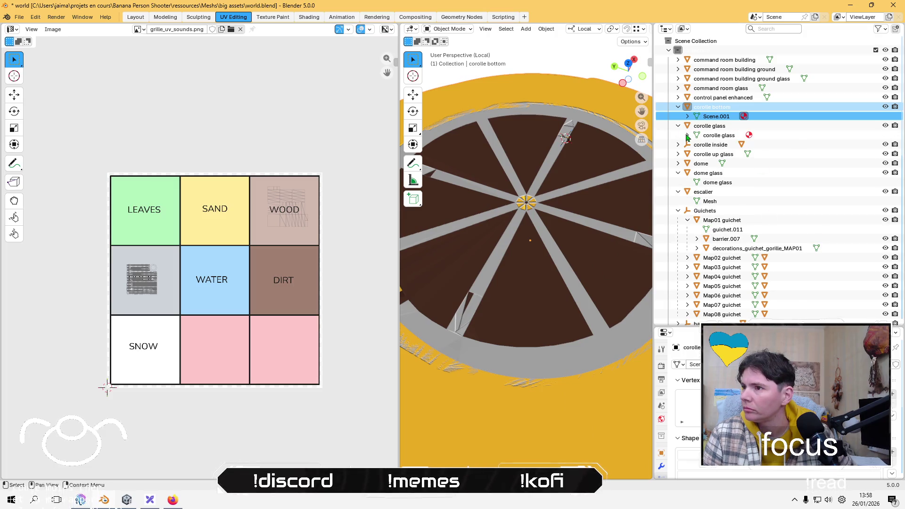
click(688, 135)
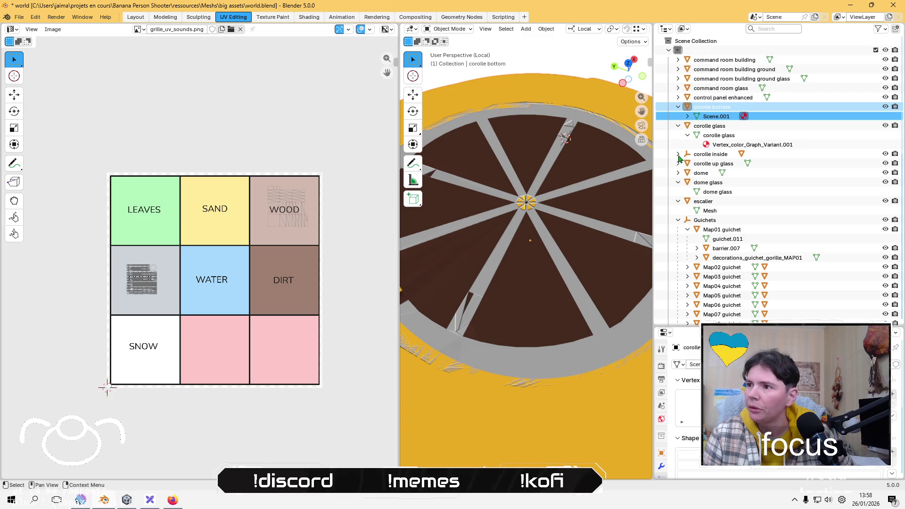
click(678, 154)
click(686, 163)
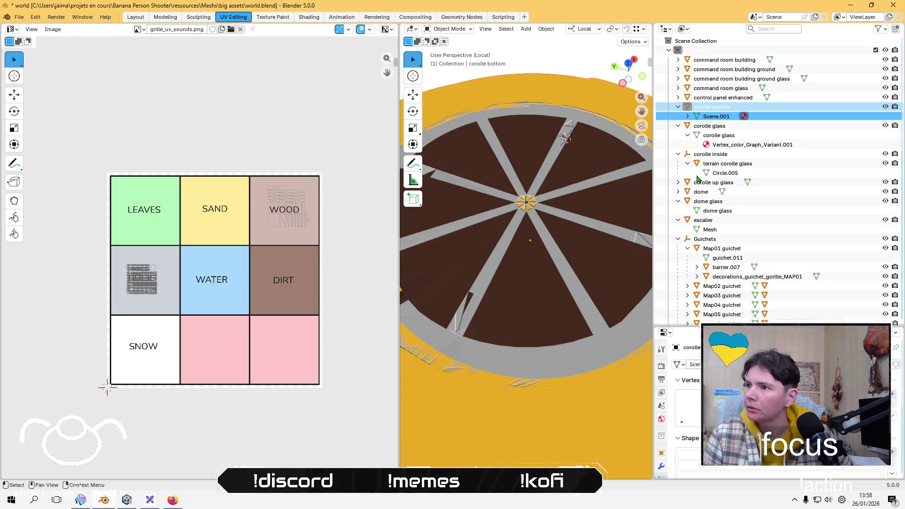
click(762, 145)
click(661, 419)
drag(790, 326, 790, 188)
click(662, 393)
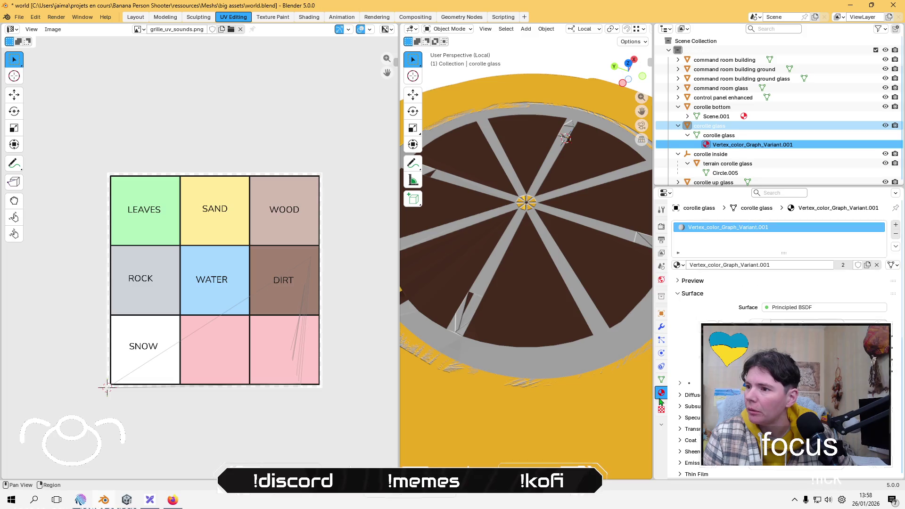
click(897, 237)
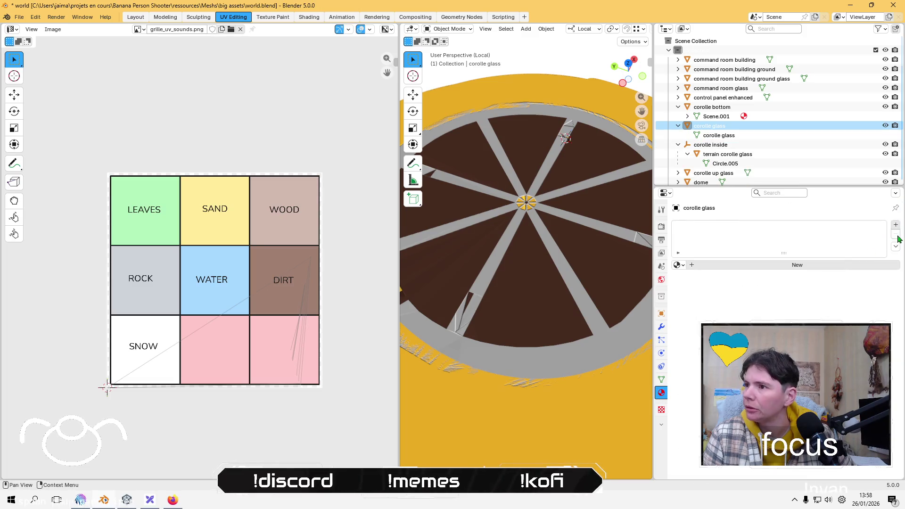
Step: Remove the Vertex_color_Graph_Variant.001 material from the corolle bottom object
click(687, 116)
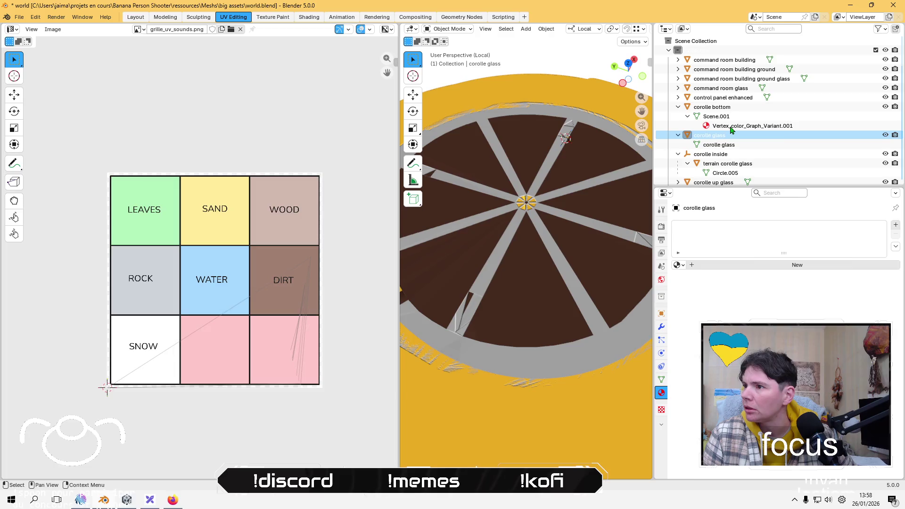
click(733, 126)
click(895, 238)
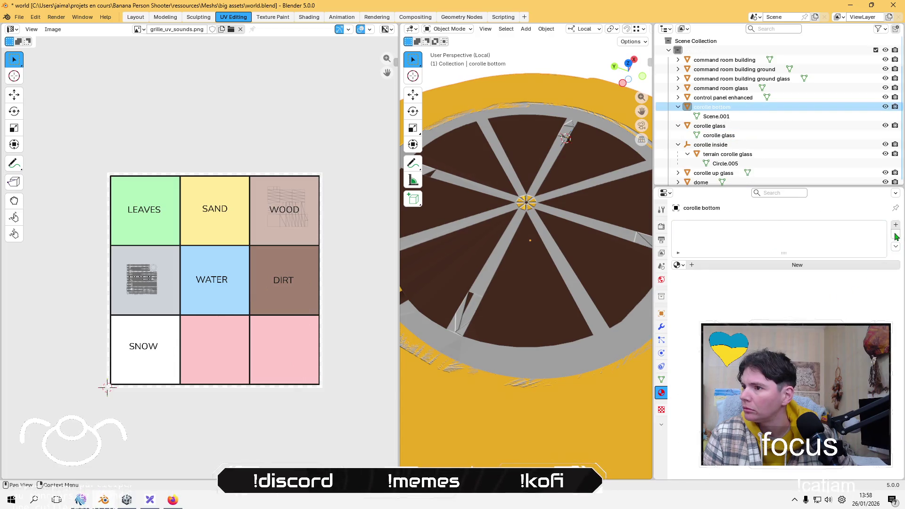
Step: Show the corolle bottom's mesh data properties and centre the view on it
click(738, 118)
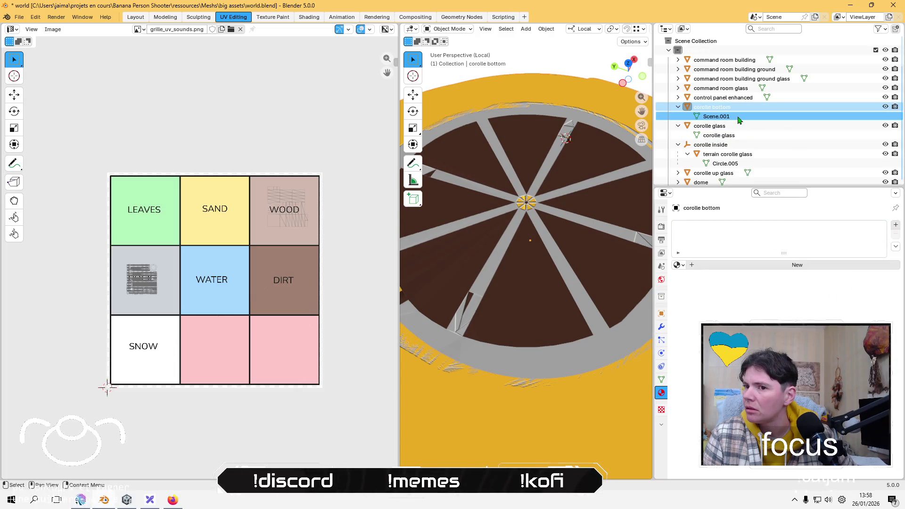
click(661, 327)
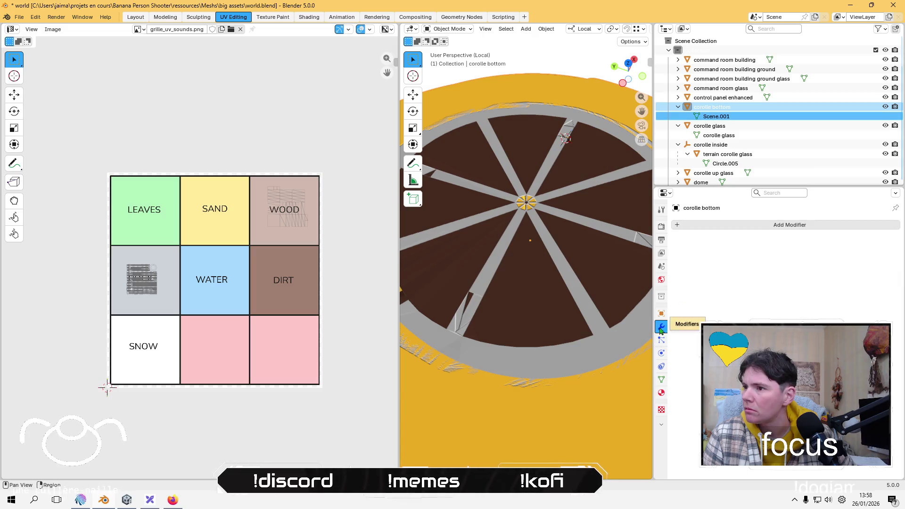
click(661, 339)
click(661, 380)
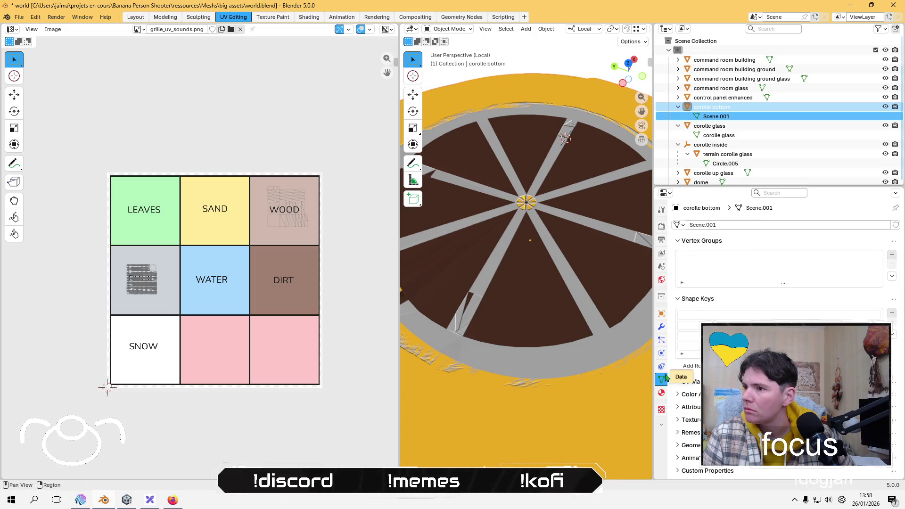
click(586, 205)
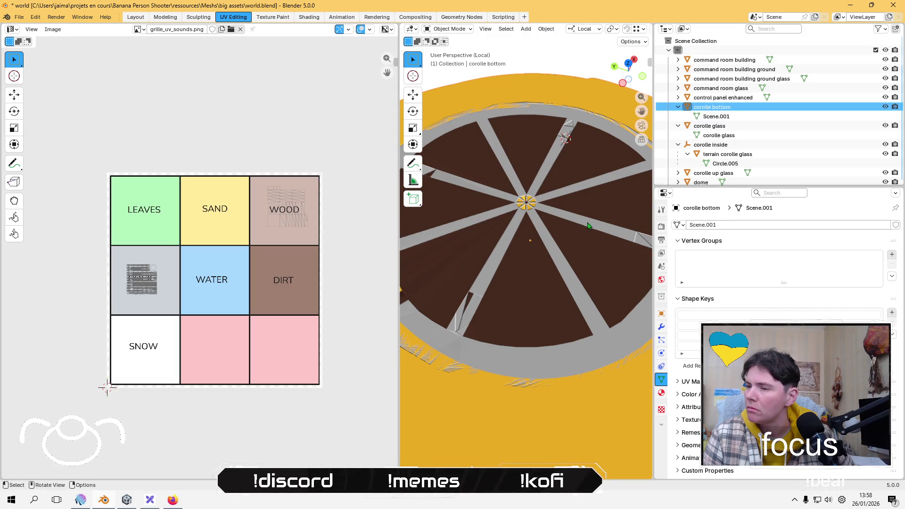
key(KP_Decimal)
Step: View the corolle from above with Color Attributes expanded, then select observation alley supports.012 and leave local view
middle_drag(542, 231, 512, 266)
click(679, 394)
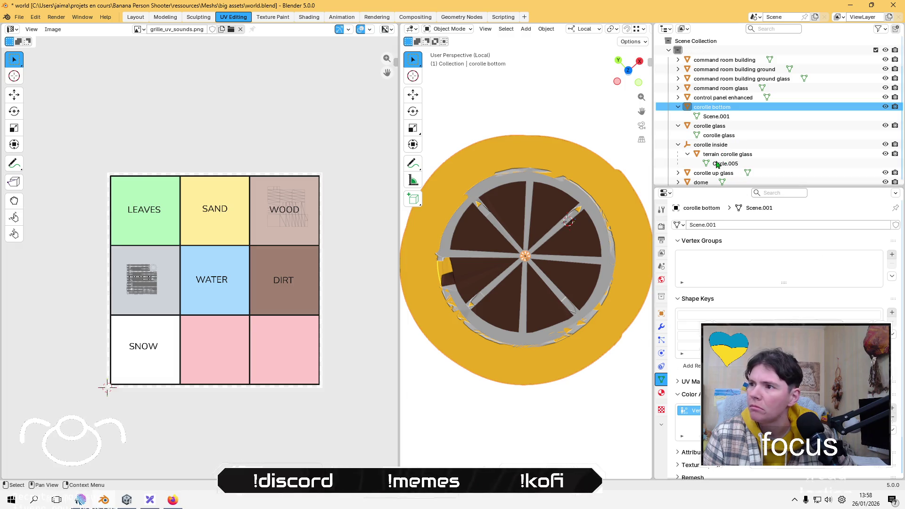
scroll(714, 132, down, 10)
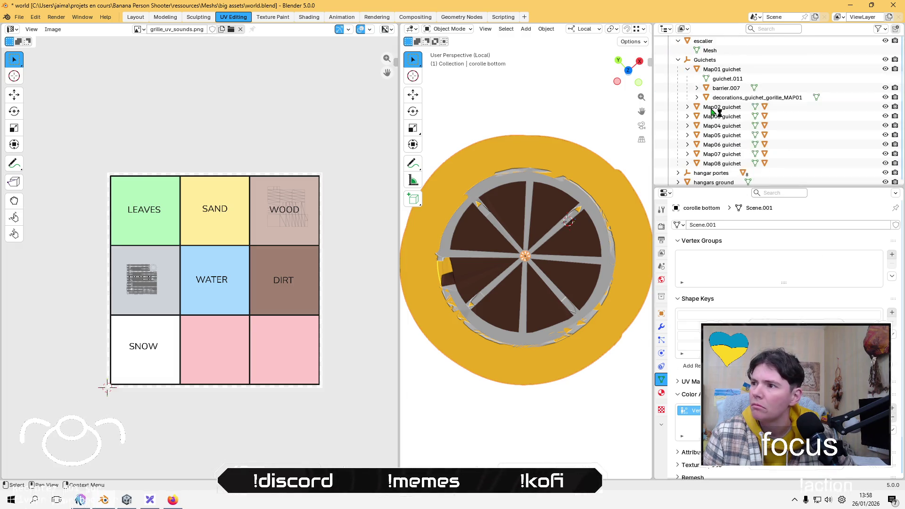
scroll(715, 122, down, 10)
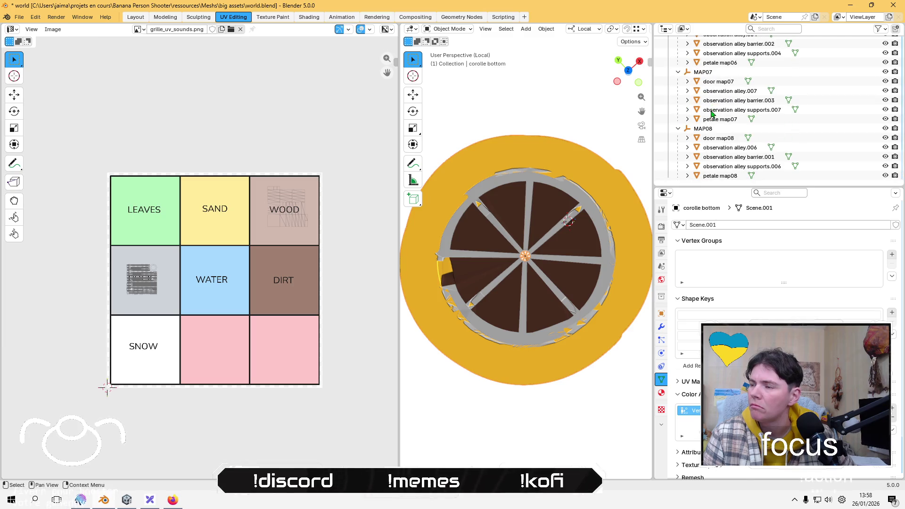
scroll(719, 139, up, 6)
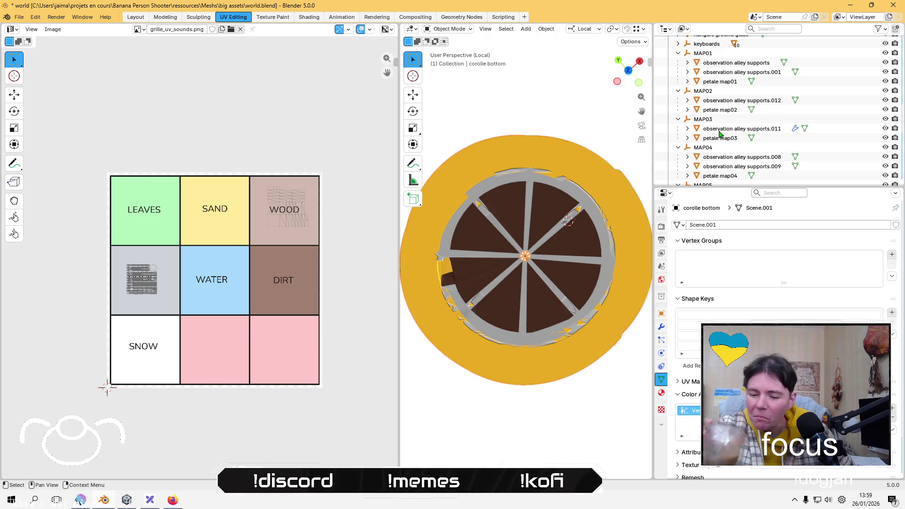
click(726, 101)
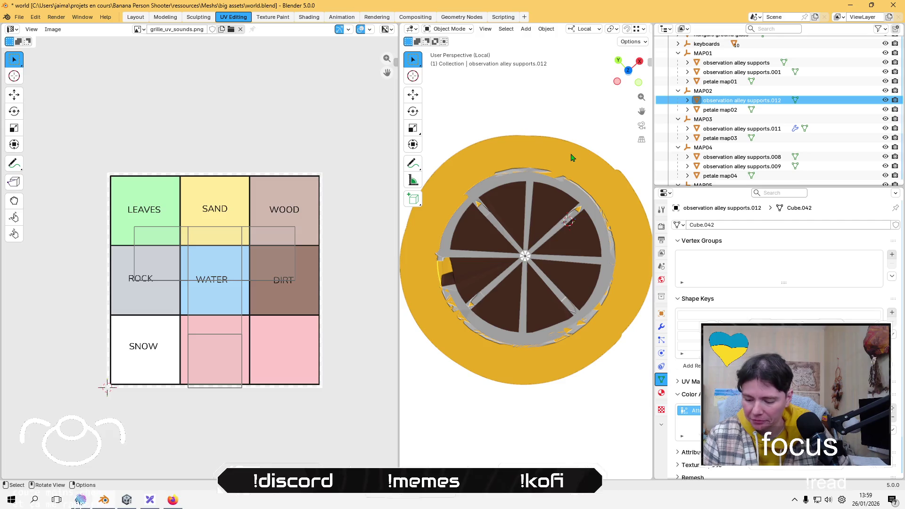
key(KP_Divide)
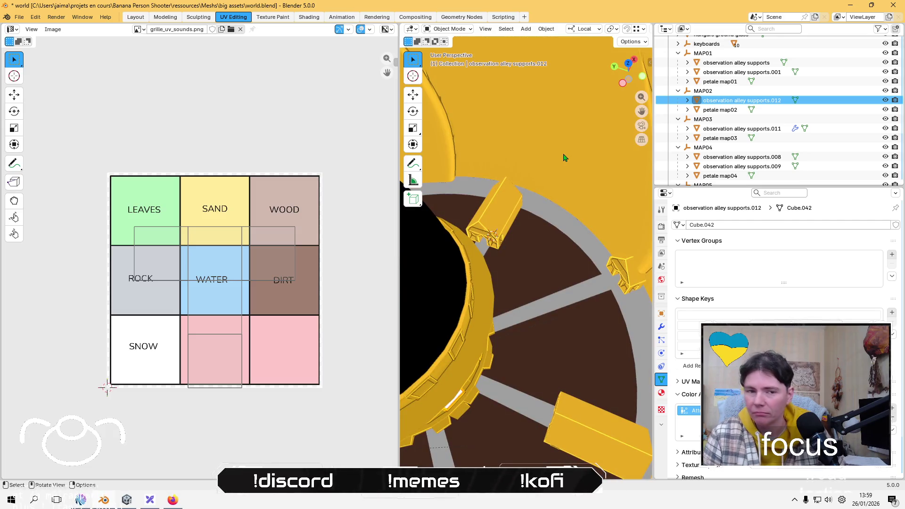
Step: Isolate the support, select all its geometry in Edit Mode and Lightmap Pack its UVs
key(KP_Divide)
middle_drag(552, 263, 522, 235)
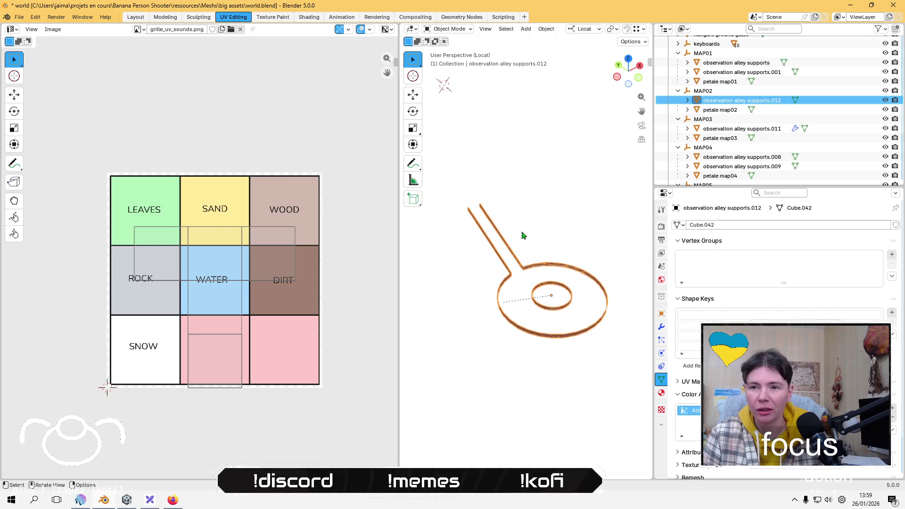
key(Tab)
middle_drag(517, 277, 505, 304)
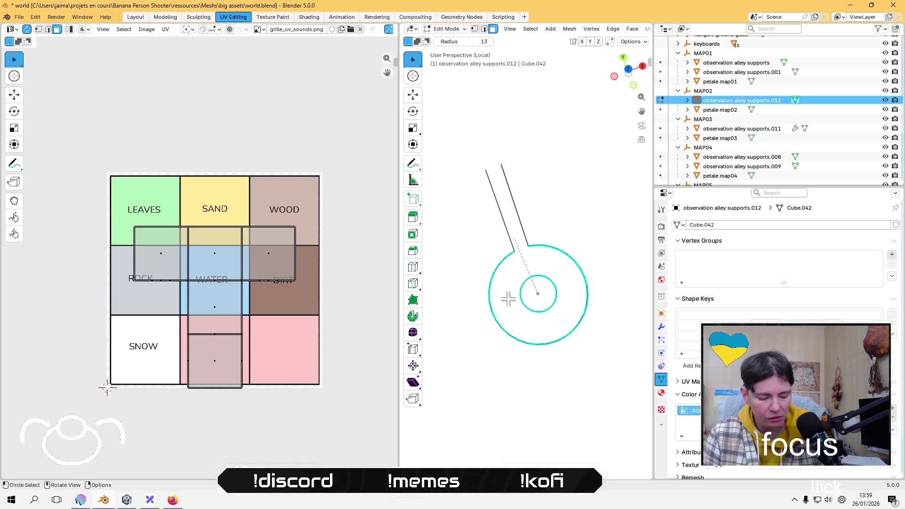
key(a)
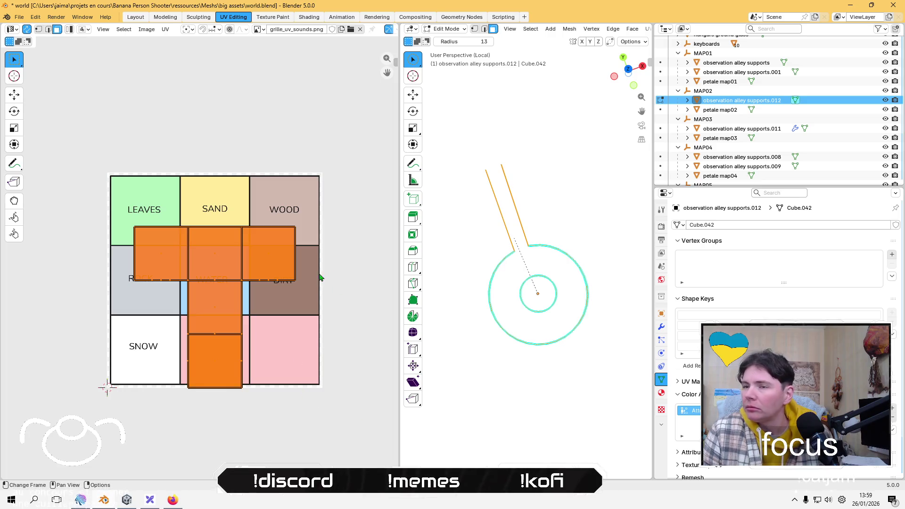
click(165, 29)
mouse_move(212, 135)
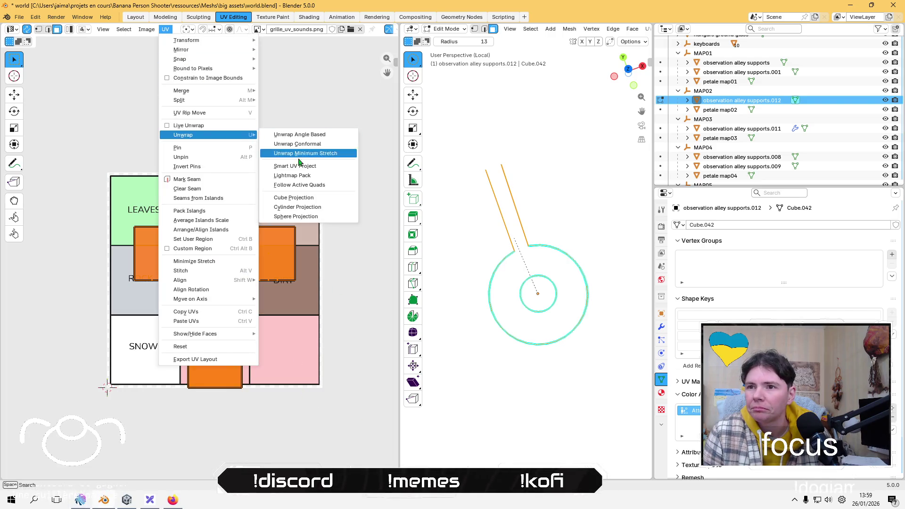
click(305, 176)
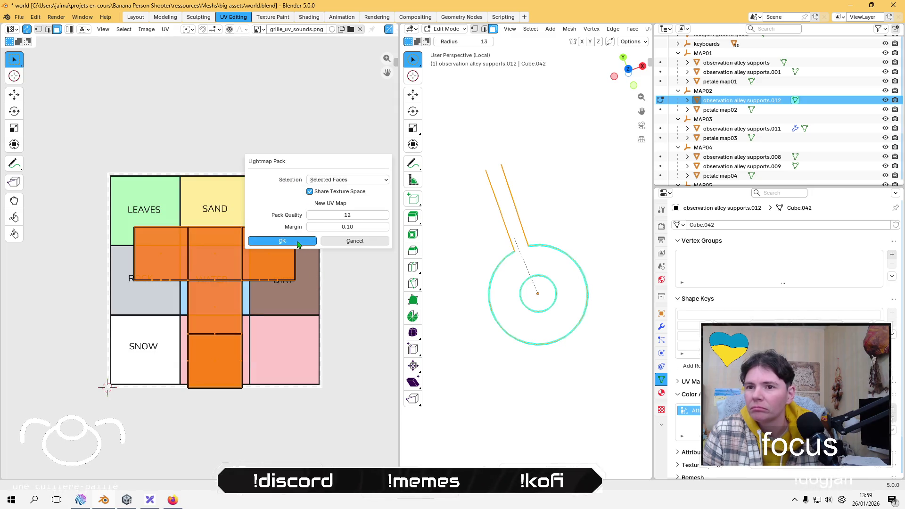
click(292, 241)
Step: Scale the packed UV islands down and move them into the WOOD cell
key(s)
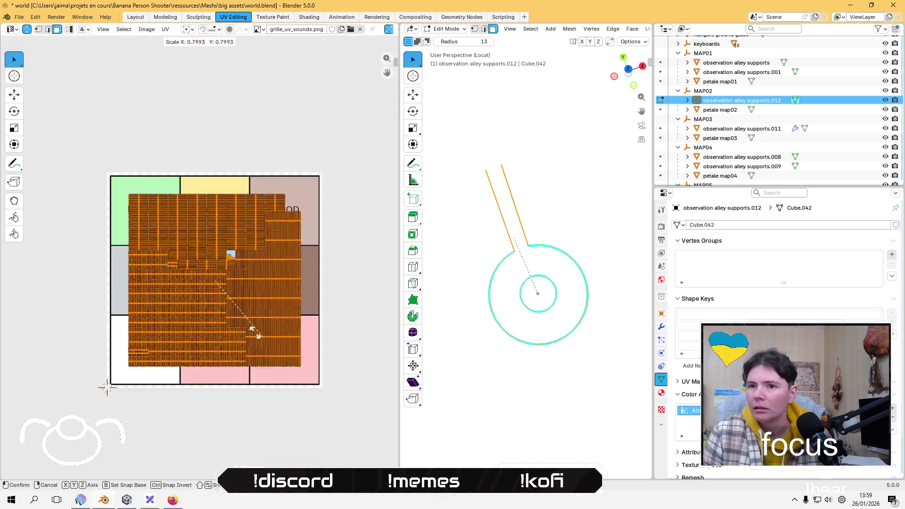
click(217, 300)
key(g)
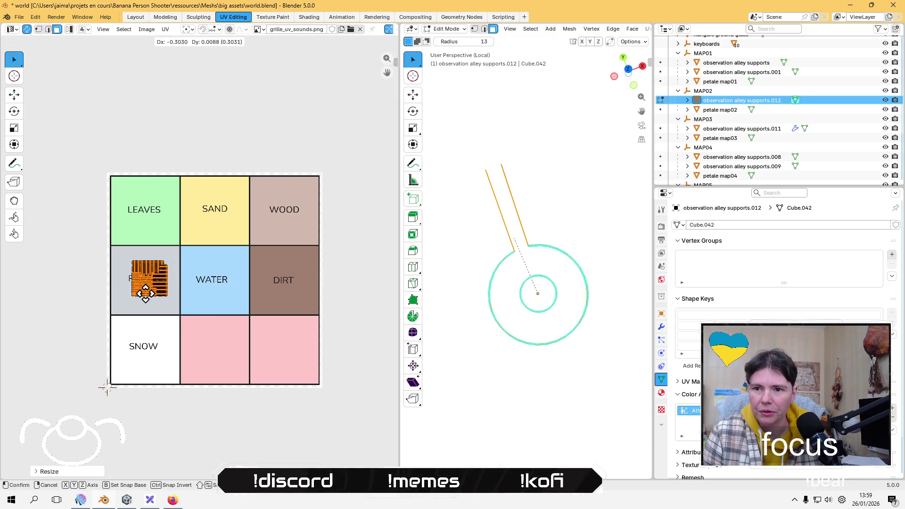
click(149, 299)
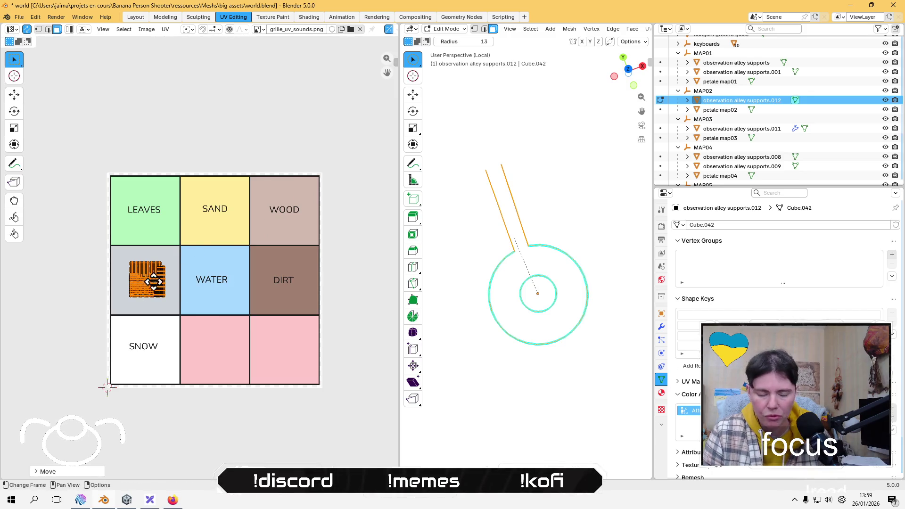
key(g)
click(295, 218)
click(348, 150)
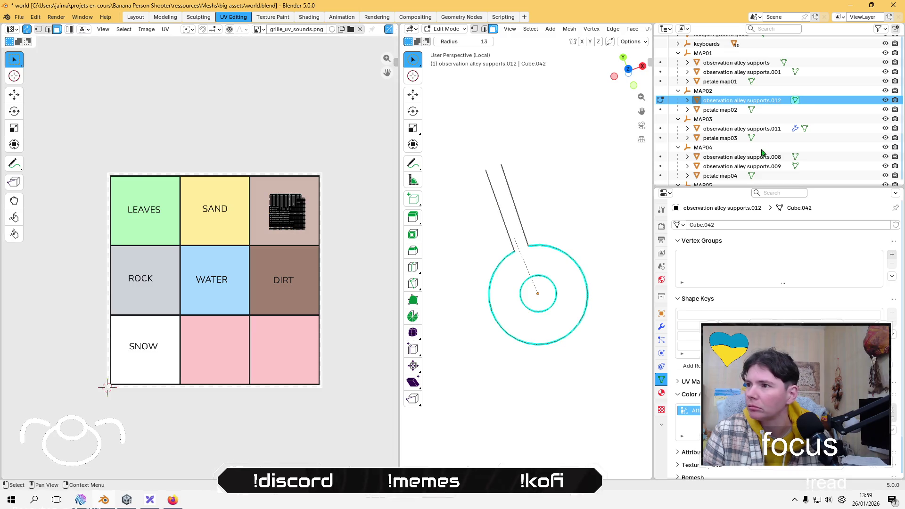
Step: Select observation alley supports.011, reveal its Modifiers entry and switch back to Object Mode
click(733, 73)
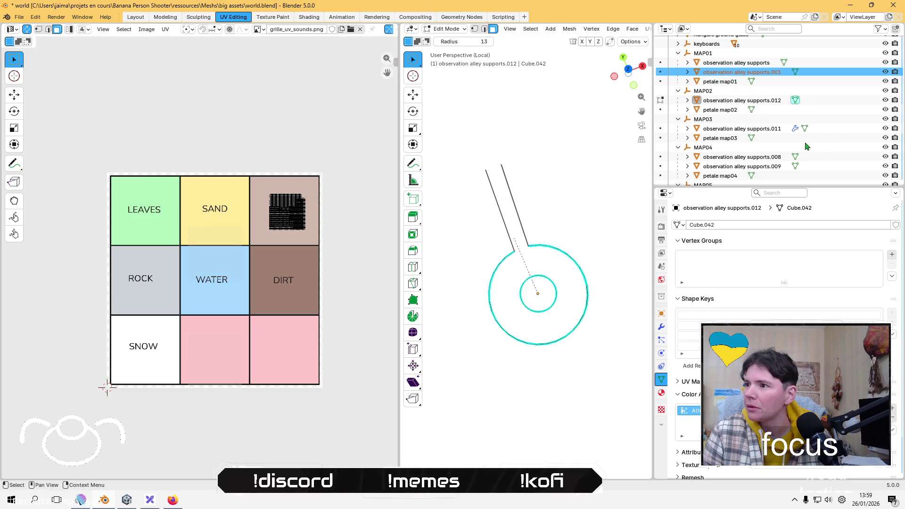
click(770, 130)
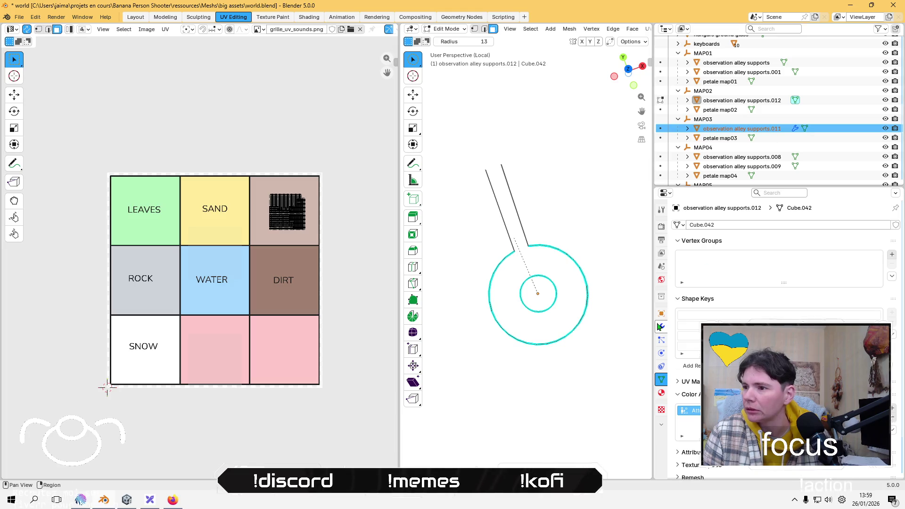
click(795, 128)
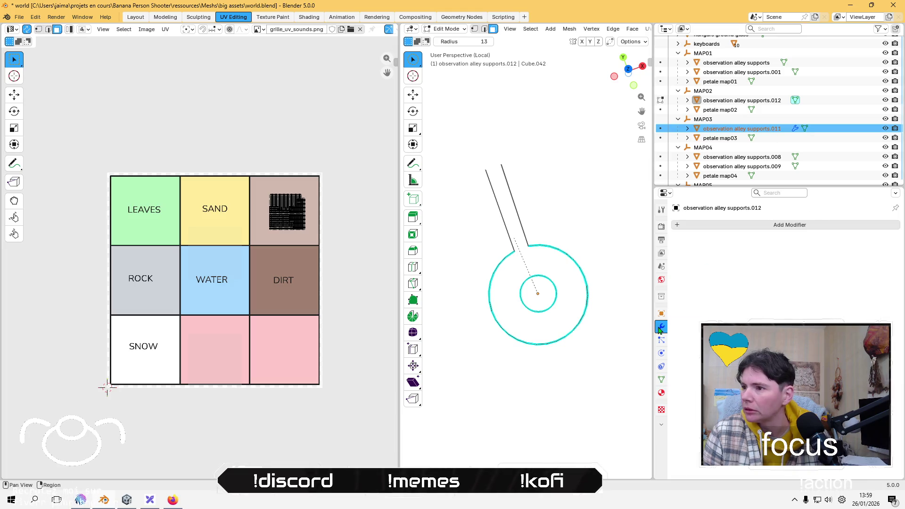
click(687, 128)
click(720, 149)
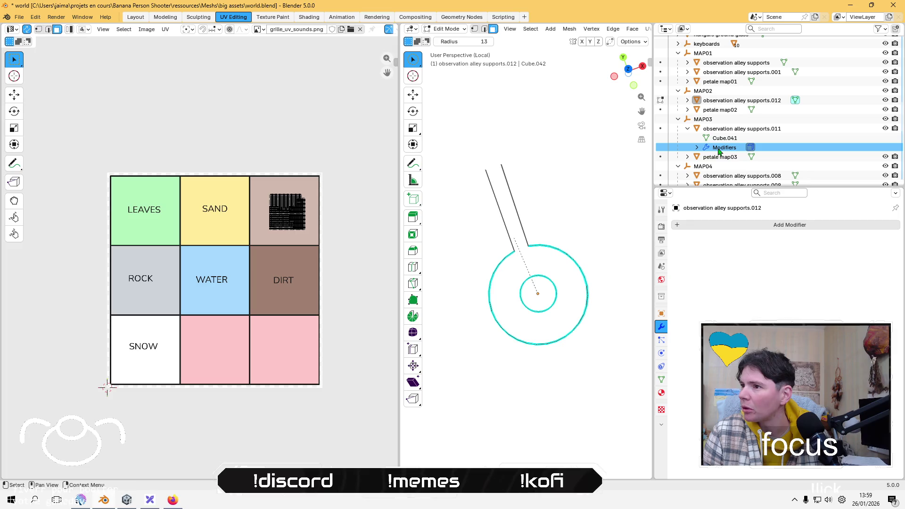
click(697, 148)
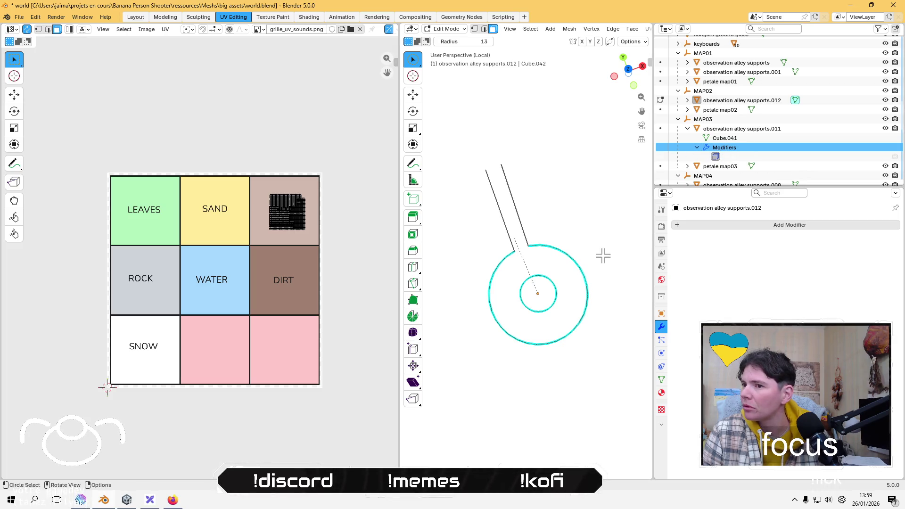
click(445, 29)
click(443, 41)
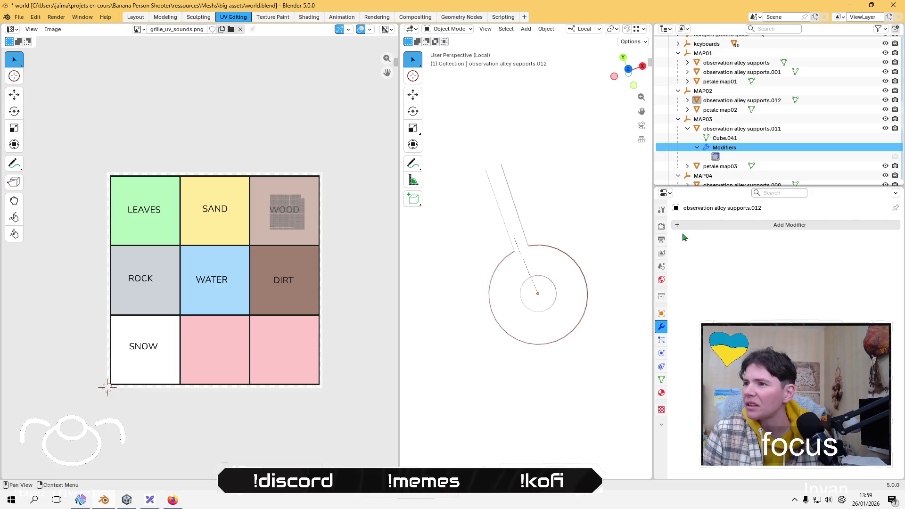
Step: Apply the Solidify modifier on observation alley supports.011 and save the file
click(726, 137)
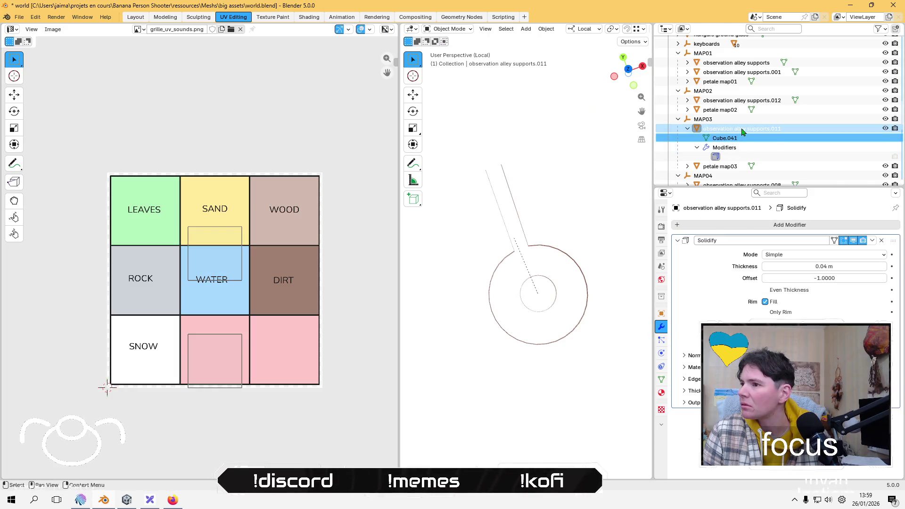
click(742, 128)
click(871, 242)
click(823, 250)
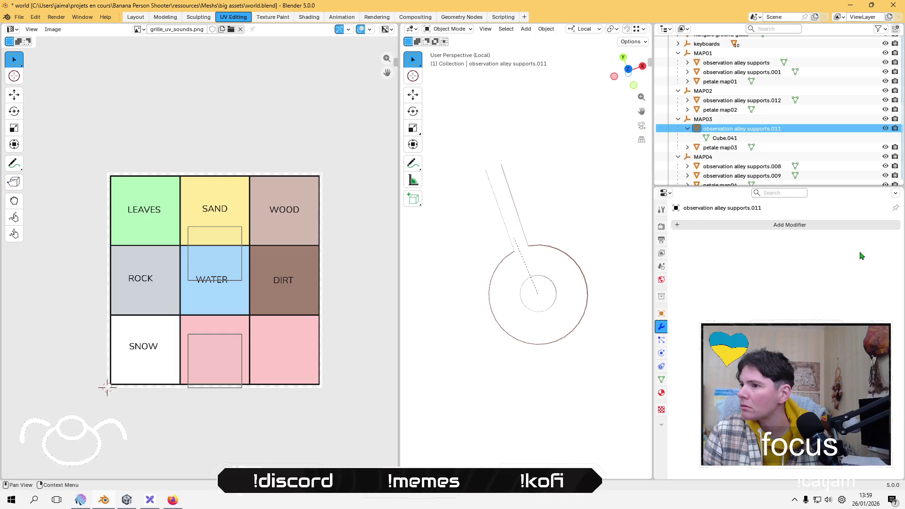
click(731, 139)
key(ctrl+s)
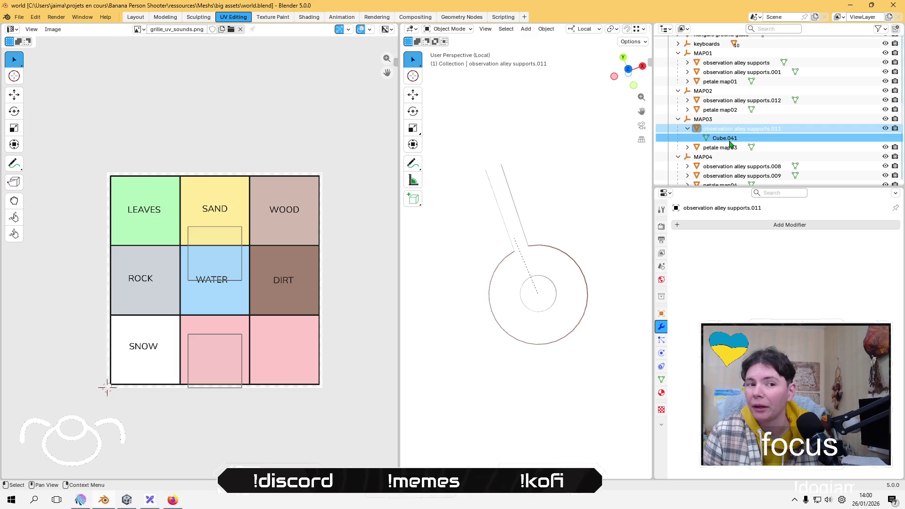
click(734, 131)
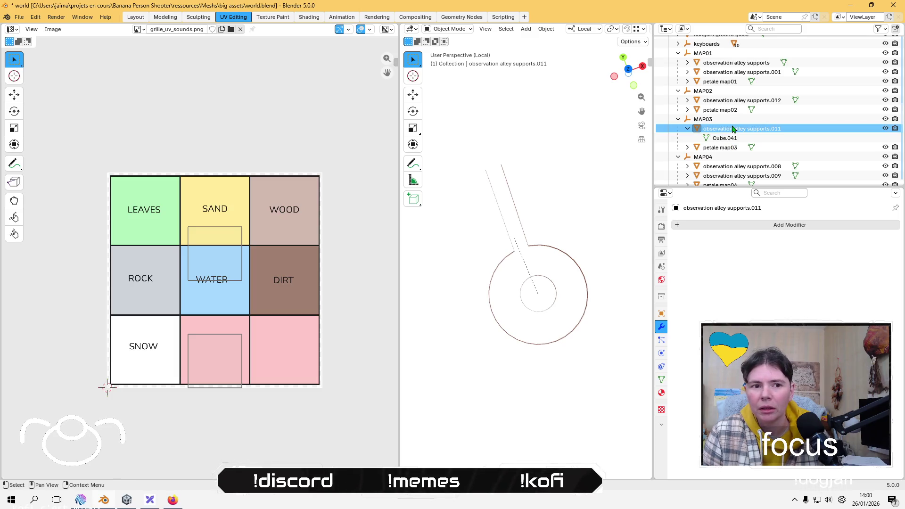
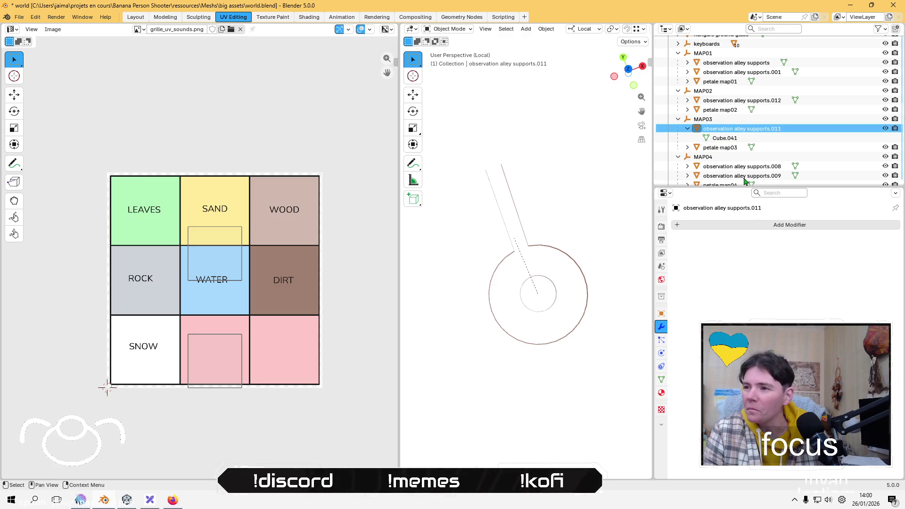
Step: Stretch the Outliner to full height and select the Scene.001 mesh data under corolle bottom
scroll(735, 140, up, 7)
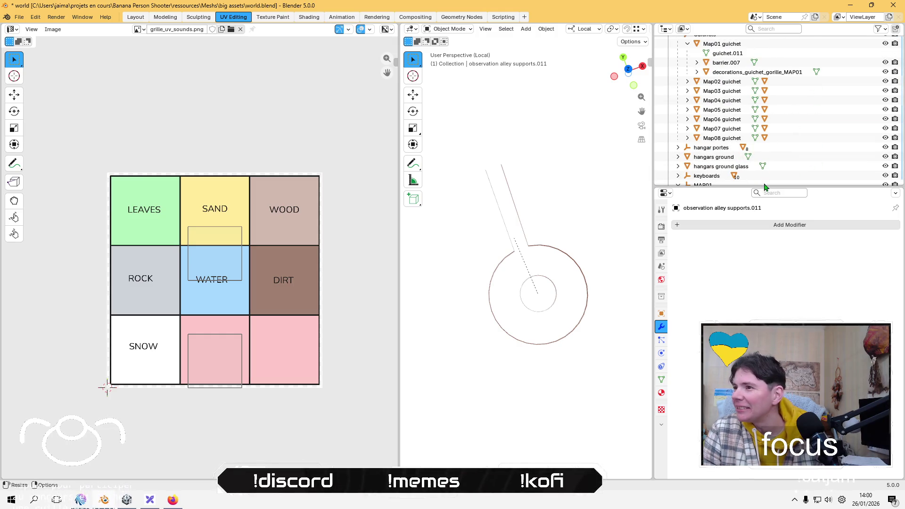
drag(763, 188, 763, 403)
scroll(734, 201, up, 5)
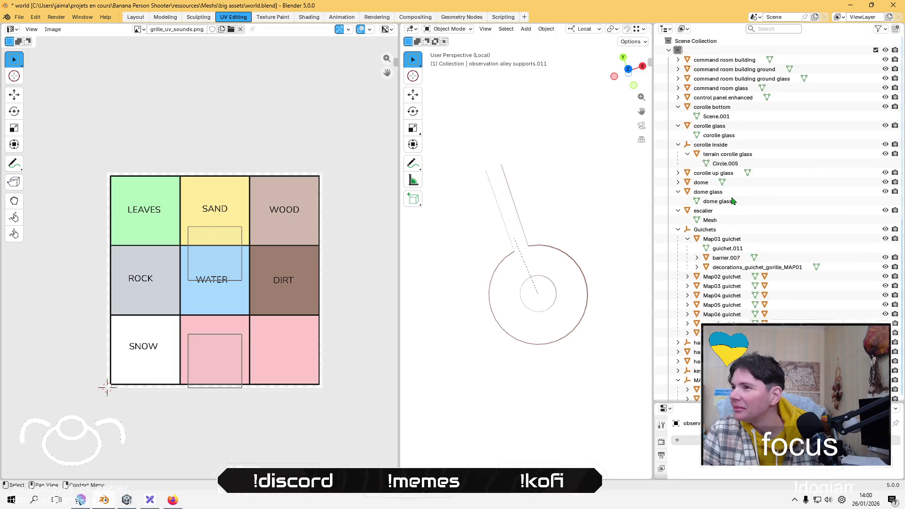
scroll(756, 113, down, 6)
scroll(762, 132, down, 12)
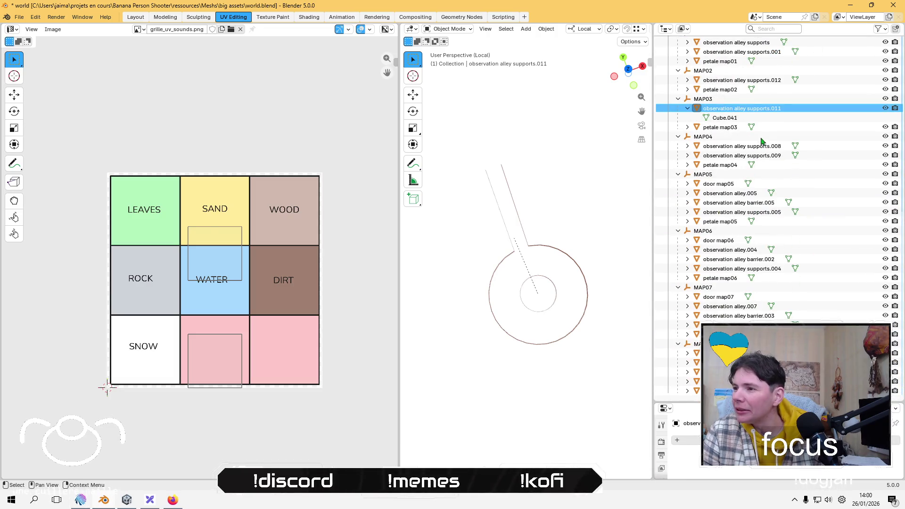
scroll(776, 224, up, 6)
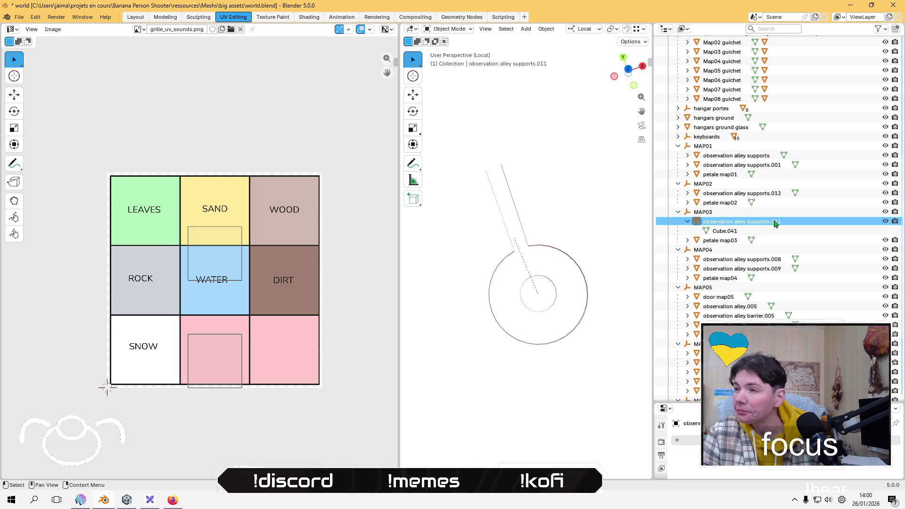
scroll(778, 224, up, 13)
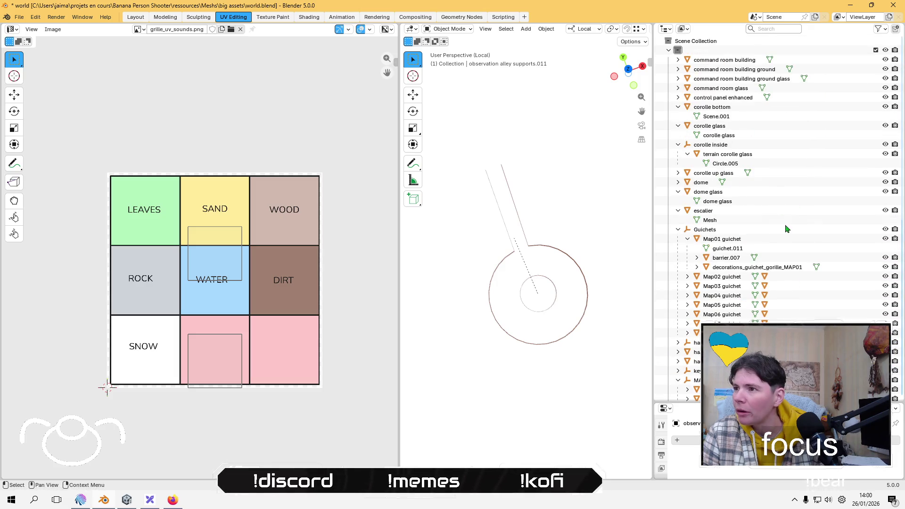
click(716, 118)
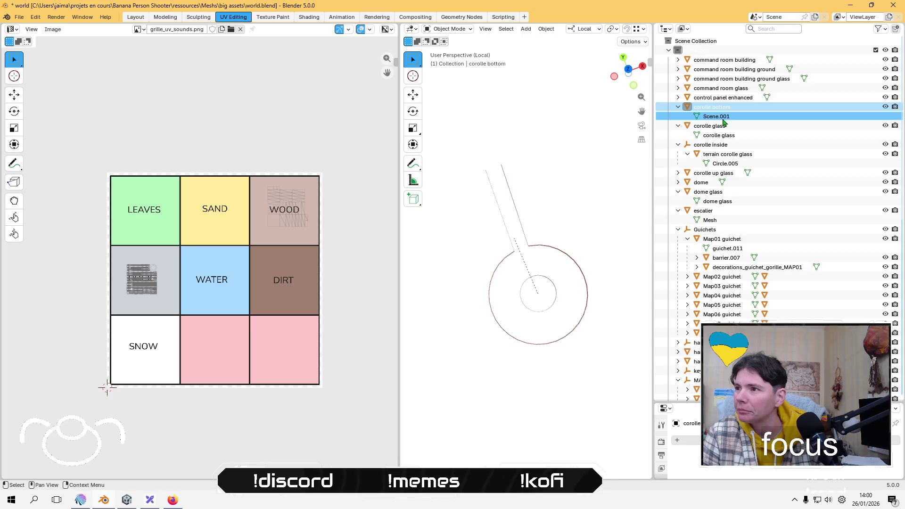
Step: Rename the Scene.001 mesh data to 'corolle bottom'
double_click(734, 116)
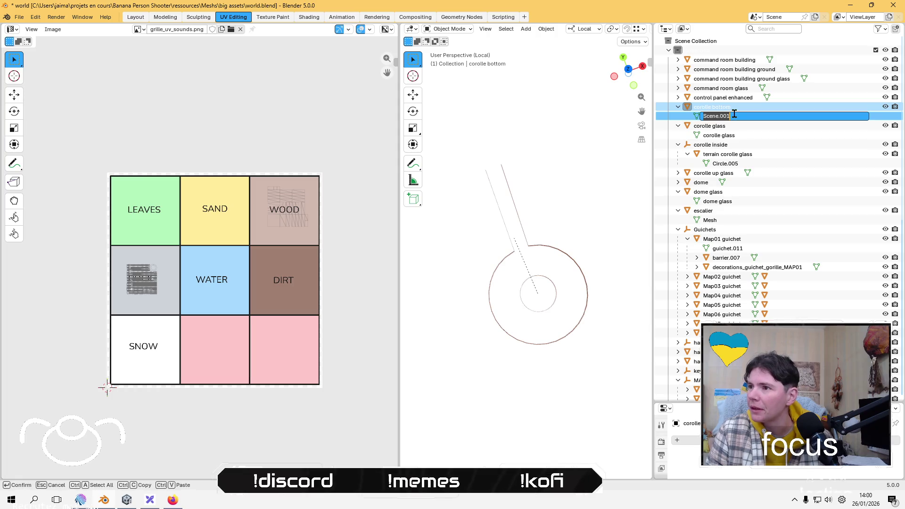
text(corolle bottom)
key(Return)
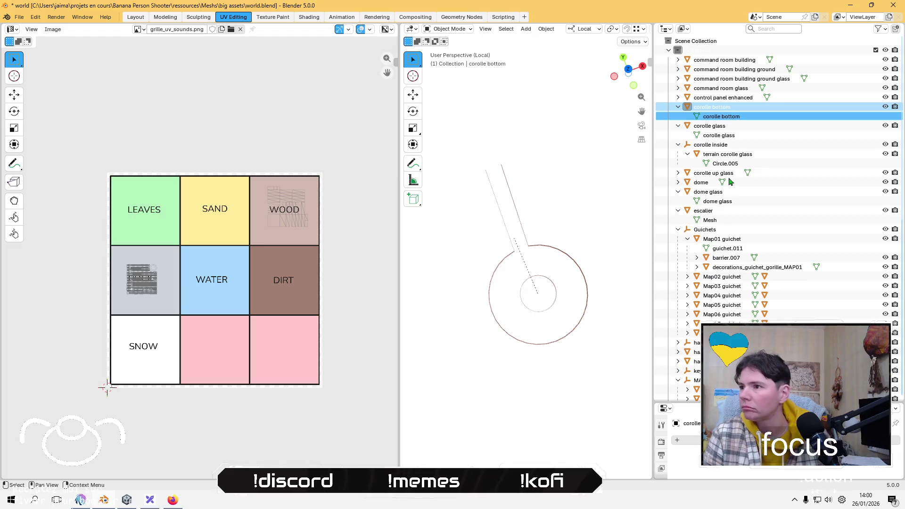
Step: Rename the Circle.005 mesh data to 'terrain corolle glass', copying the object's name
click(745, 156)
double_click(778, 155)
key(ctrl+c)
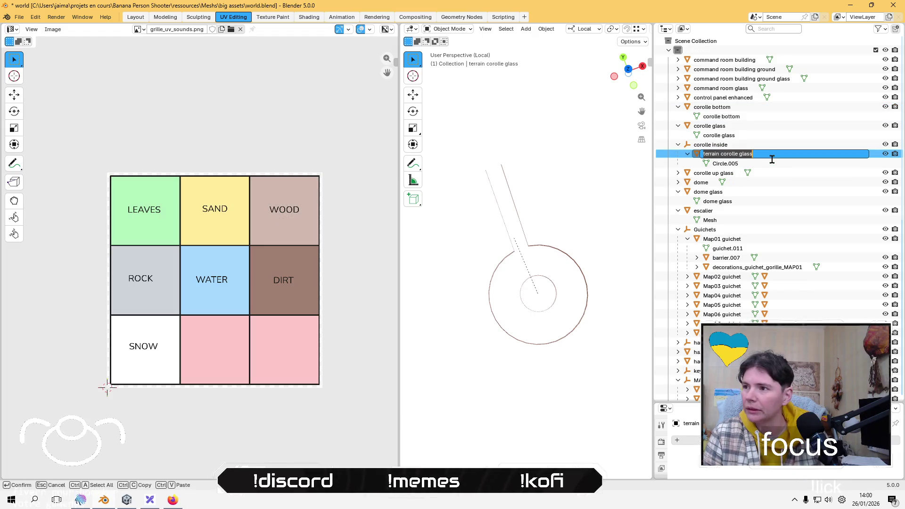
click(729, 169)
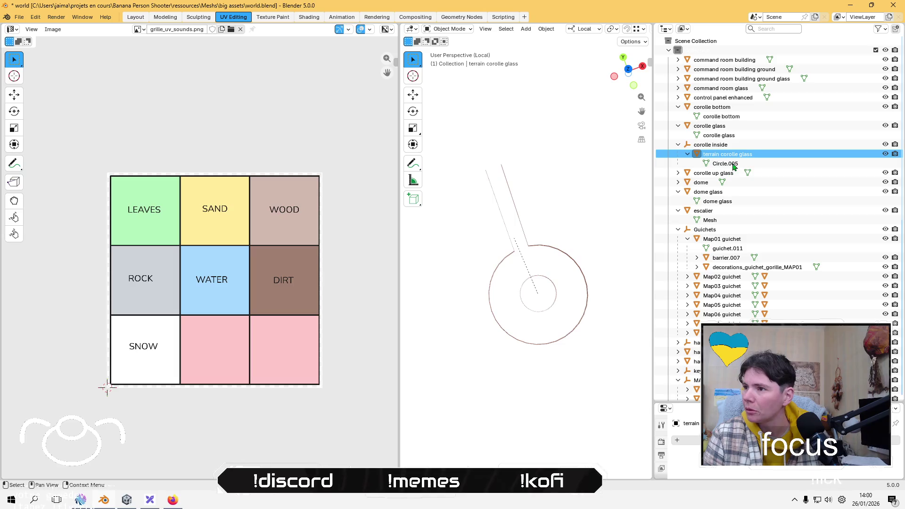
click(734, 166)
double_click(733, 166)
key(ctrl+v)
key(Return)
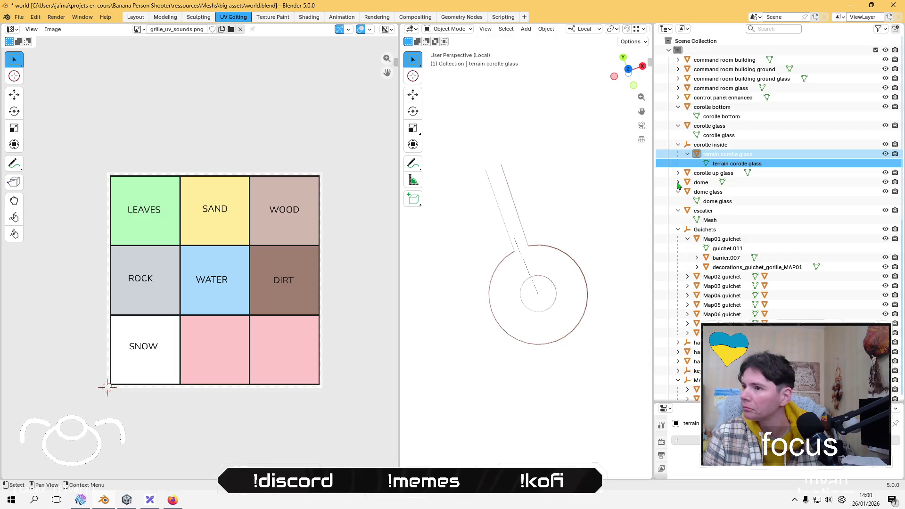
Step: Rename the Mesh data under escalier to 'escalier' and save the file
click(678, 183)
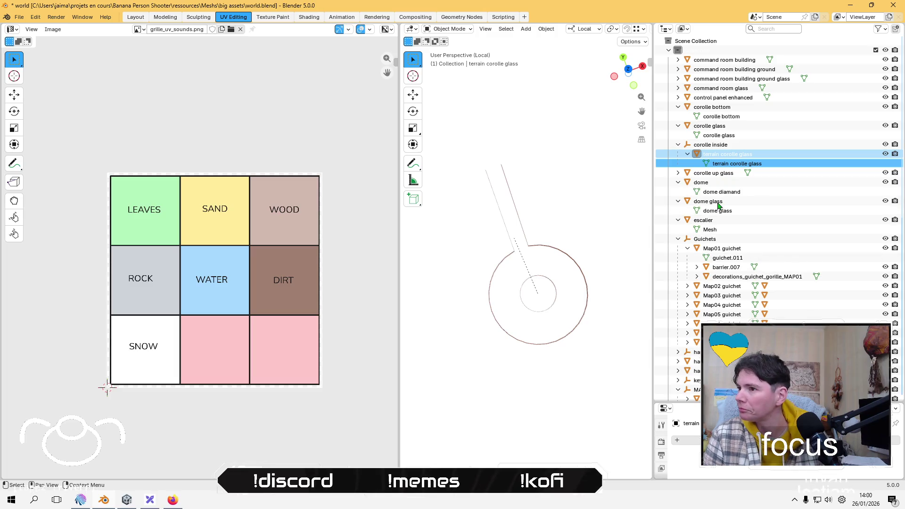
click(712, 230)
double_click(722, 229)
scroll(722, 223, down, 1)
text(es)
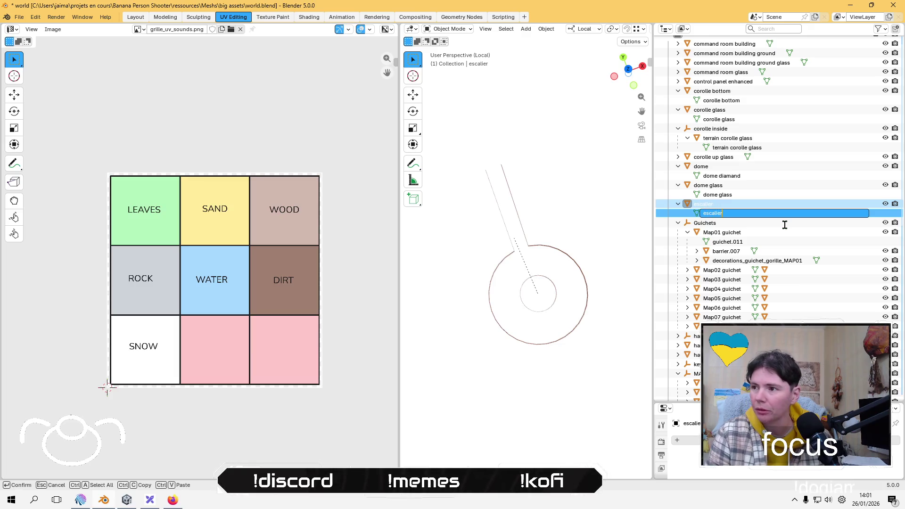
key(Return)
key(ctrl+s)
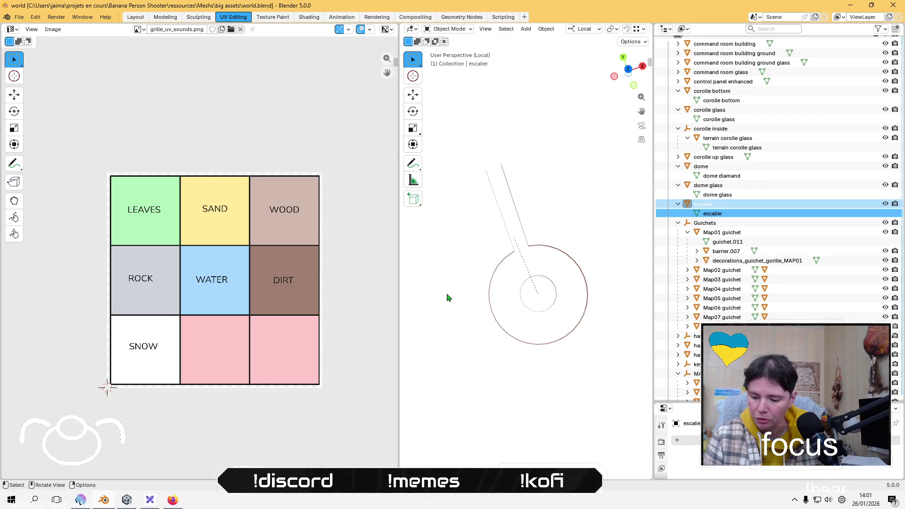
Step: Isolate the escalier mesh in Local View and enter Edit Mode
key(KP_Divide)
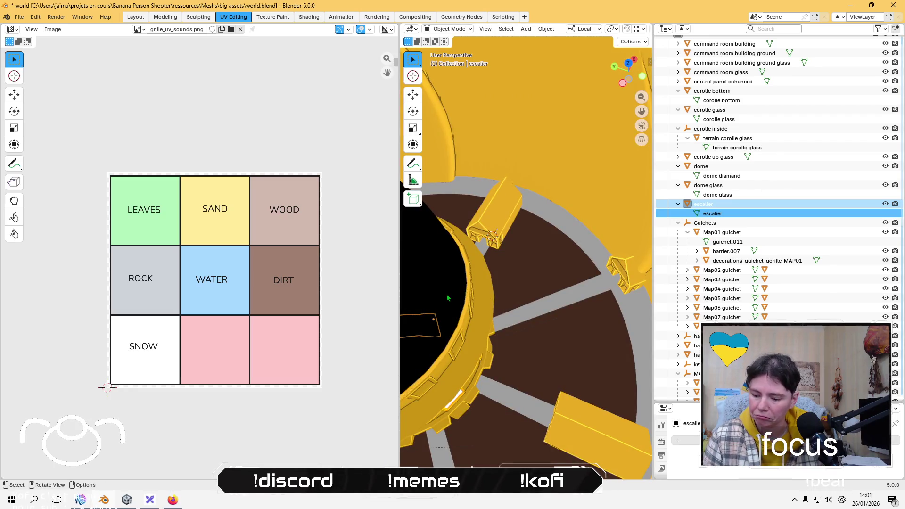
key(KP_Divide)
key(Tab)
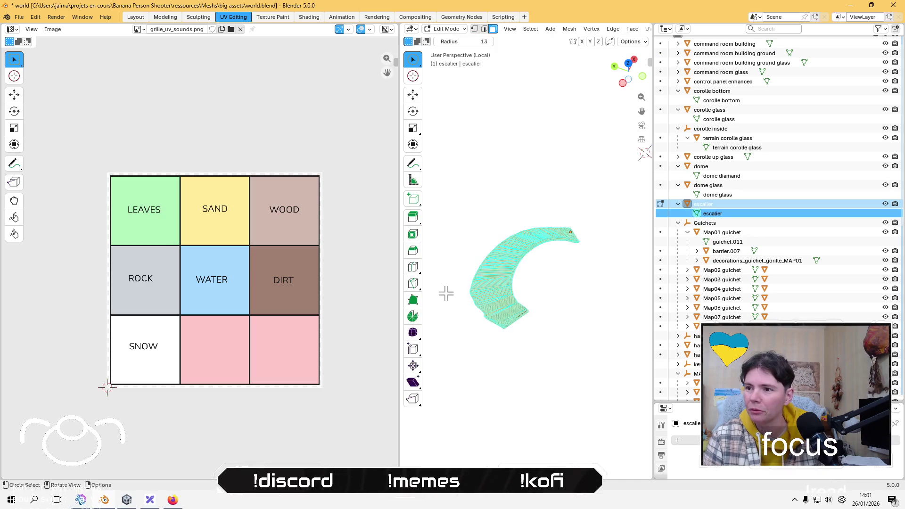
key(z)
key(Escape)
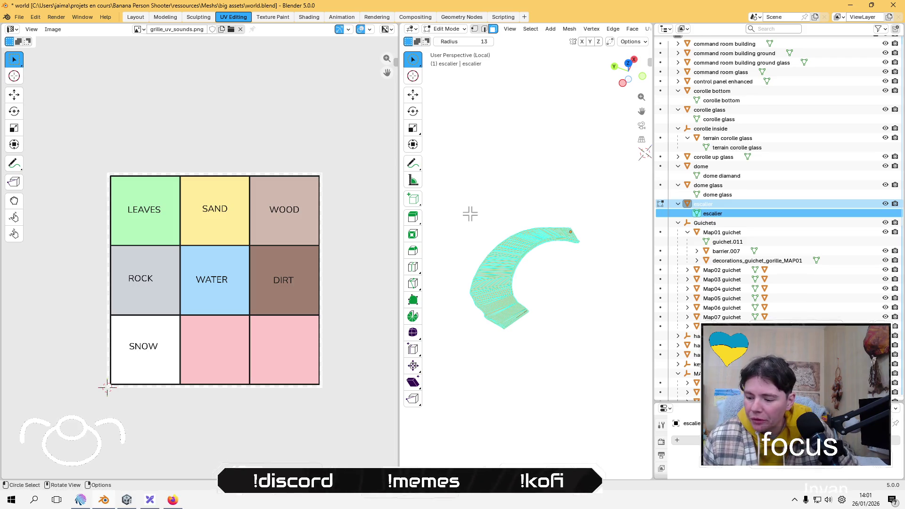
Step: Select a band of stair faces, orbit, and widen the 3D view and Properties area
scroll(480, 264, up, 5)
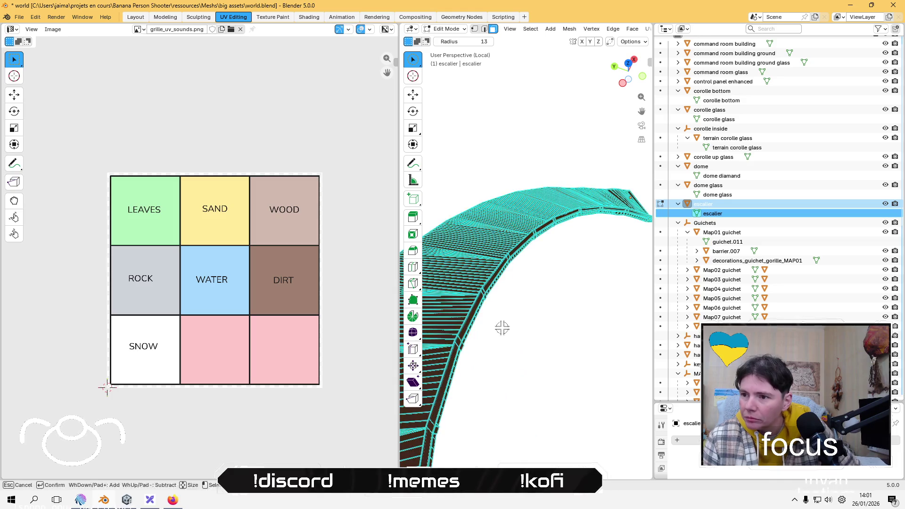
click(465, 307)
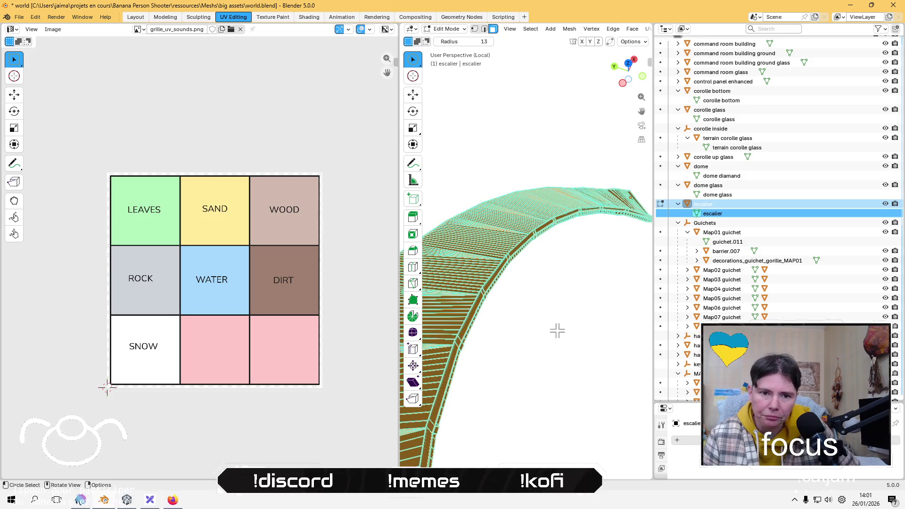
scroll(519, 132, down, 2)
mouse_move(475, 304)
middle_down()
mouse_move(472, 198)
mouse_move(531, 125)
mouse_move(513, 317)
mouse_move(489, 281)
mouse_move(498, 267)
middle_up()
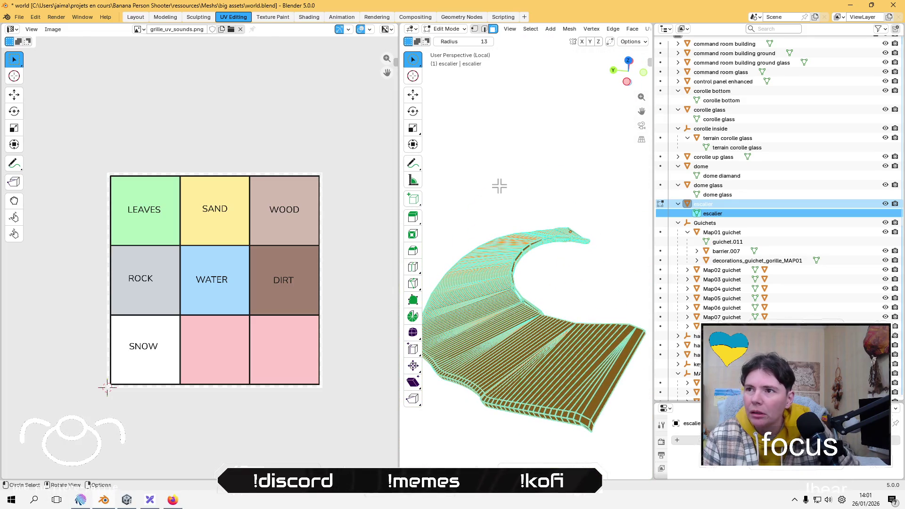
mouse_move(399, 121)
mouse_down()
mouse_move(194, 107)
mouse_move(254, 115)
mouse_up()
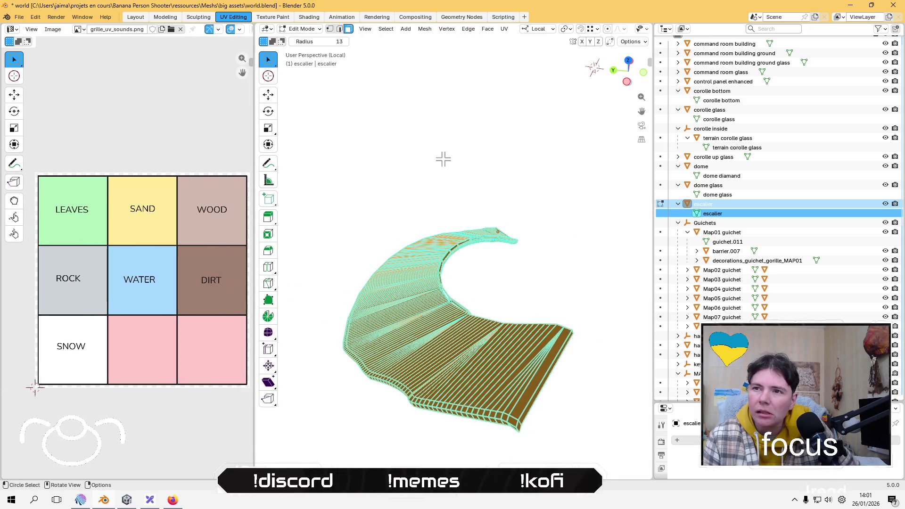
mouse_move(767, 403)
mouse_down()
mouse_move(768, 265)
mouse_move(780, 176)
mouse_move(780, 289)
mouse_up()
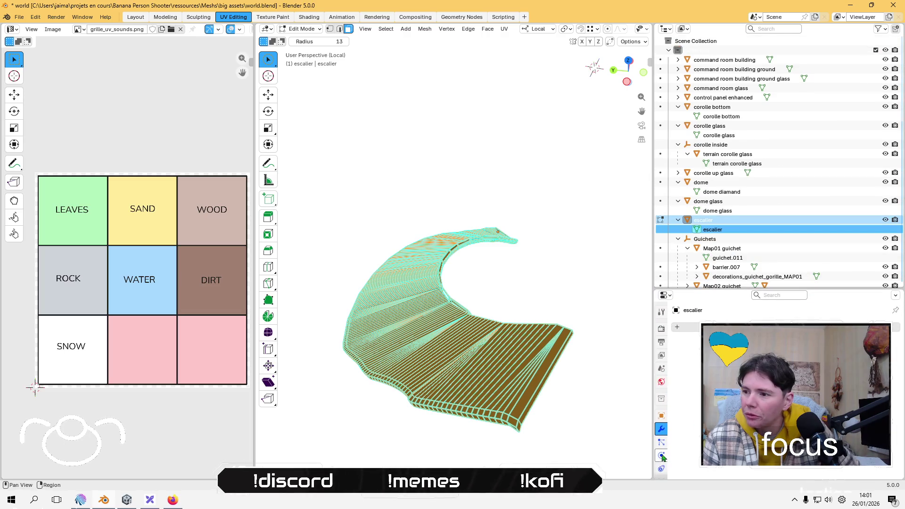
Step: Browse the Properties tabs to escalier's Object Data and scroll to its UV Maps
click(661, 382)
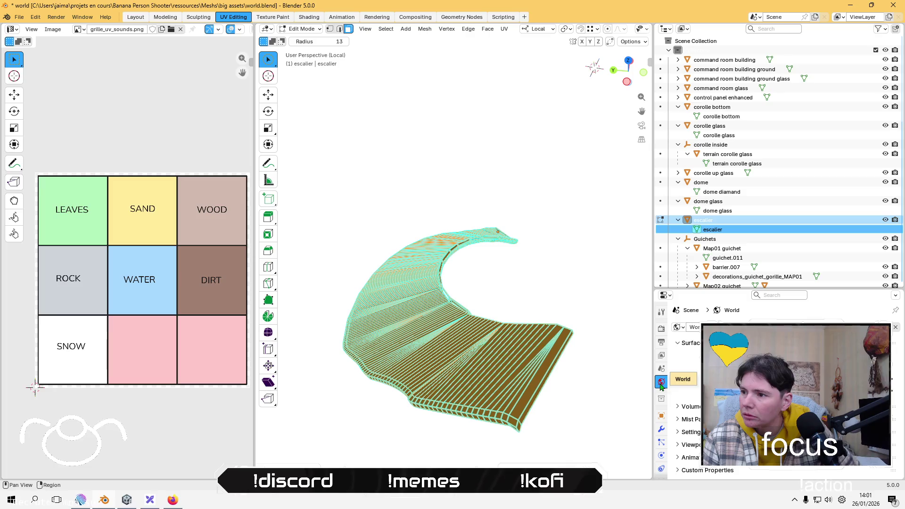
click(661, 369)
click(661, 429)
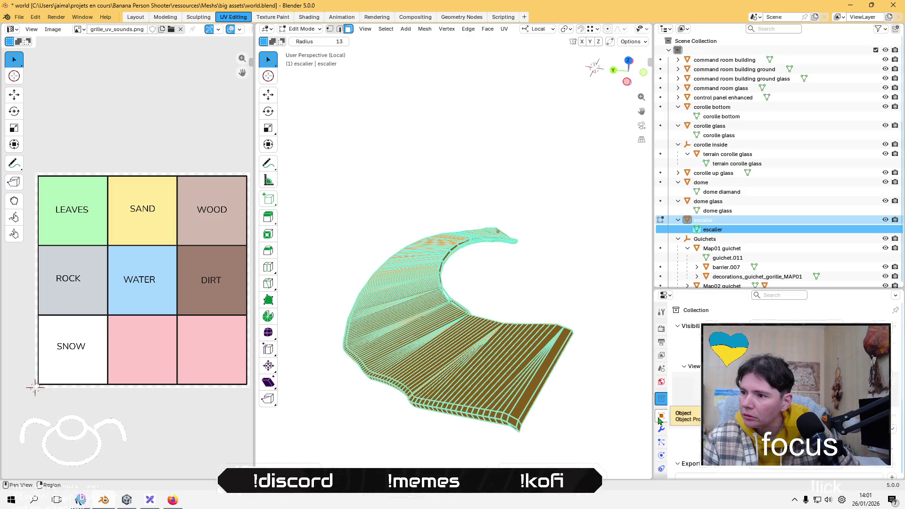
click(661, 442)
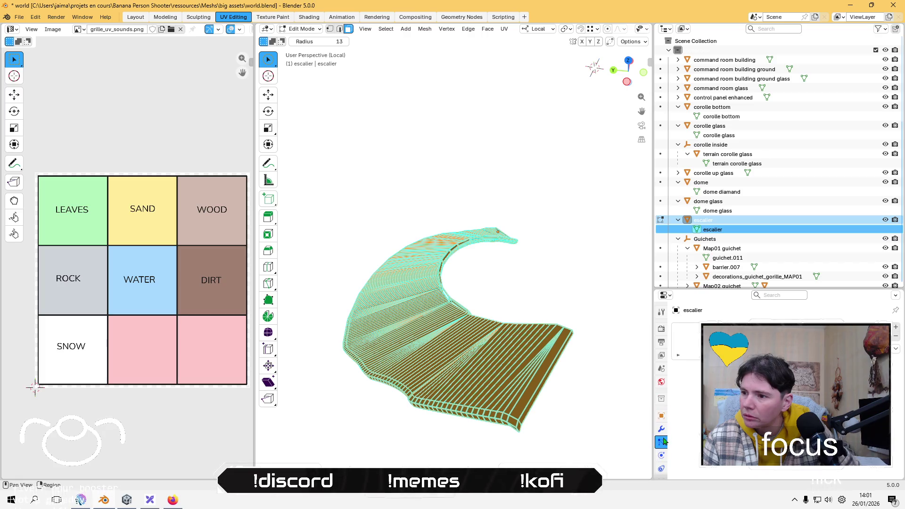
click(661, 454)
click(661, 469)
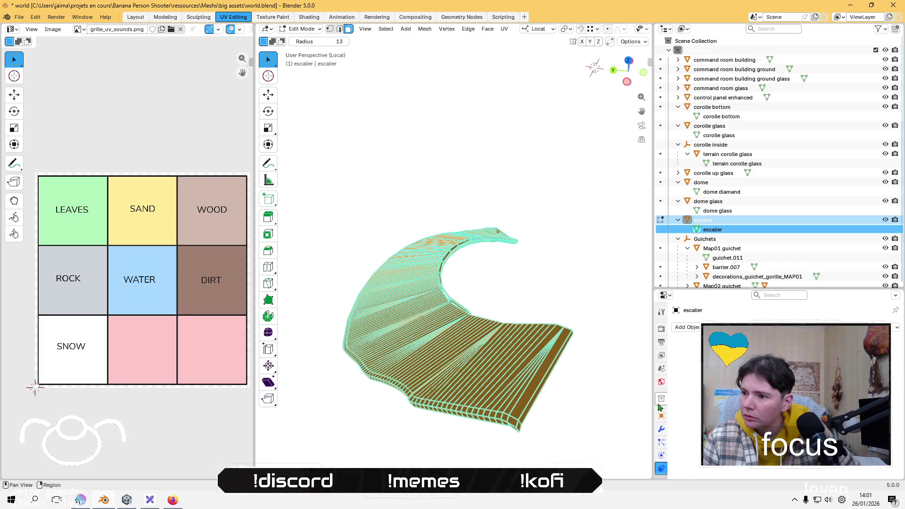
scroll(662, 432, down, 3)
scroll(663, 432, down, 2)
click(661, 426)
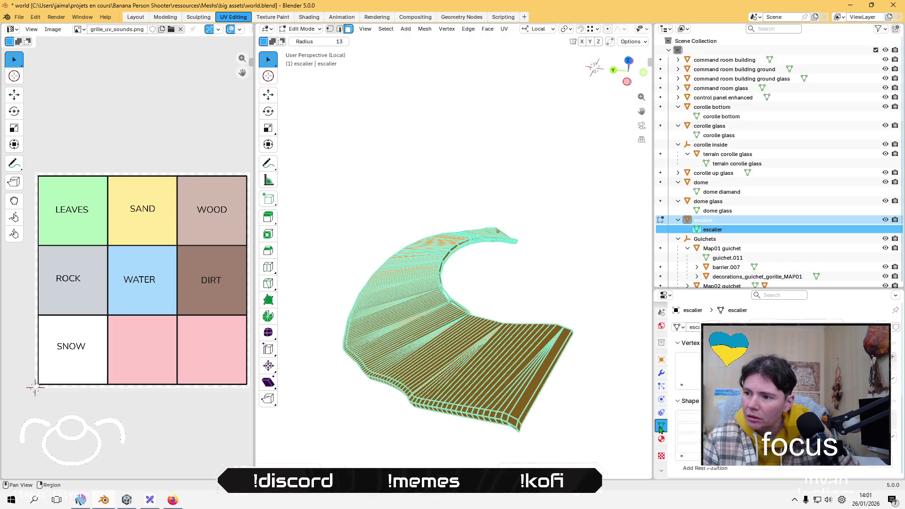
scroll(688, 386, down, 3)
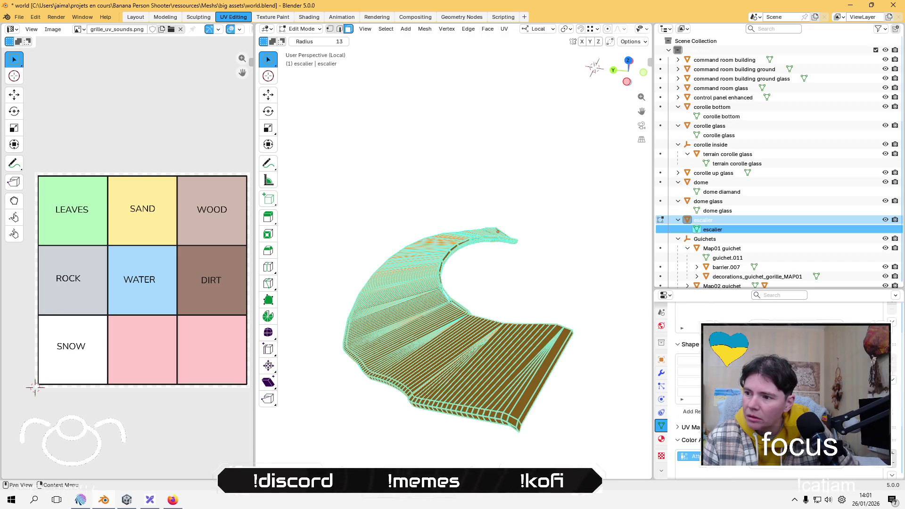
scroll(688, 386, down, 3)
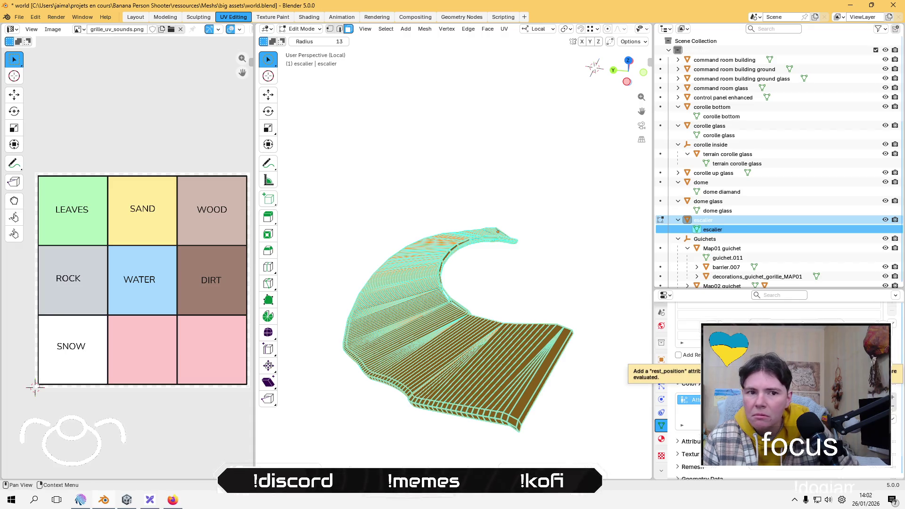
Step: Switch to Vertex select mode with every vertex of the mesh selected
key(a)
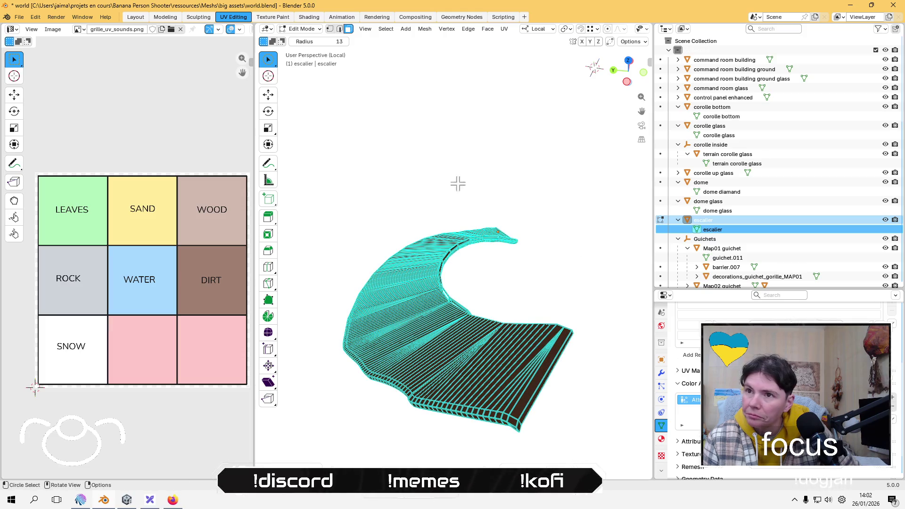
click(330, 29)
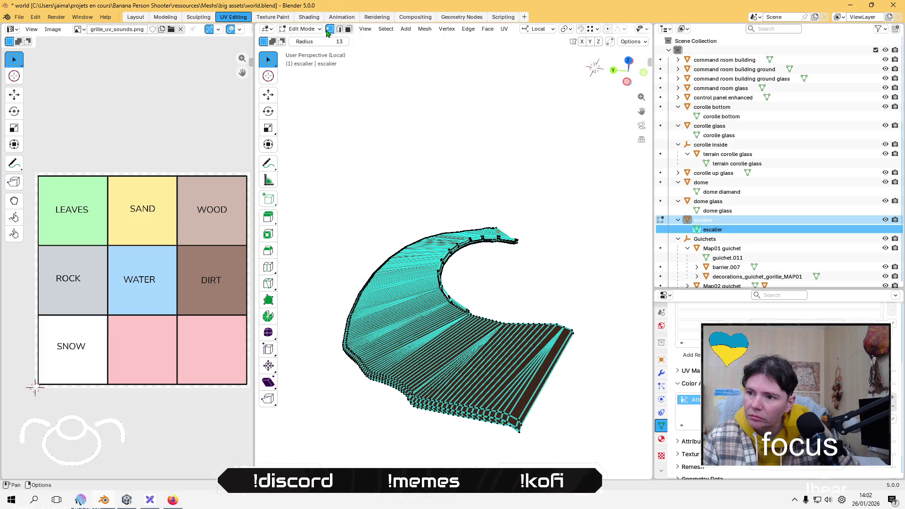
key(a)
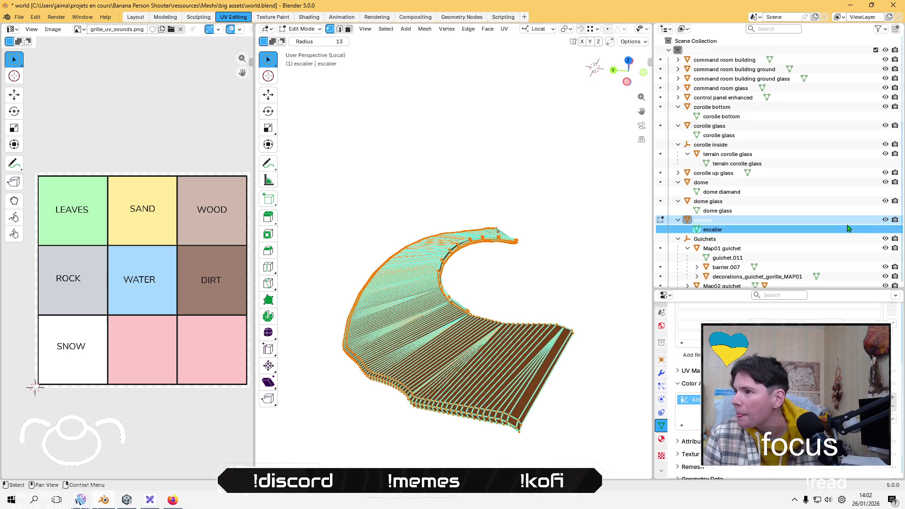
Step: Make the escalier mesh data local via the Outliner's Make Local, then widen the UV view
click(832, 224)
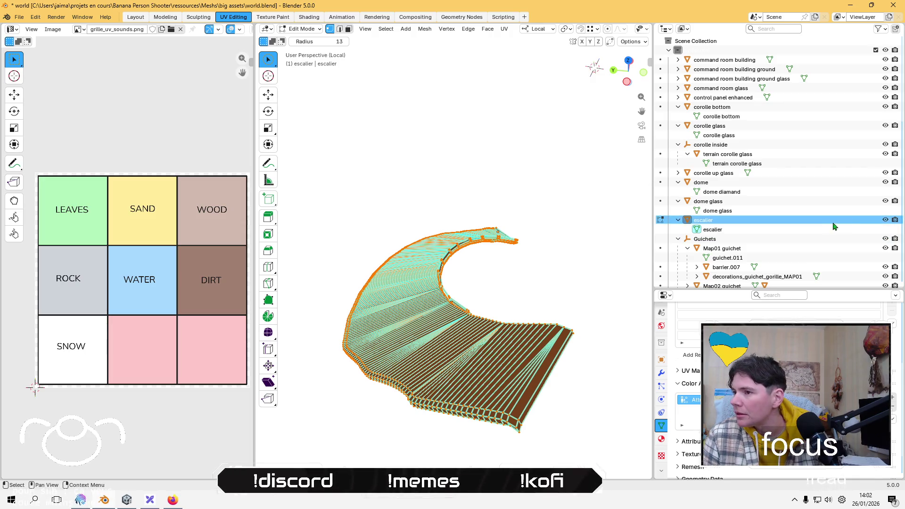
click(698, 231)
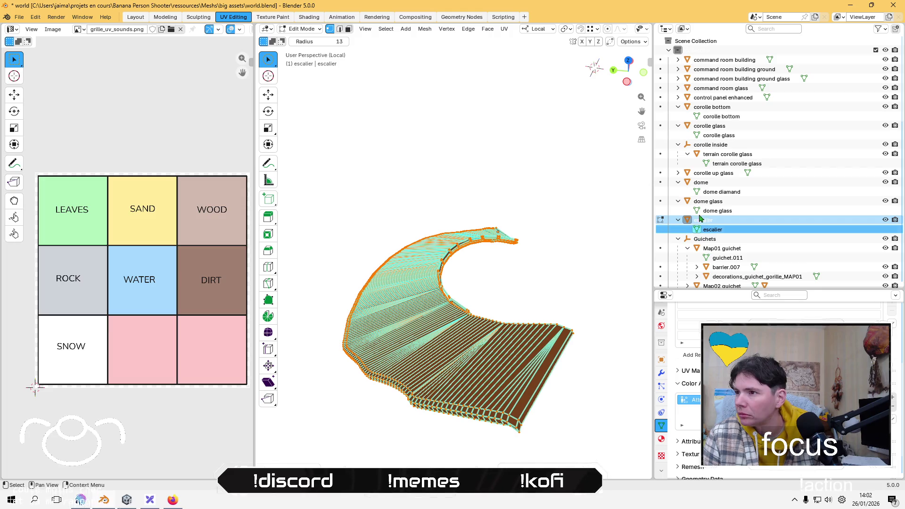
click(698, 231)
click(699, 231)
right_click(698, 232)
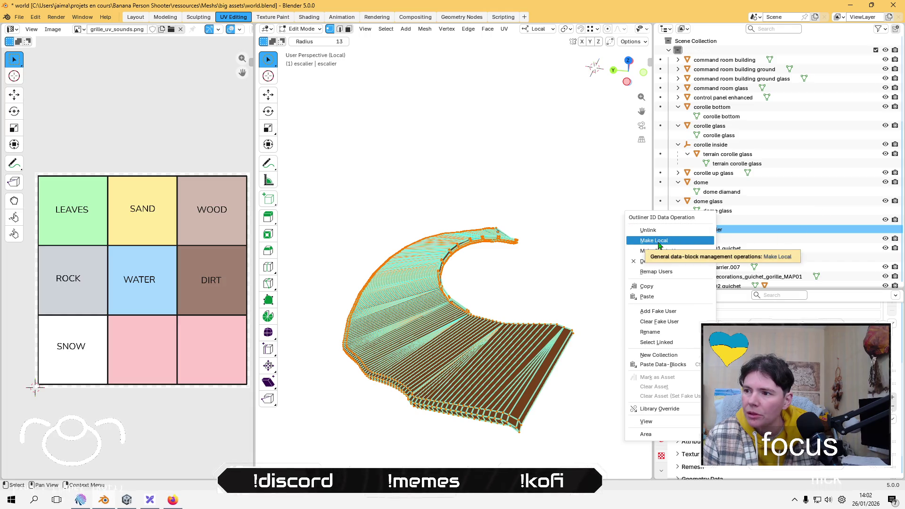
click(636, 240)
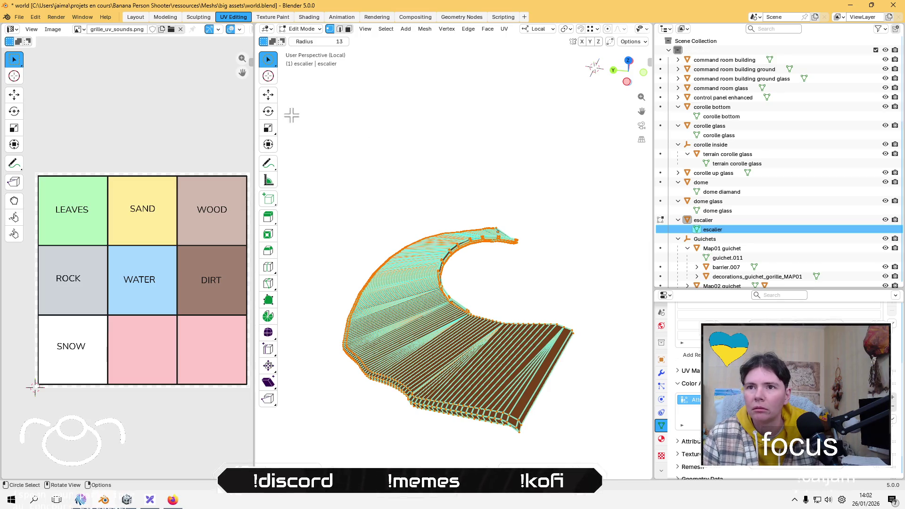
mouse_move(252, 133)
mouse_down()
mouse_move(475, 137)
mouse_move(347, 133)
mouse_up()
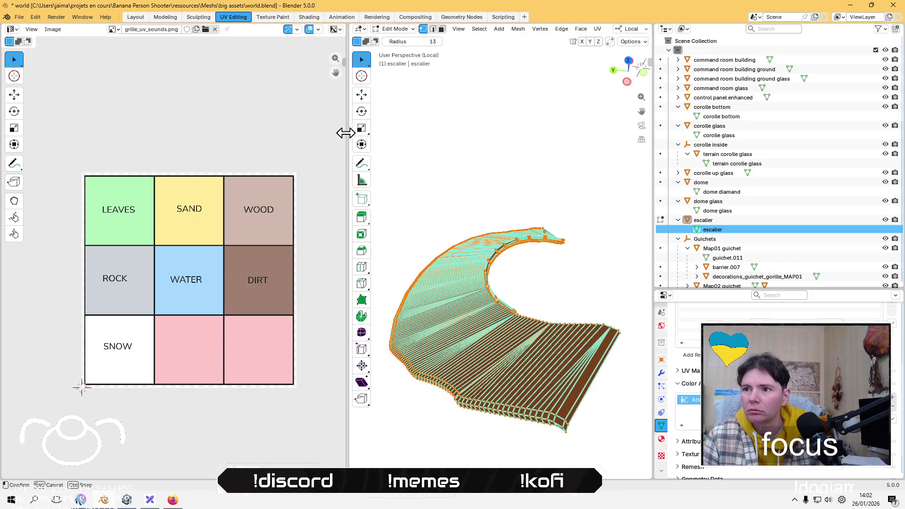
Step: Reselect the whole escalier mesh and show the escalier object's properties, Scale X 1.000
key(alt+a)
key(a)
key(a)
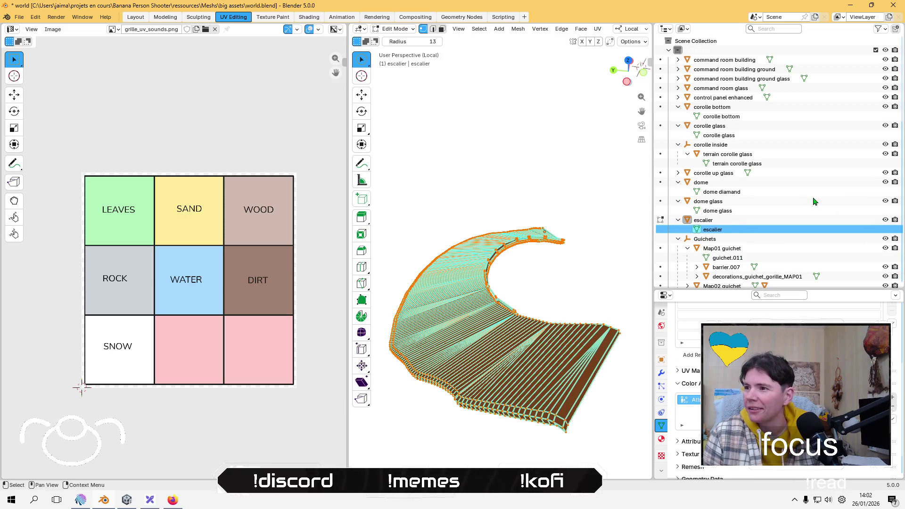
click(785, 221)
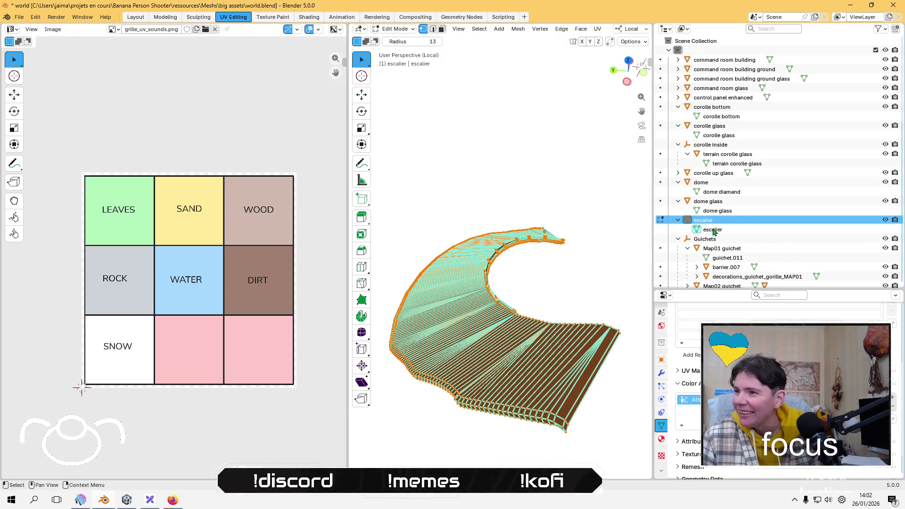
click(687, 220)
click(688, 202)
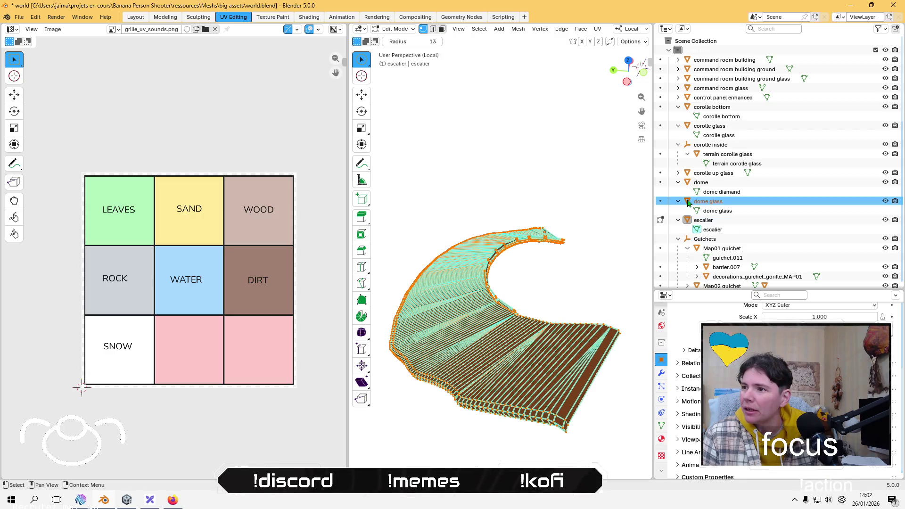
click(701, 220)
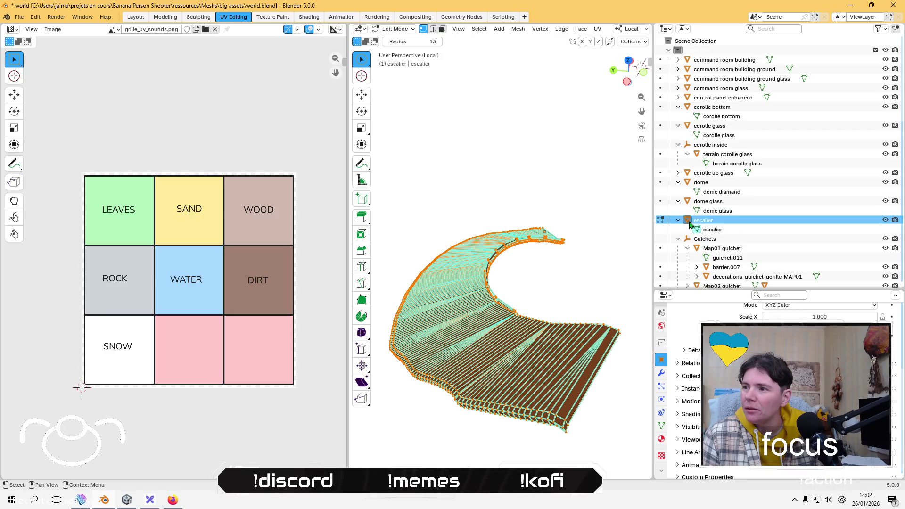
click(732, 231)
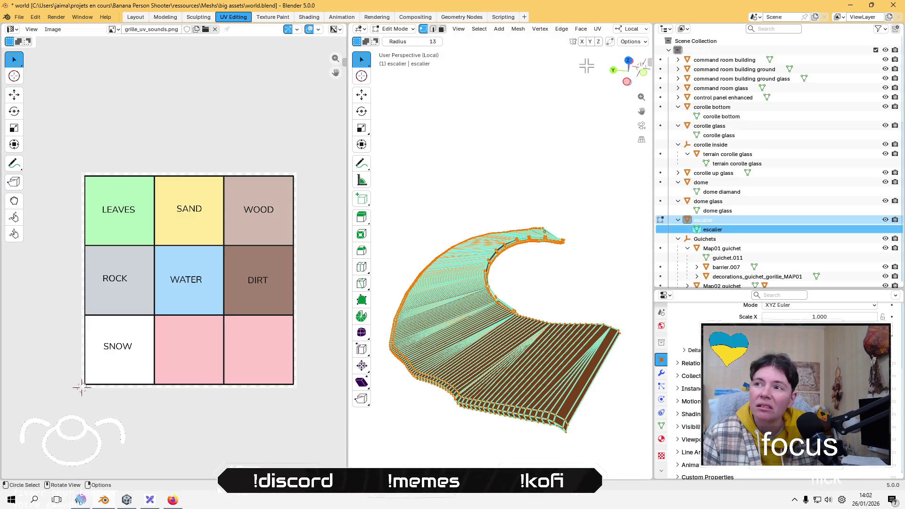
Step: Unwrap the escalier mesh with Smart UV Project
click(597, 30)
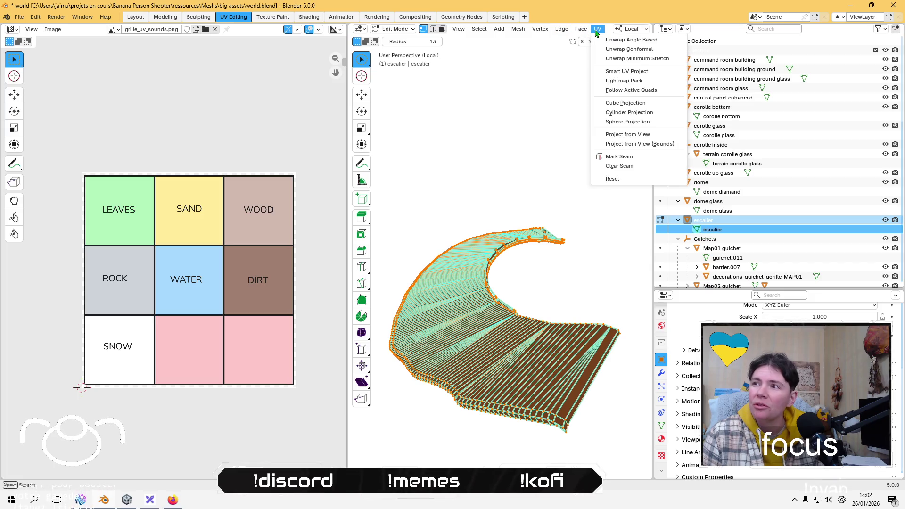
click(613, 72)
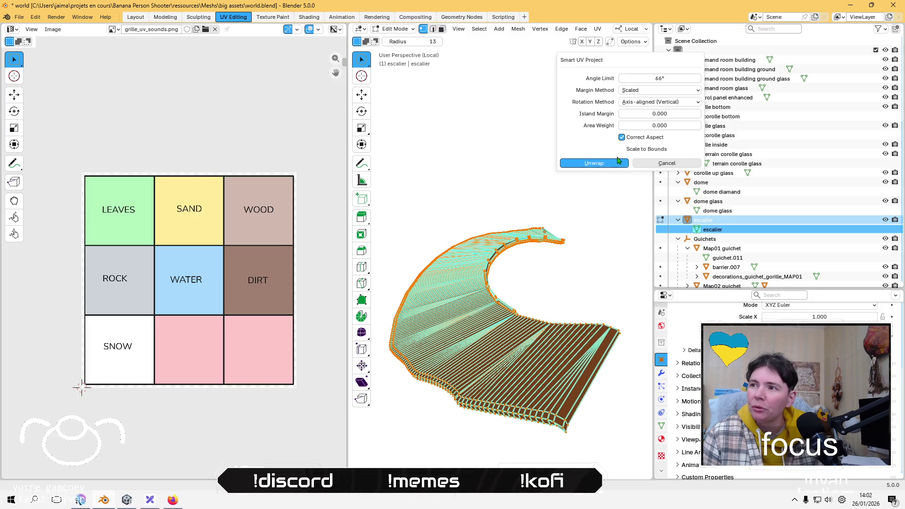
click(597, 163)
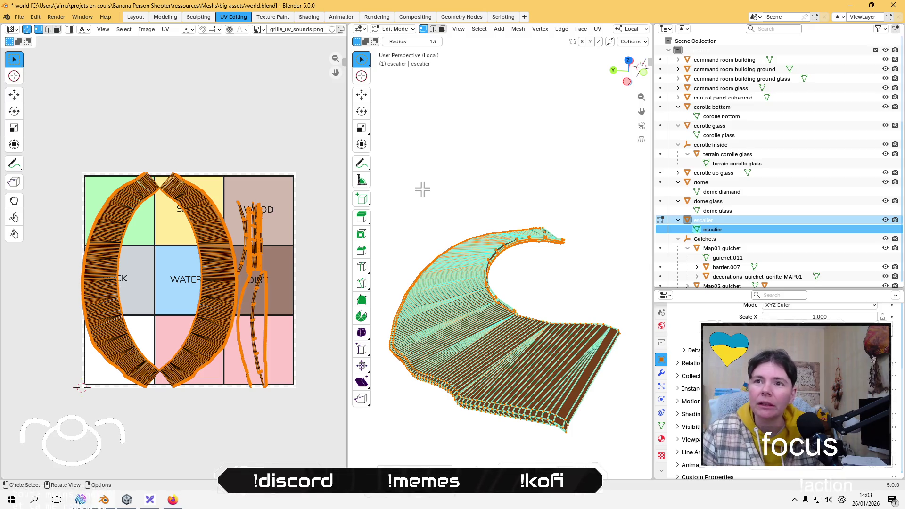
Step: Lightmap-pack the escalier UVs, shrink them into the WOOD cell, and return to Layout
click(165, 29)
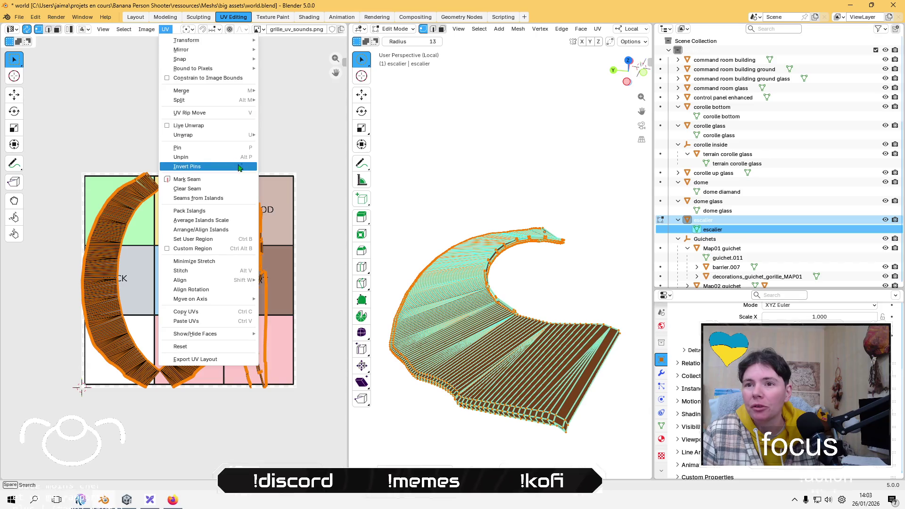
mouse_move(229, 135)
click(283, 175)
click(278, 244)
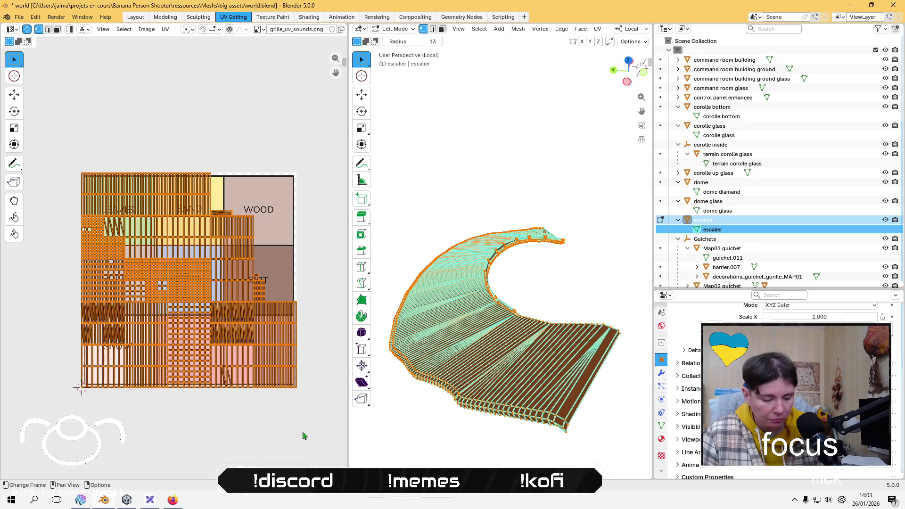
key(s)
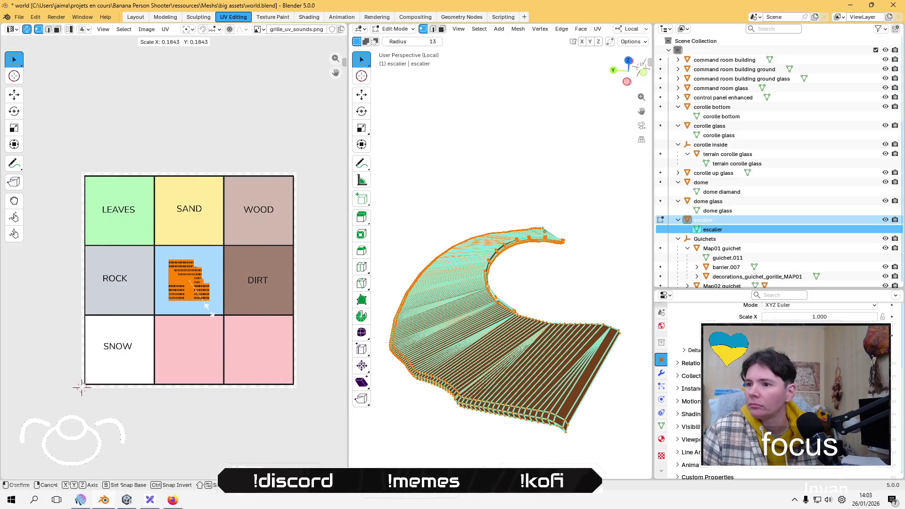
click(211, 313)
key(g)
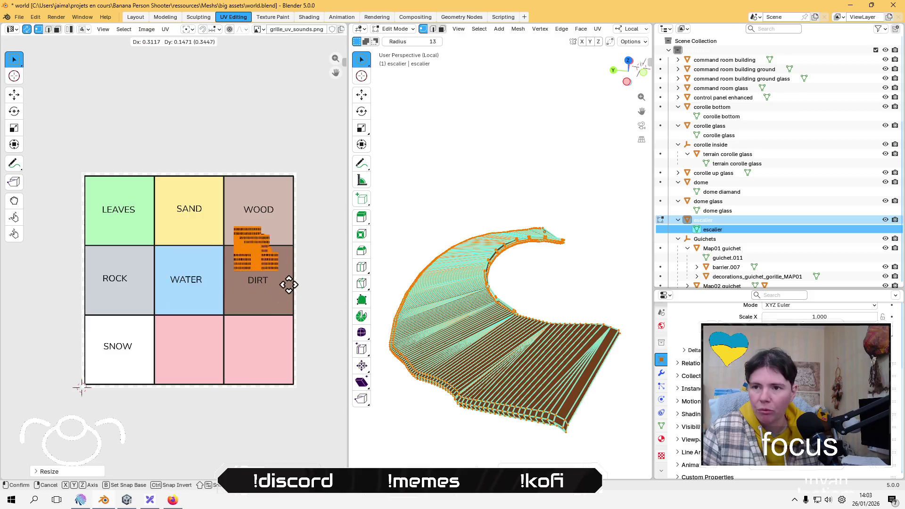
click(296, 247)
click(302, 241)
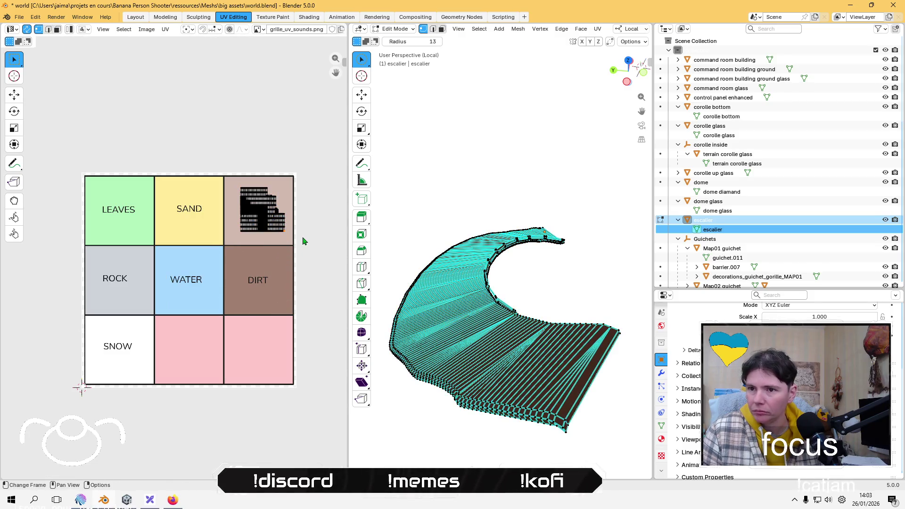
click(136, 17)
Step: Leave Local View, deselect escalier and orbit around the dome
key(KP_Divide)
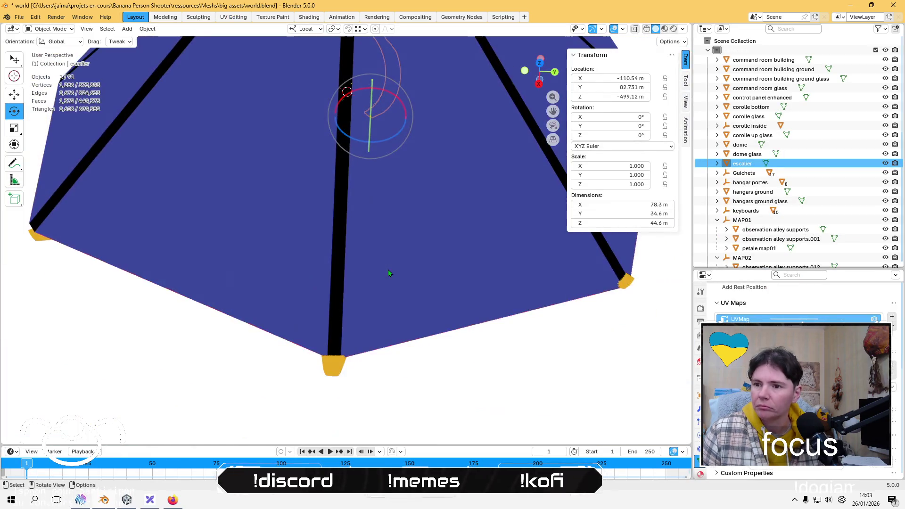
scroll(402, 406, down, 4)
click(402, 406)
mouse_move(373, 363)
middle_down()
mouse_move(436, 323)
mouse_move(626, 284)
middle_up()
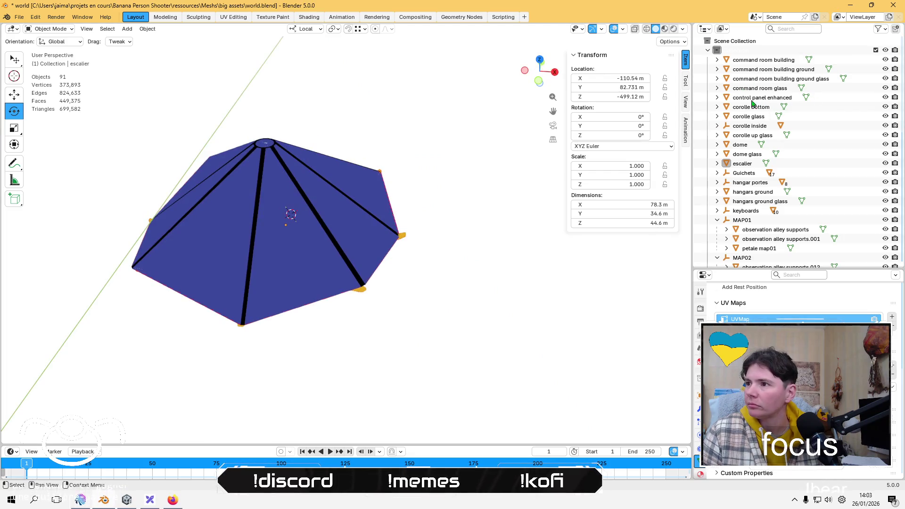
click(717, 126)
click(717, 126)
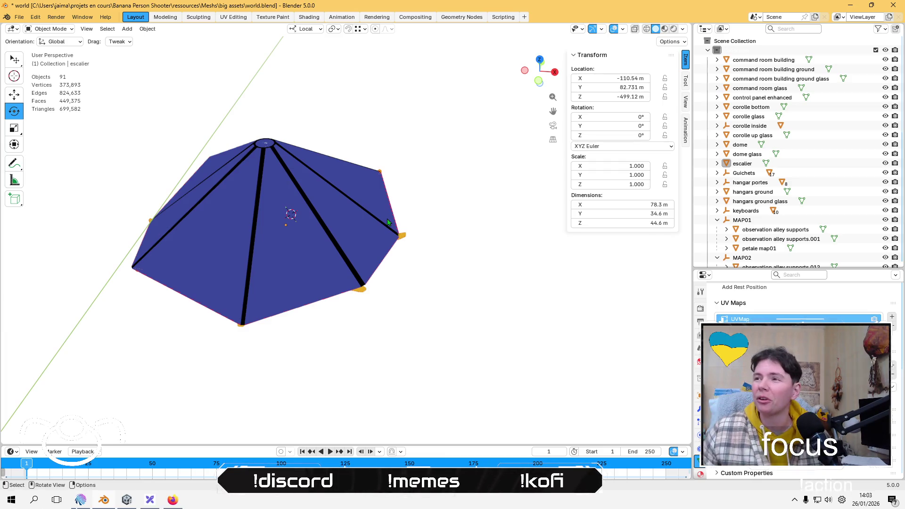
Step: Isolate control panel enhanced in Edit Mode within the UV Editing workspace
click(761, 97)
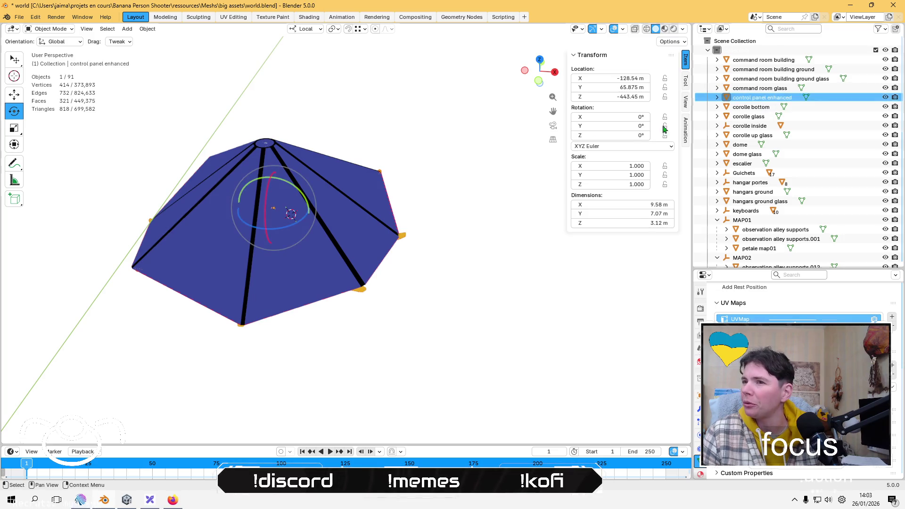
key(KP_Divide)
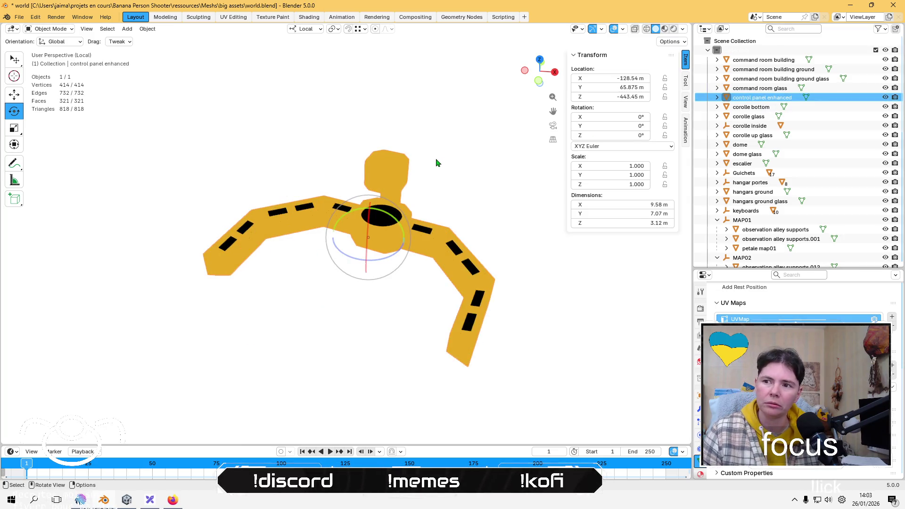
key(Tab)
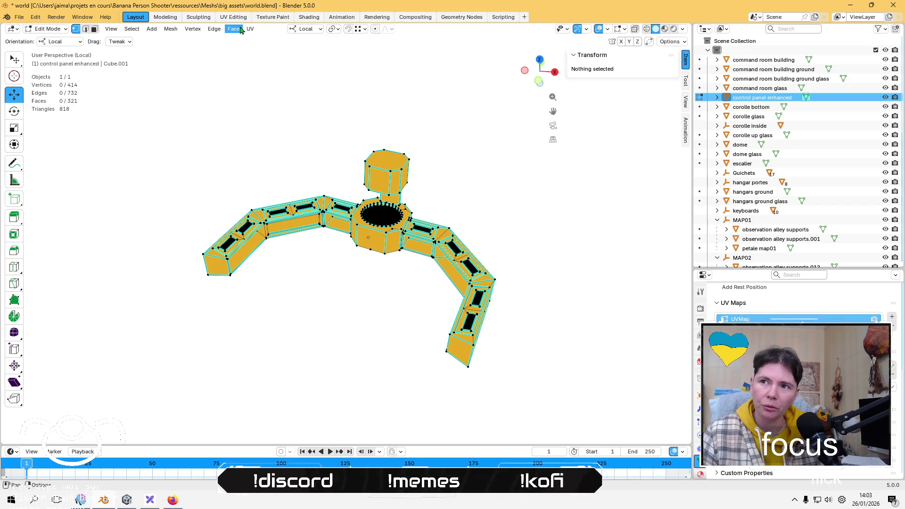
click(239, 19)
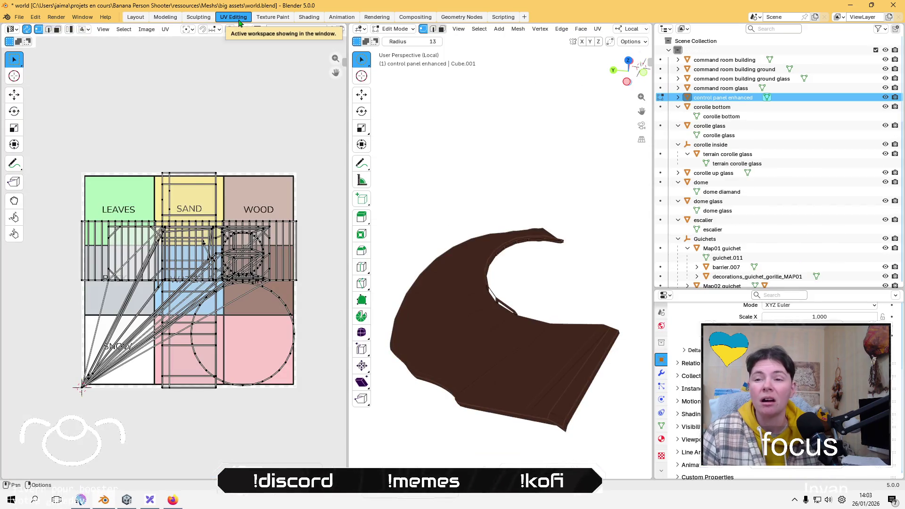
Step: Re-isolate control panel enhanced in Edit Mode with its whole mesh selected
middle_drag(420, 293, 428, 237)
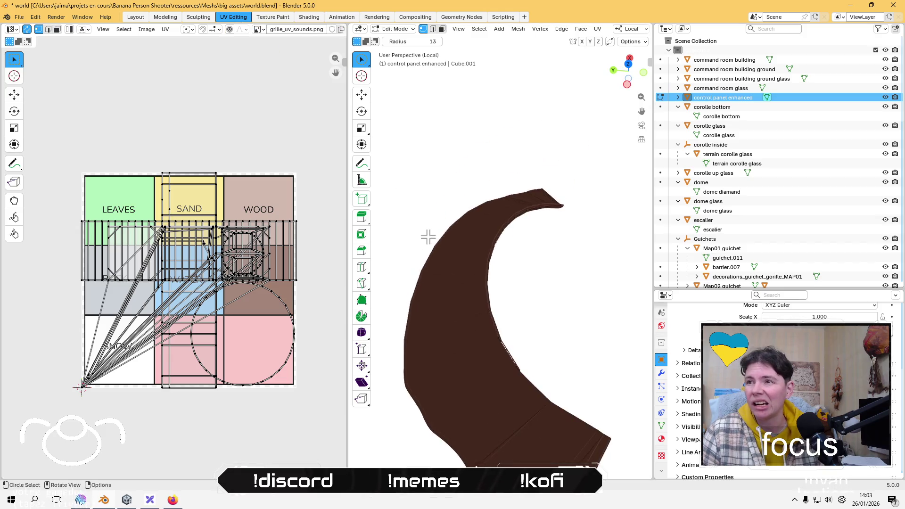
click(395, 29)
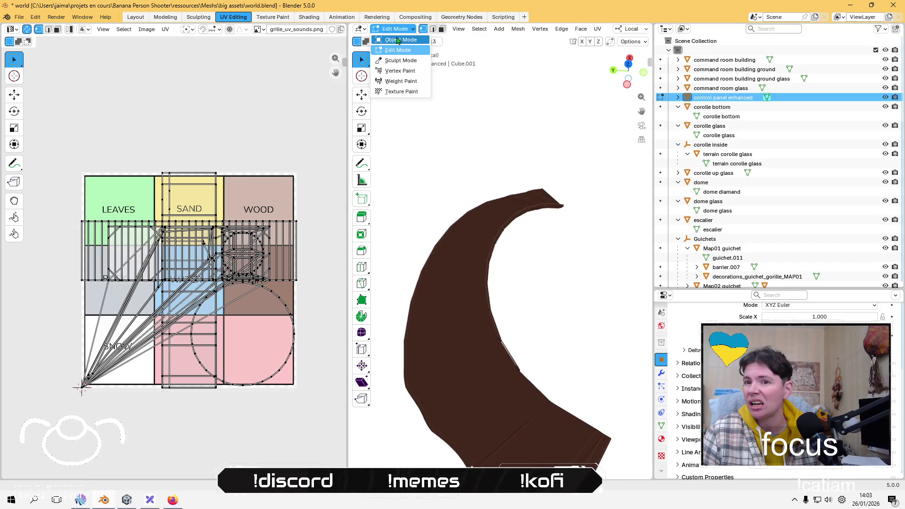
click(398, 41)
key(KP_Divide)
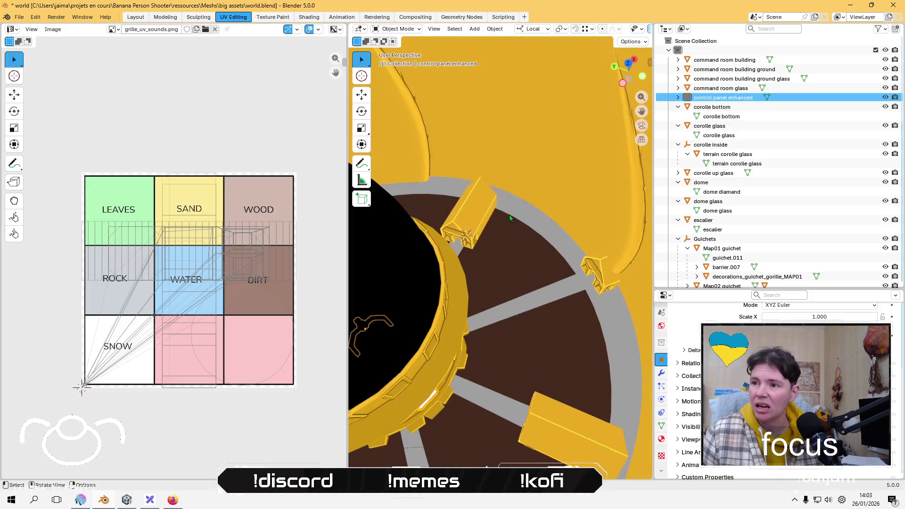
click(711, 89)
click(711, 97)
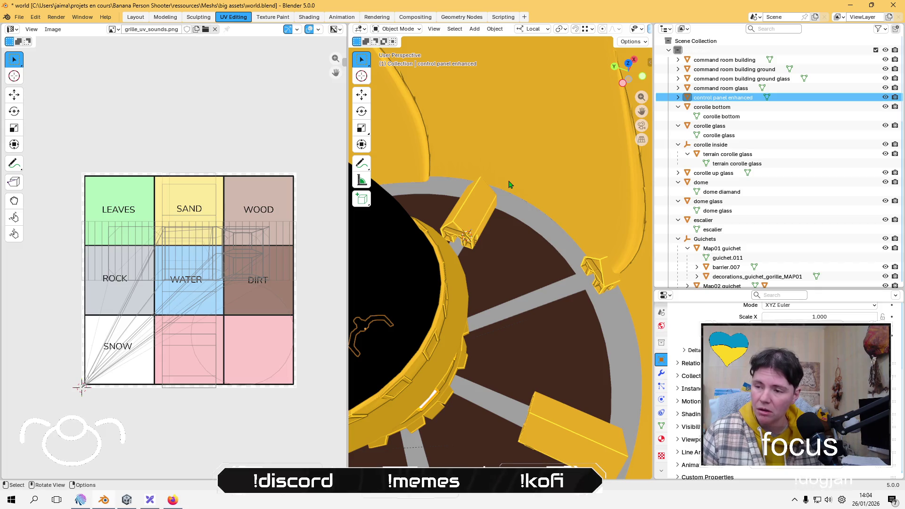
key(KP_Divide)
key(Tab)
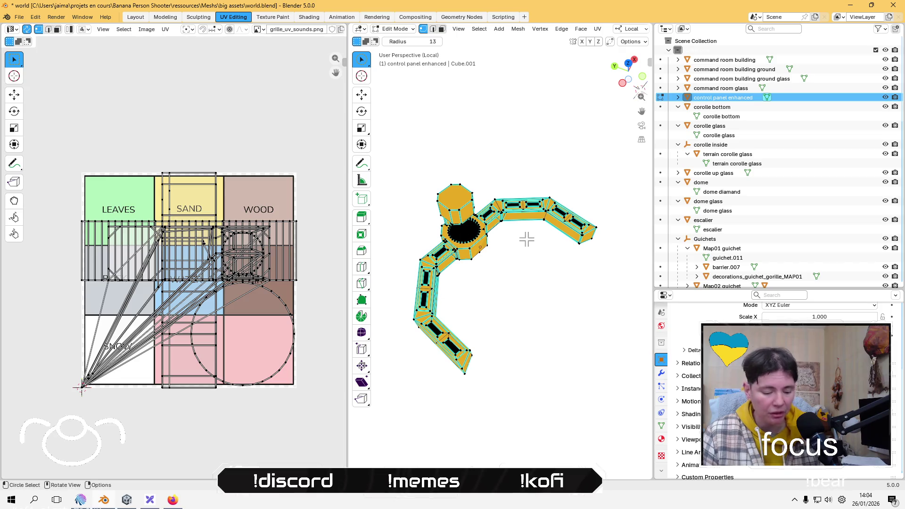
key(a)
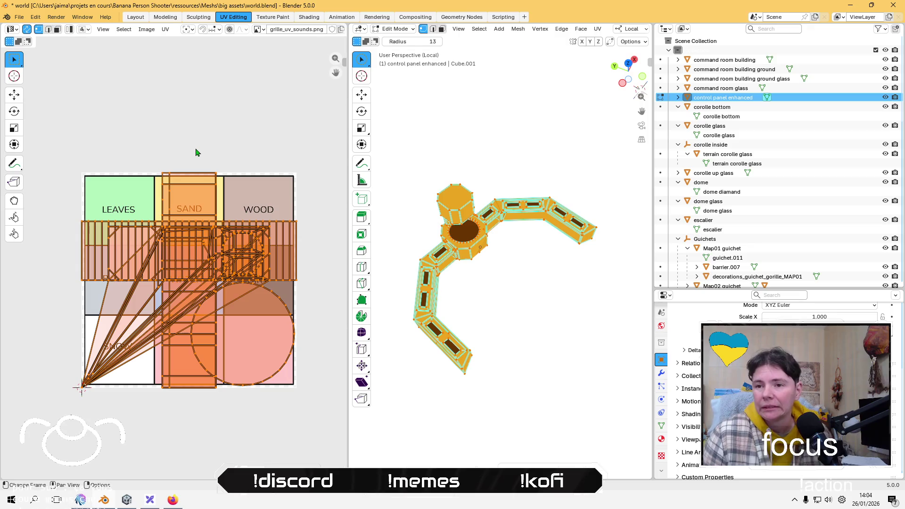
Step: Lightmap-pack the control panel UVs, shrink them into the ROCK cell, and deselect
click(165, 30)
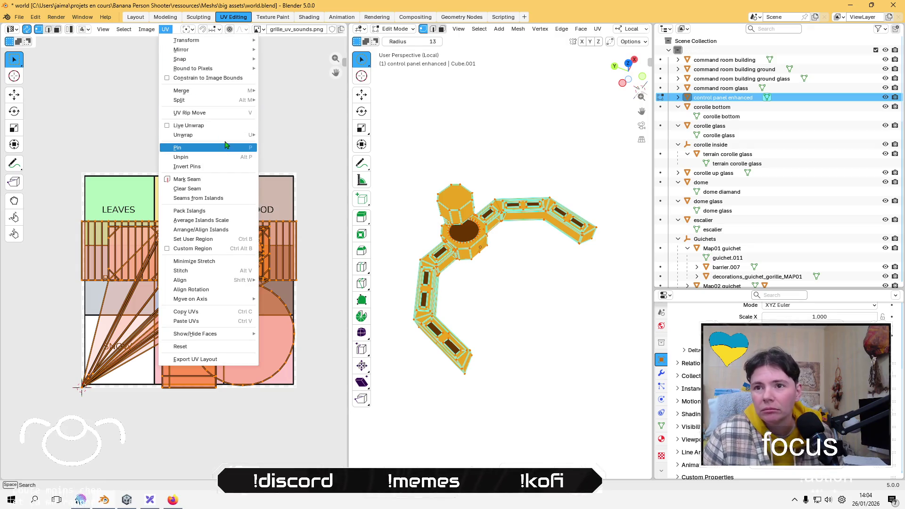
mouse_move(221, 135)
click(283, 176)
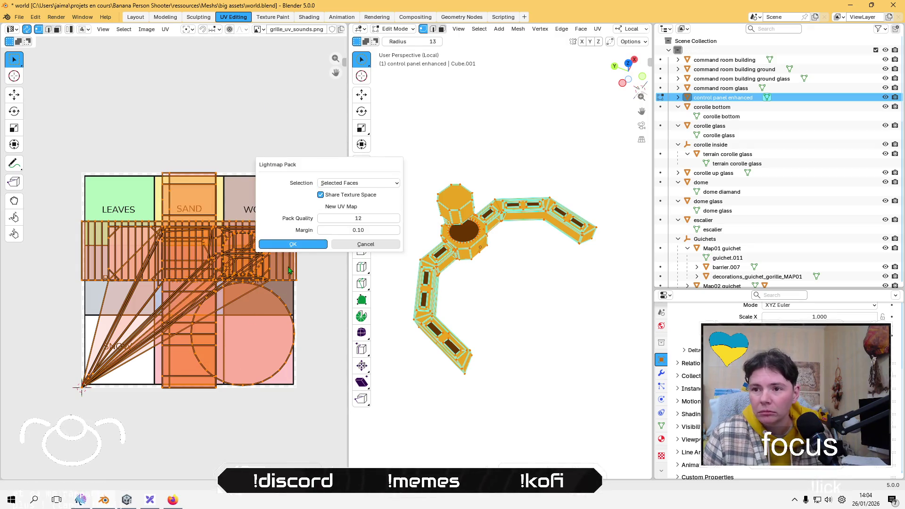
click(289, 244)
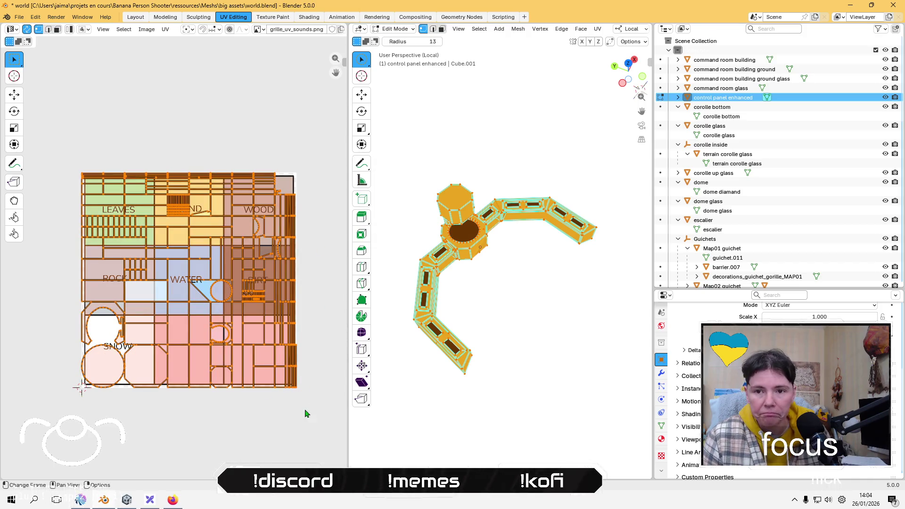
key(s)
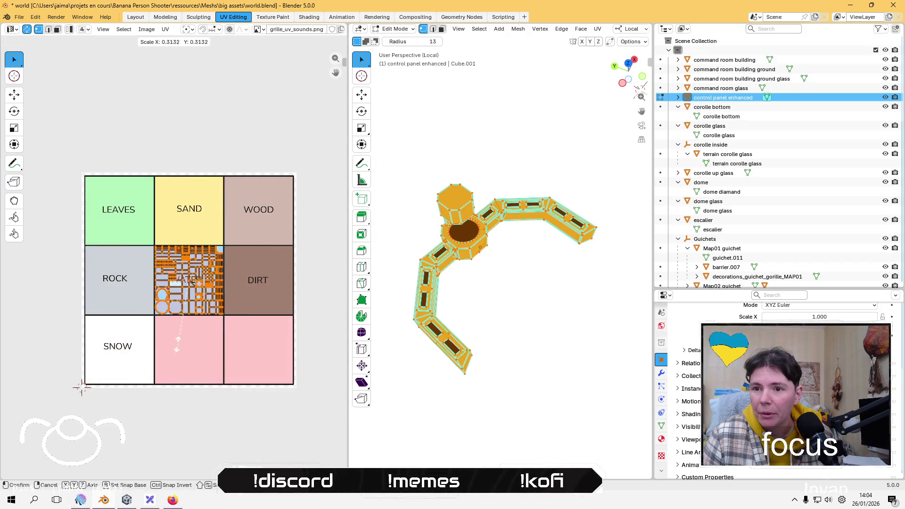
click(174, 322)
key(g)
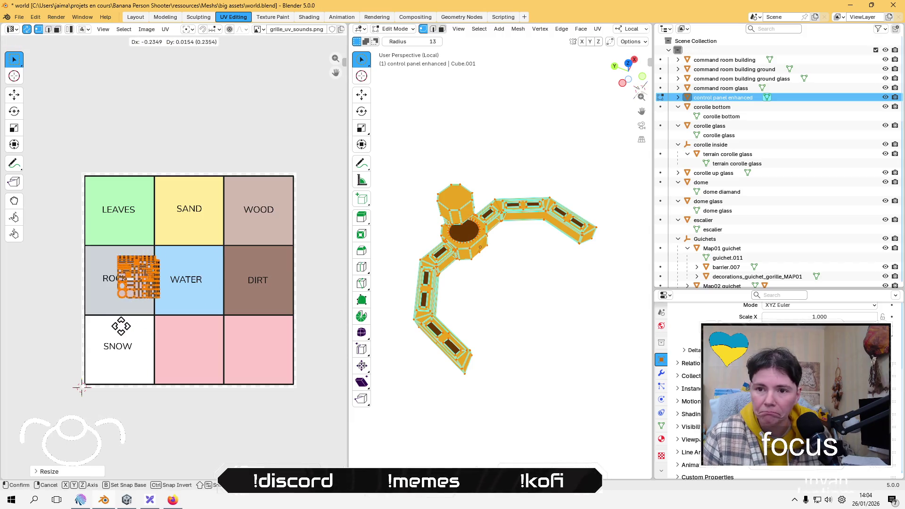
click(103, 329)
click(161, 117)
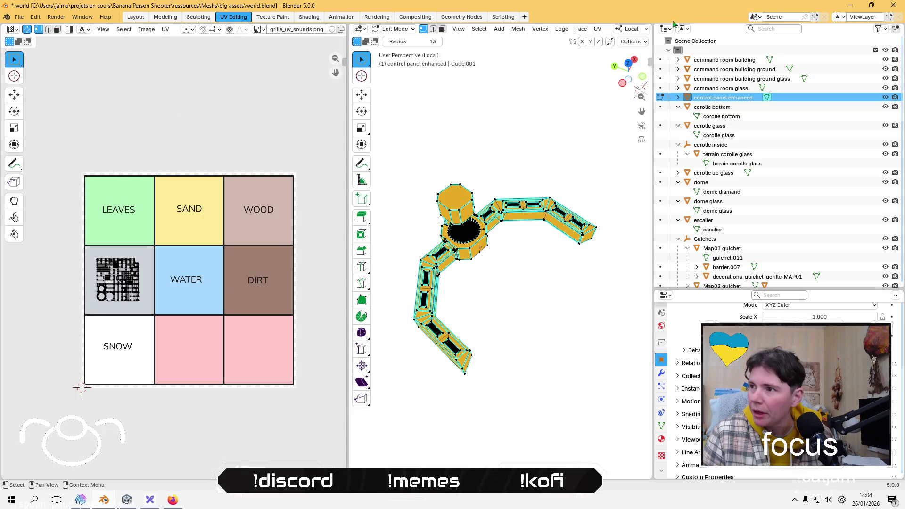
Step: Check corolle bottom, corolle glass, corolle up glass and dome, then select command room building ground glass
click(710, 112)
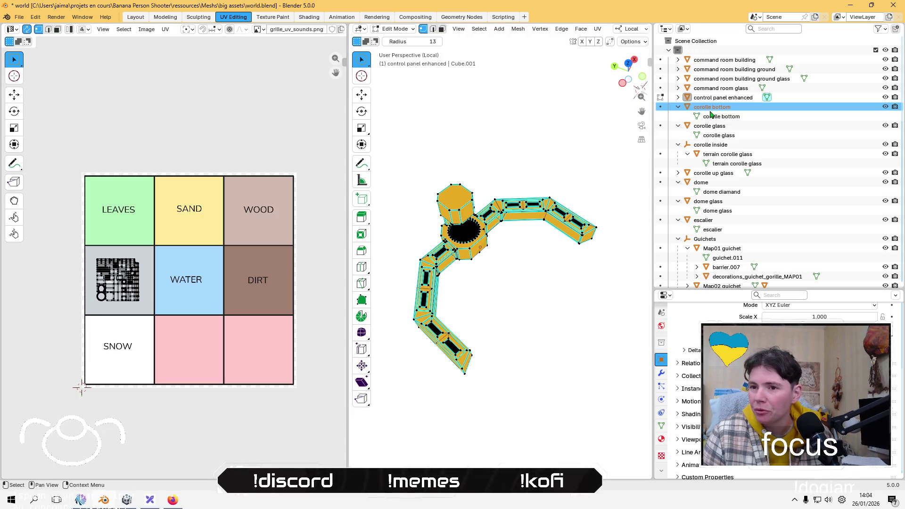
click(718, 128)
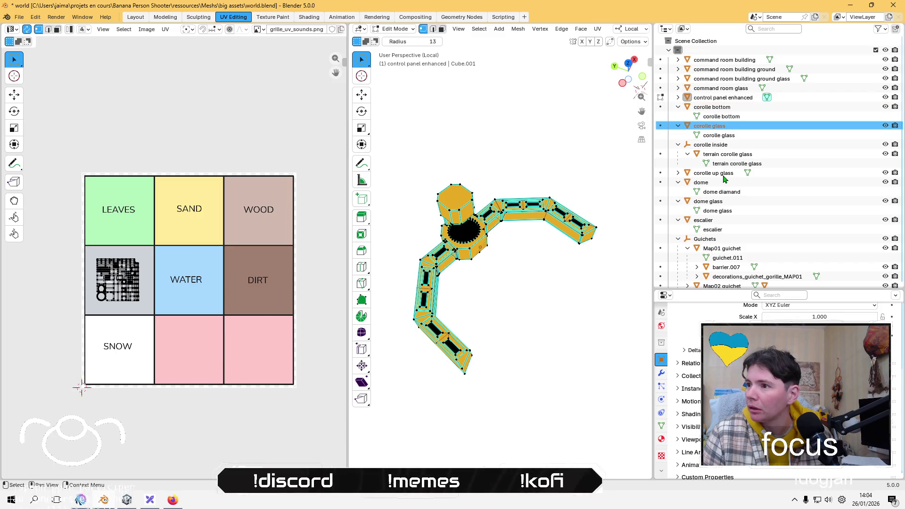
click(725, 174)
click(721, 184)
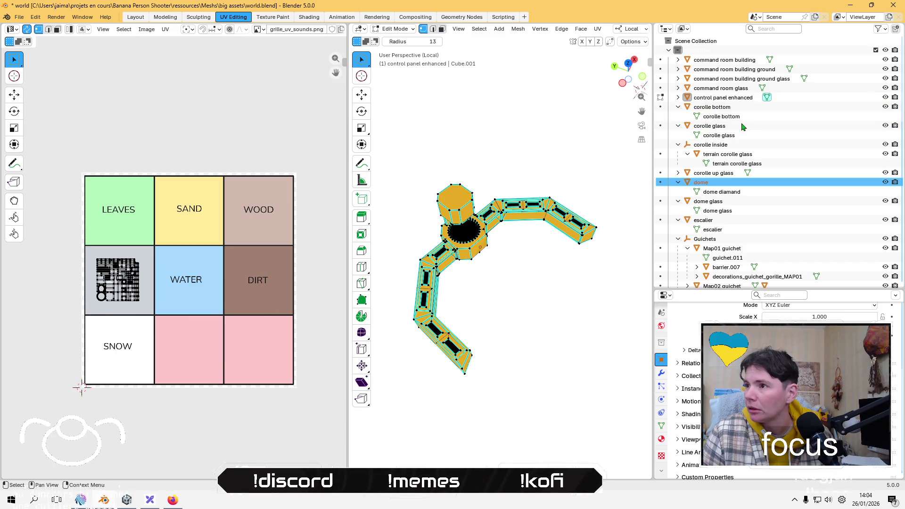
click(725, 78)
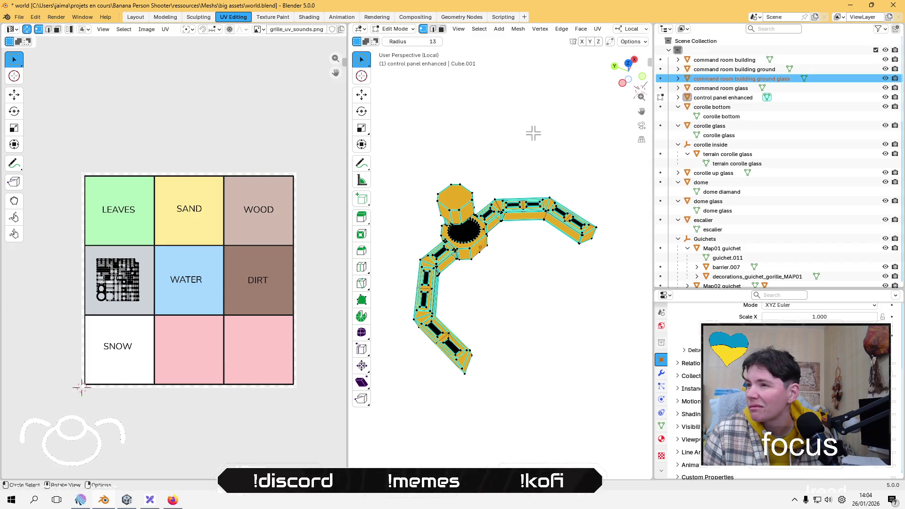
click(394, 28)
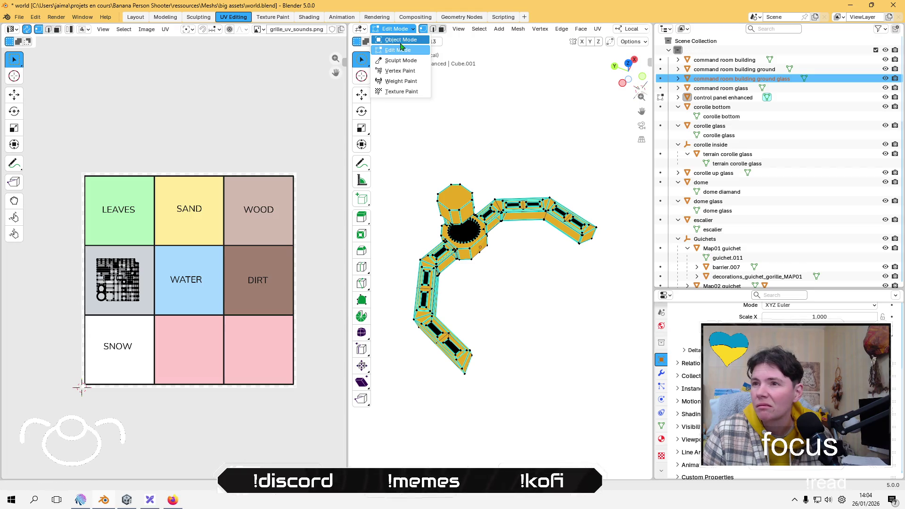
Step: Isolate the command room building ground glass object in Local View in Edit Mode
click(393, 34)
click(735, 78)
key(KP_Divide)
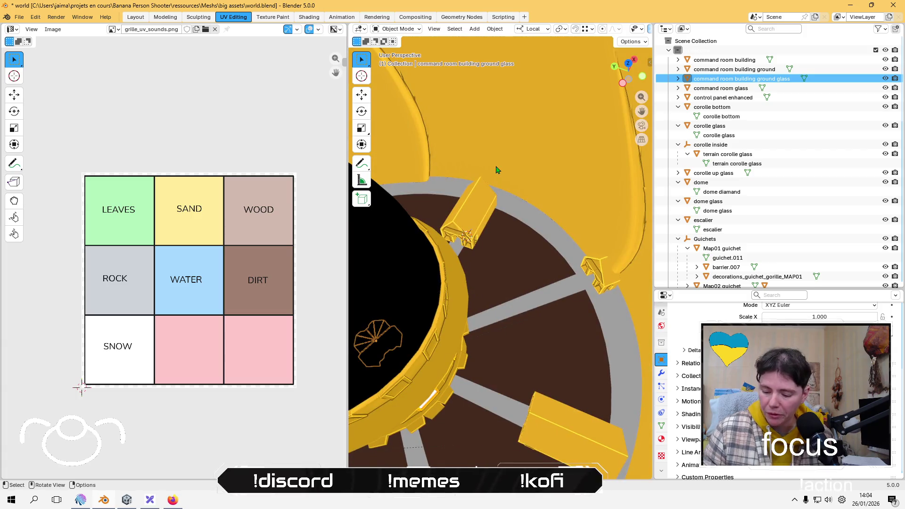
key(KP_Divide)
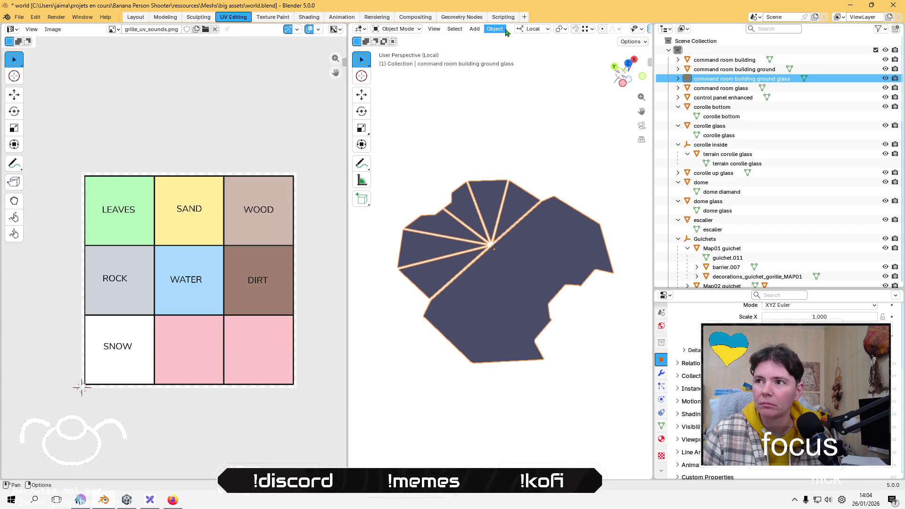
key(Tab)
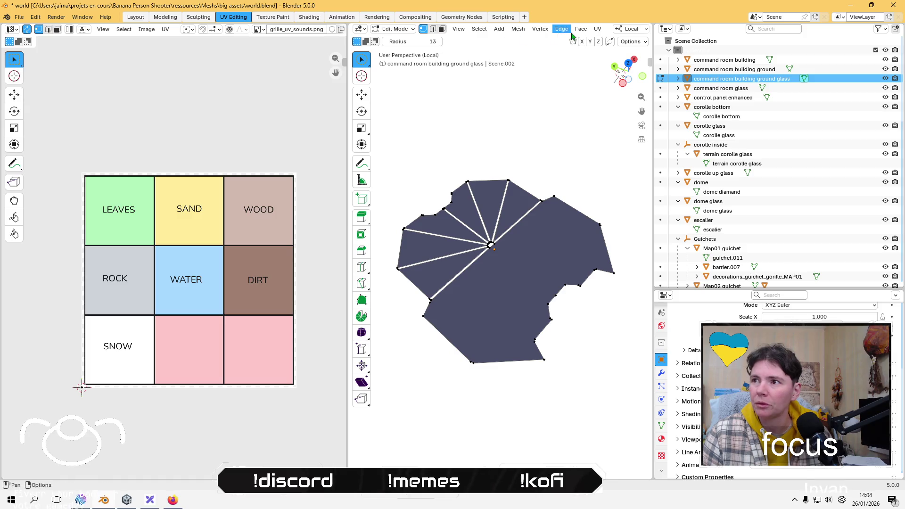
Step: Unwrap the ground glass mesh with Smart UV Project
click(602, 31)
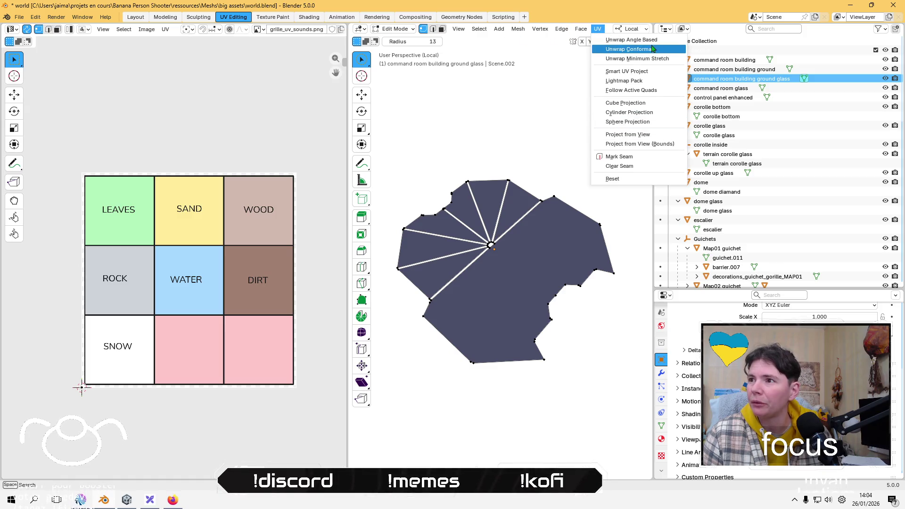
click(644, 77)
click(633, 164)
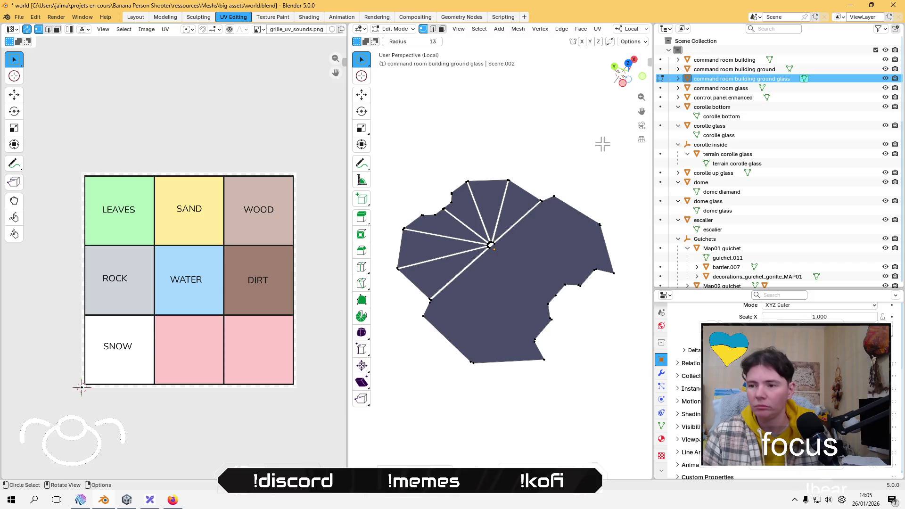
Step: Select all faces, lightmap-pack the UVs, and shrink them into the ROCK cell
key(3)
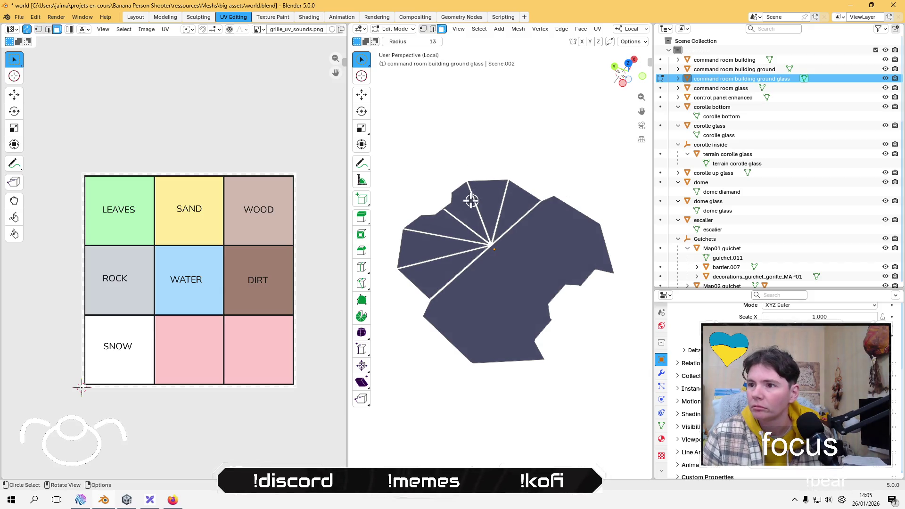
key(a)
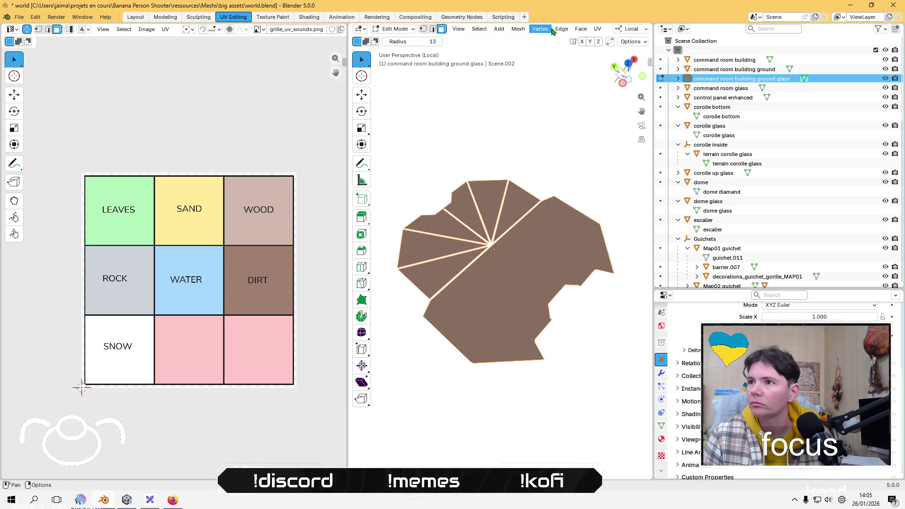
click(597, 29)
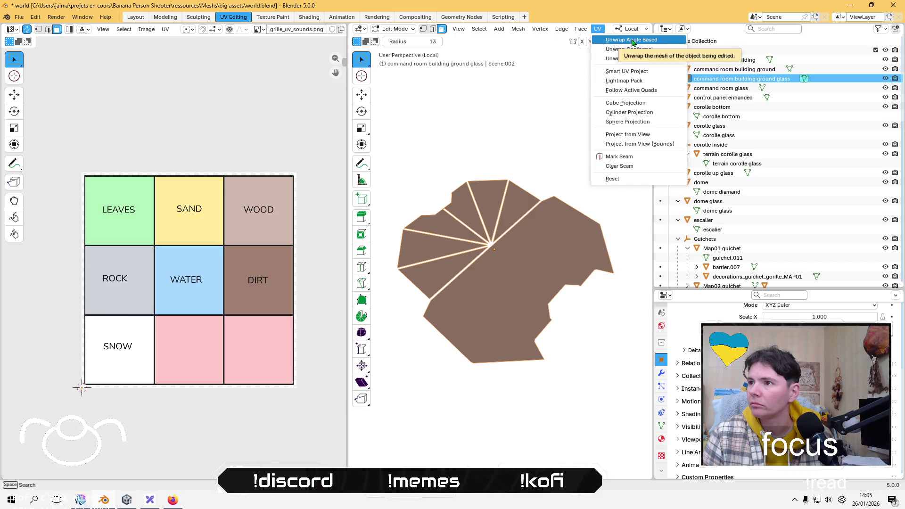
click(620, 84)
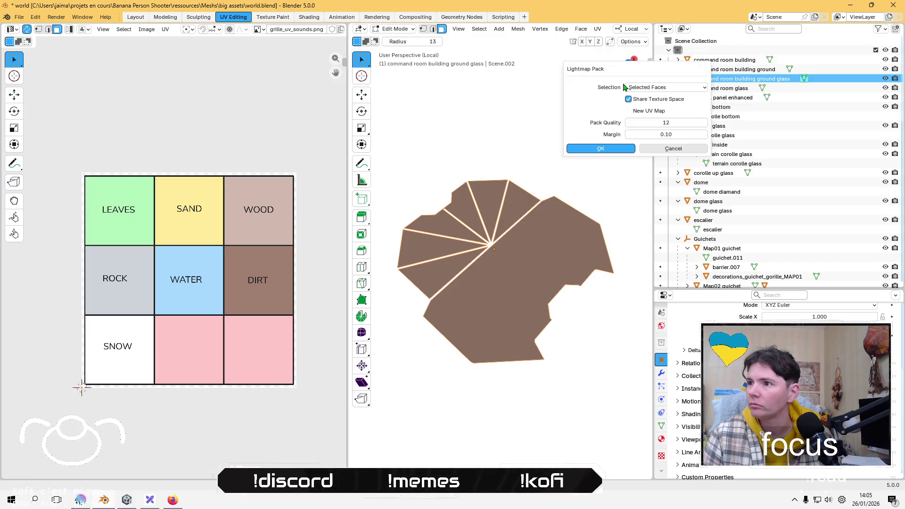
click(608, 148)
key(s)
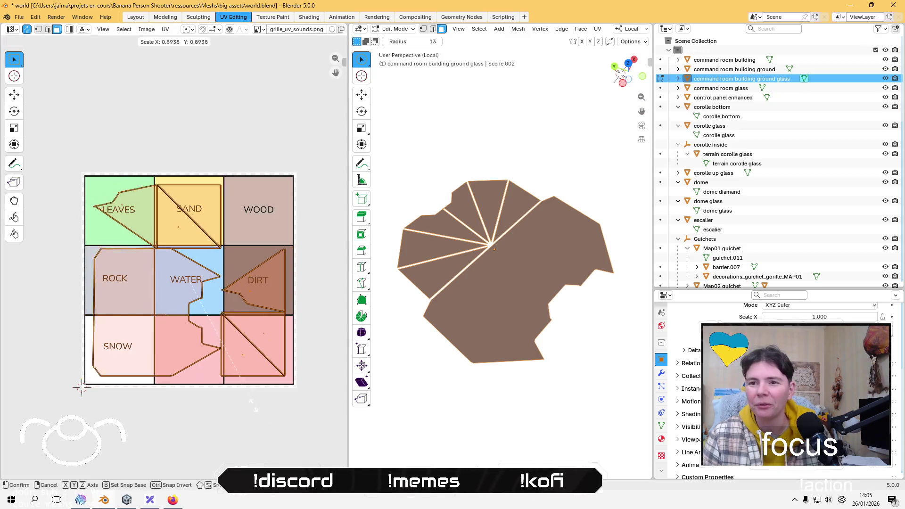
click(173, 319)
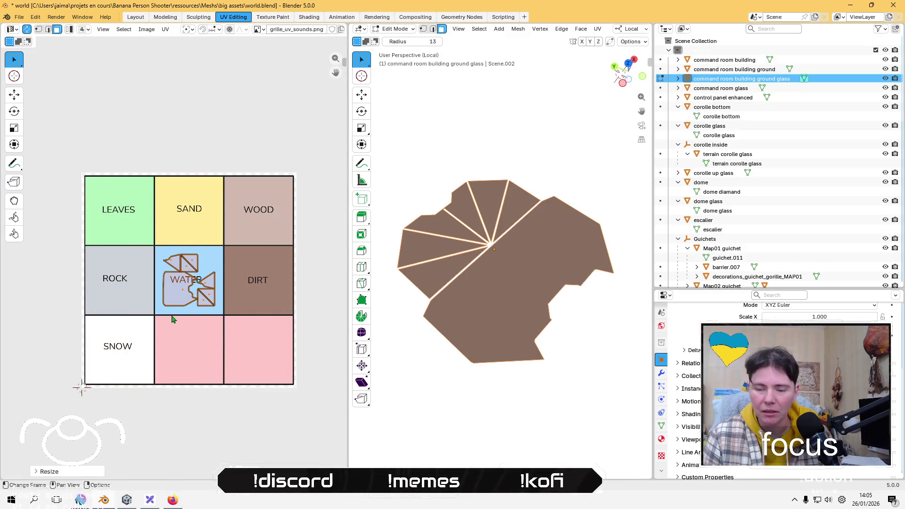
key(g)
click(114, 325)
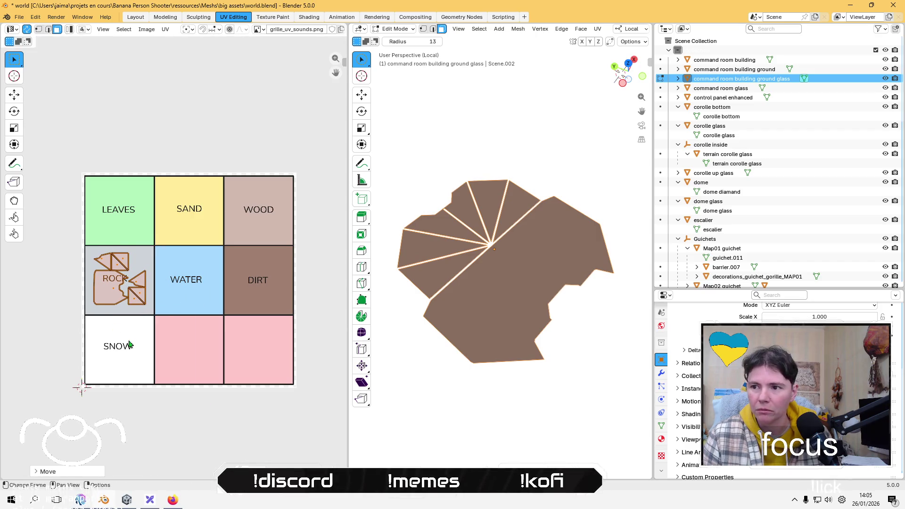
click(262, 449)
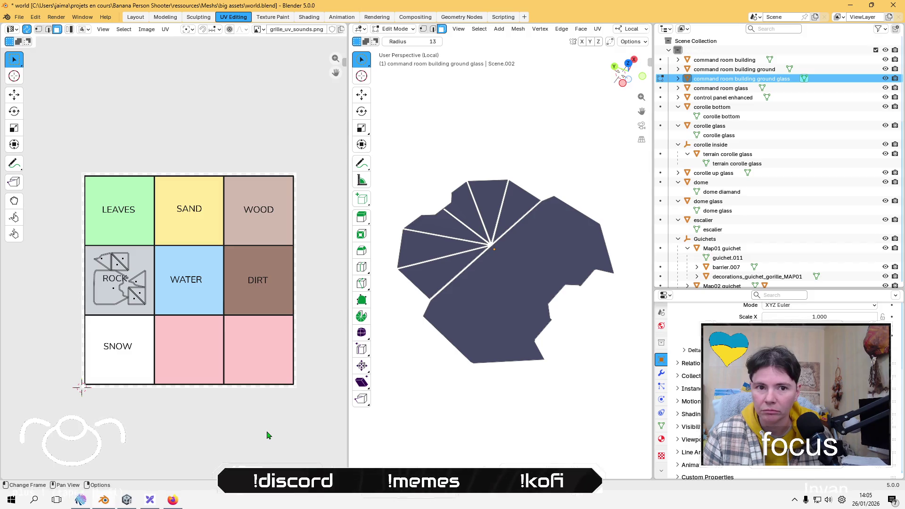
click(679, 107)
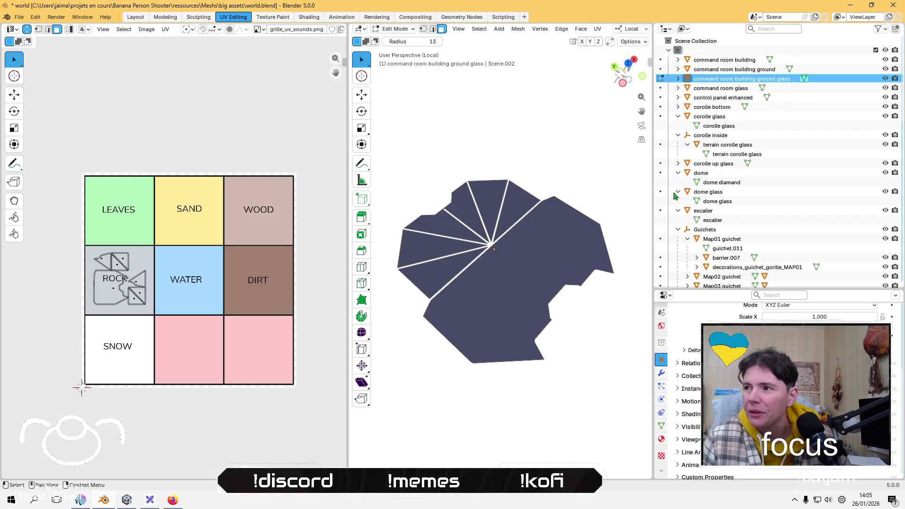
Step: Collapse the command room, corolle, dome, escalier and Guichets entries in the outliner
click(740, 89)
click(687, 117)
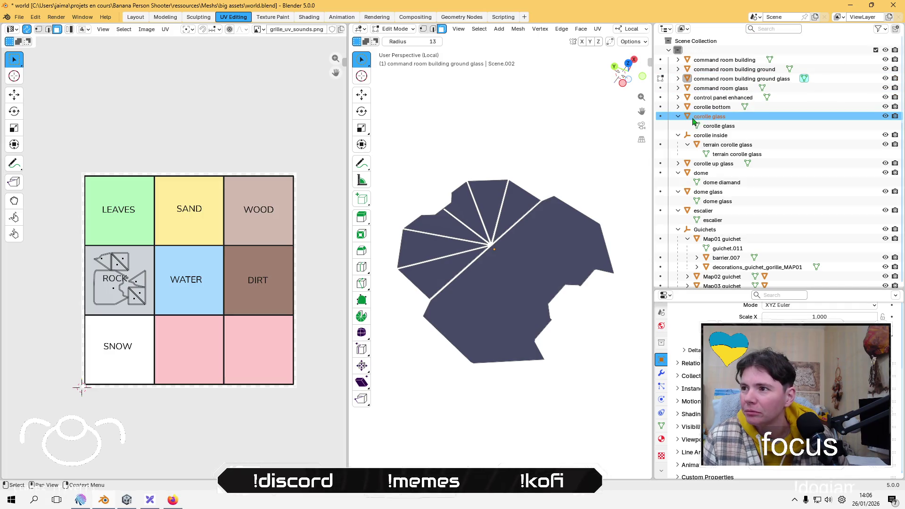
click(677, 117)
click(678, 125)
click(678, 145)
click(678, 154)
click(678, 164)
click(678, 173)
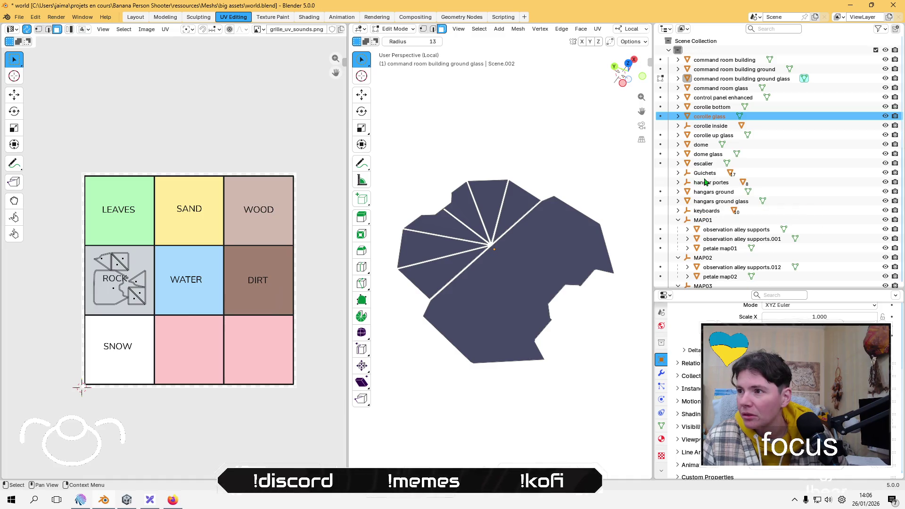
Step: Expand Guichets to list Map01–Map08 guichet, exit local view and select Map02 guichet
click(678, 173)
click(687, 182)
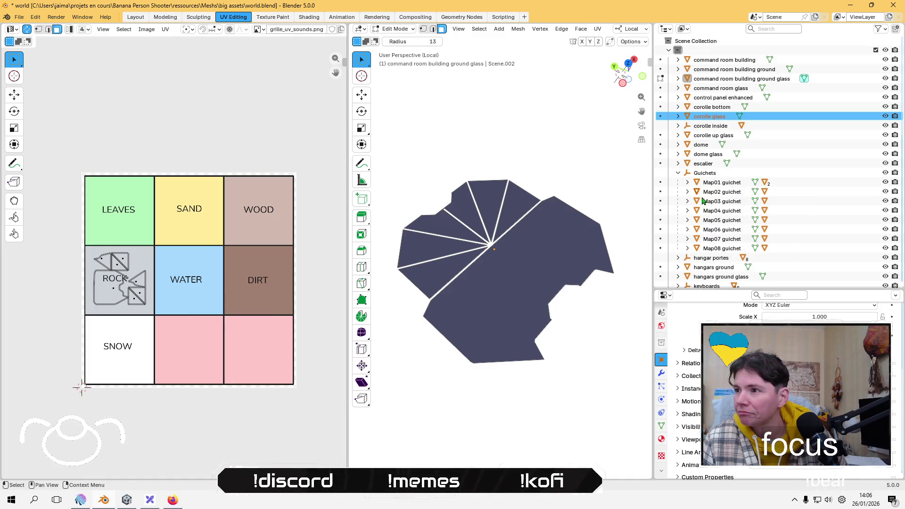
click(721, 183)
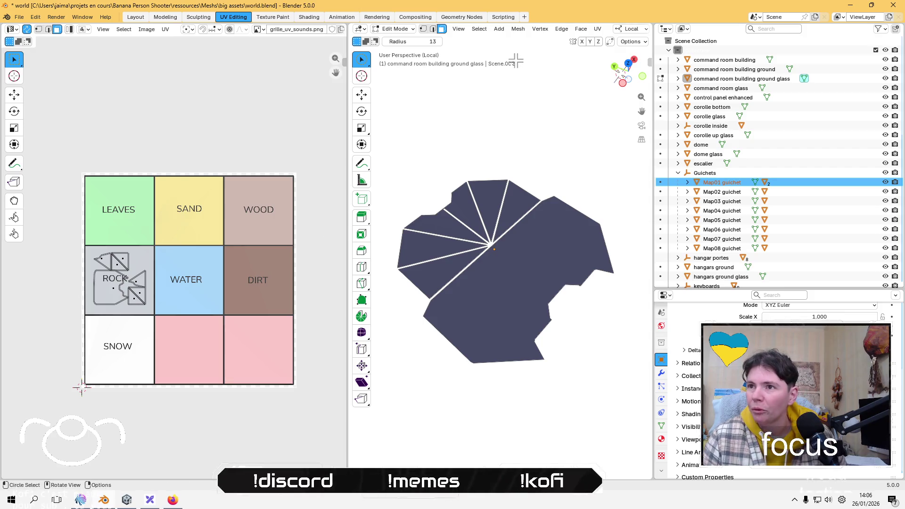
key(KP_Divide)
click(722, 193)
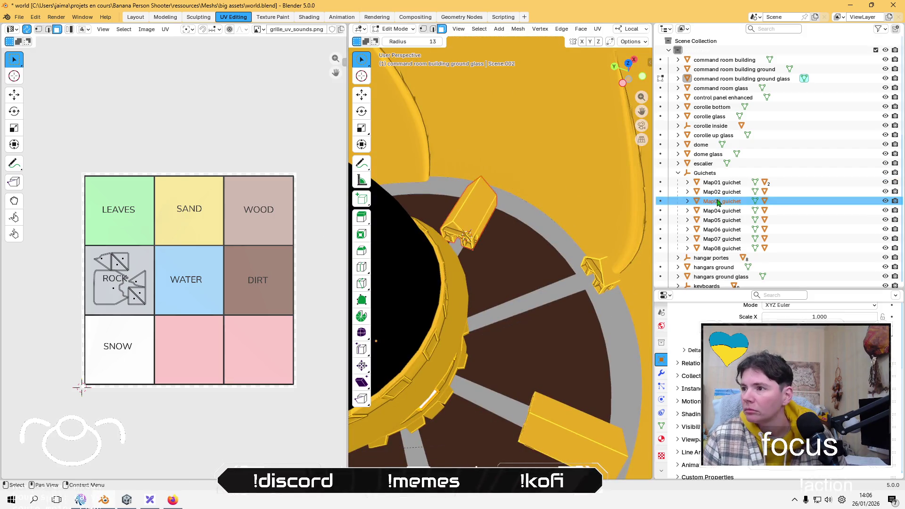
Step: Select Map01 guichet in Object Mode and frame it in the viewport
click(721, 183)
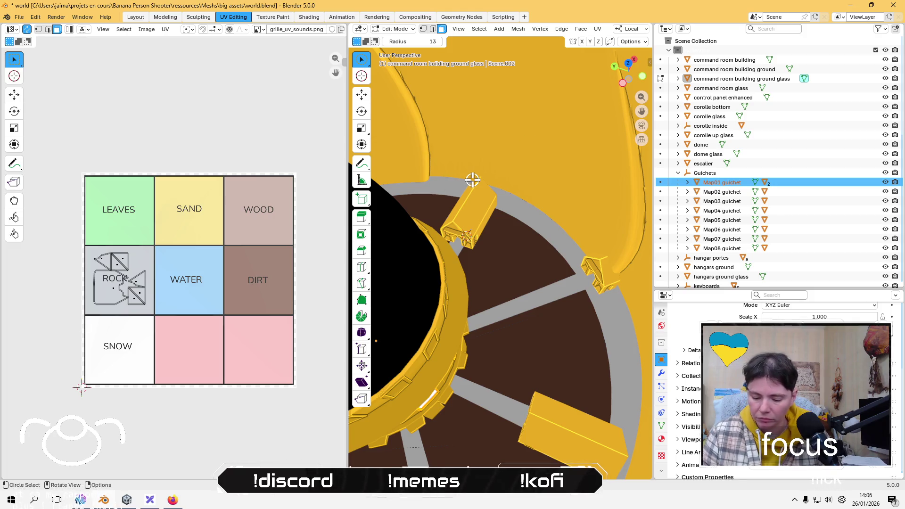
click(394, 29)
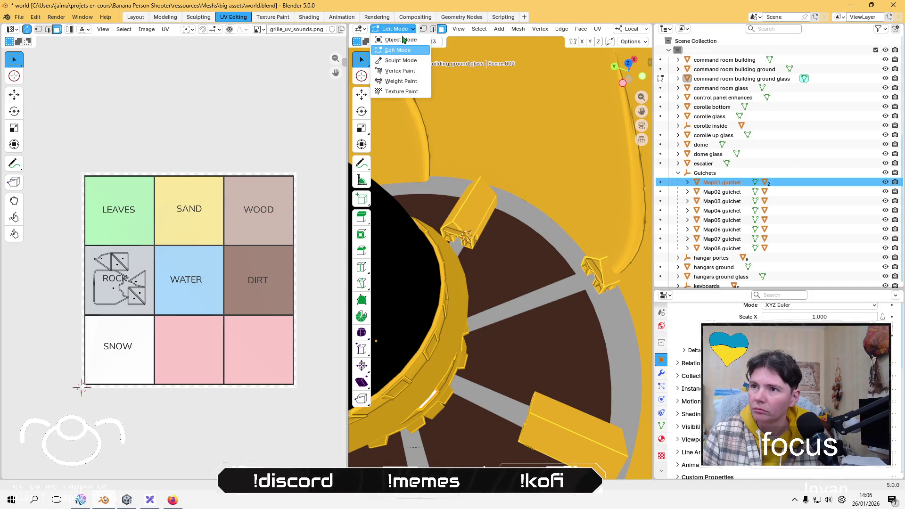
click(401, 39)
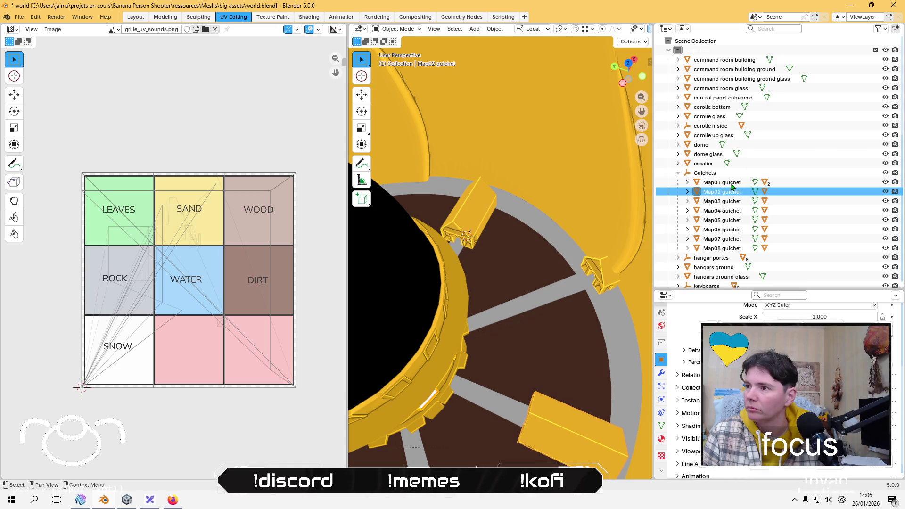
key(KP_Decimal)
mouse_move(489, 266)
middle_down()
mouse_move(497, 279)
mouse_move(487, 301)
mouse_move(450, 275)
mouse_move(489, 335)
mouse_move(500, 317)
mouse_move(471, 296)
mouse_move(471, 282)
mouse_move(499, 292)
middle_up()
Step: Select all of Map01 guichet's mesh in Edit Mode and repack its UVs
key(Tab)
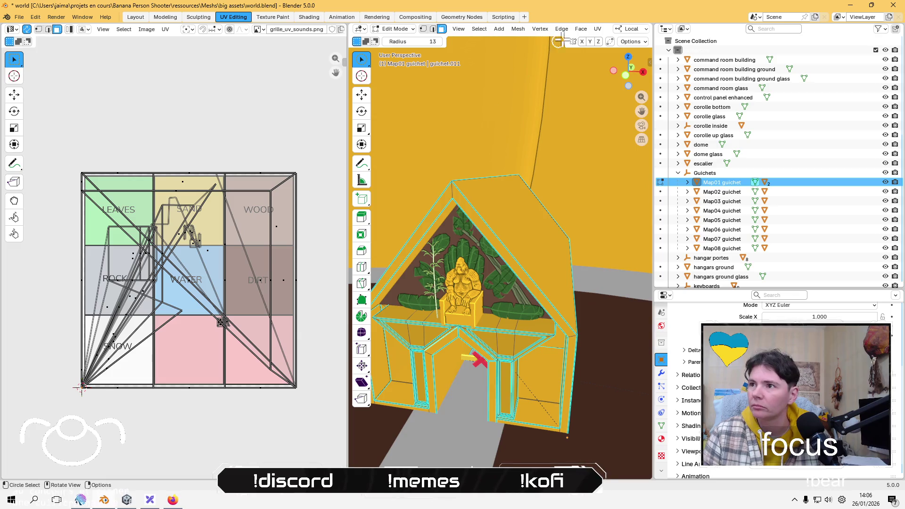
key(a)
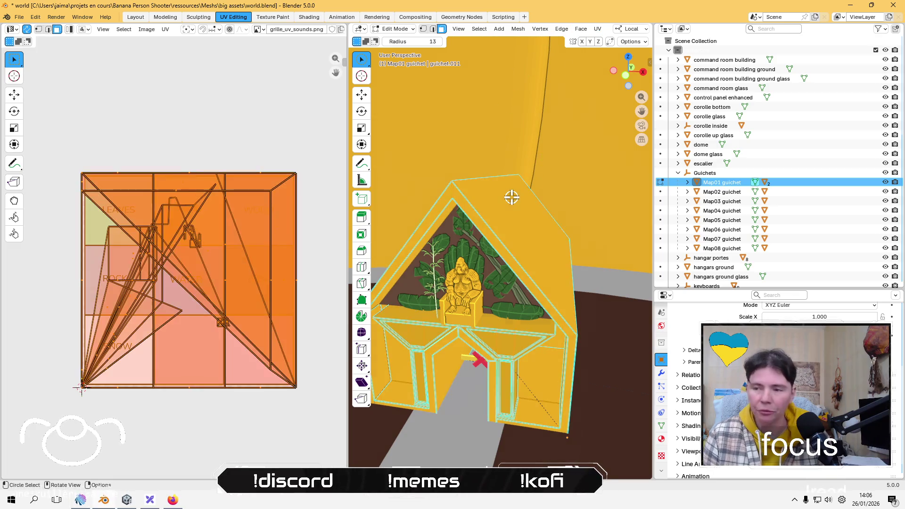
click(597, 29)
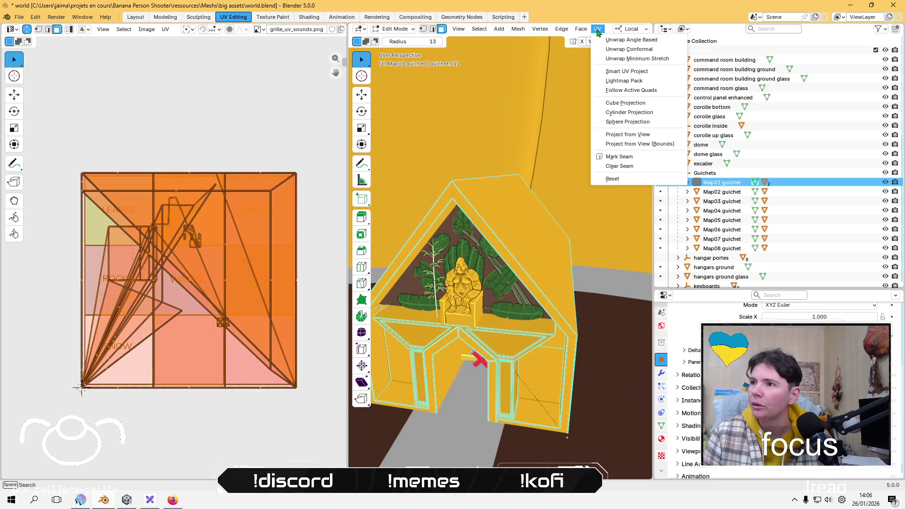
click(631, 90)
click(605, 152)
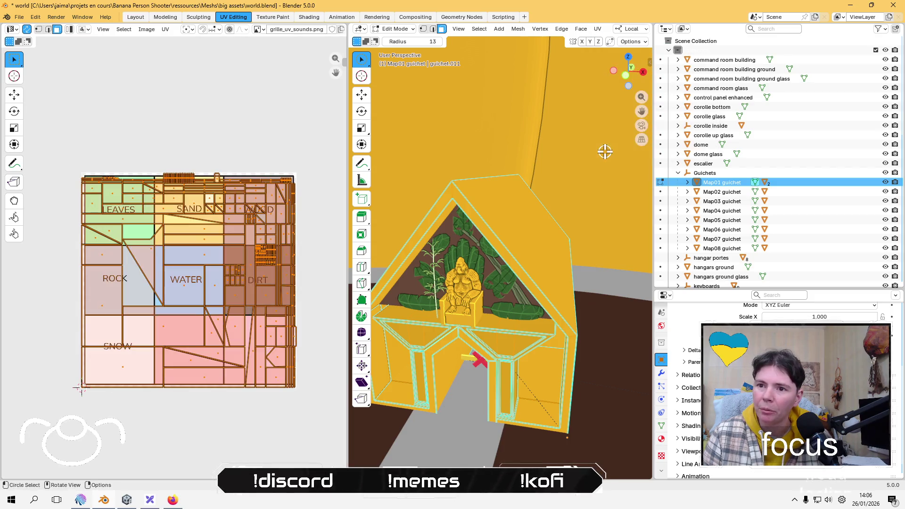
Step: Scale the UVs to about 0.3, move them into the ROCK cell, and deselect
key(s)
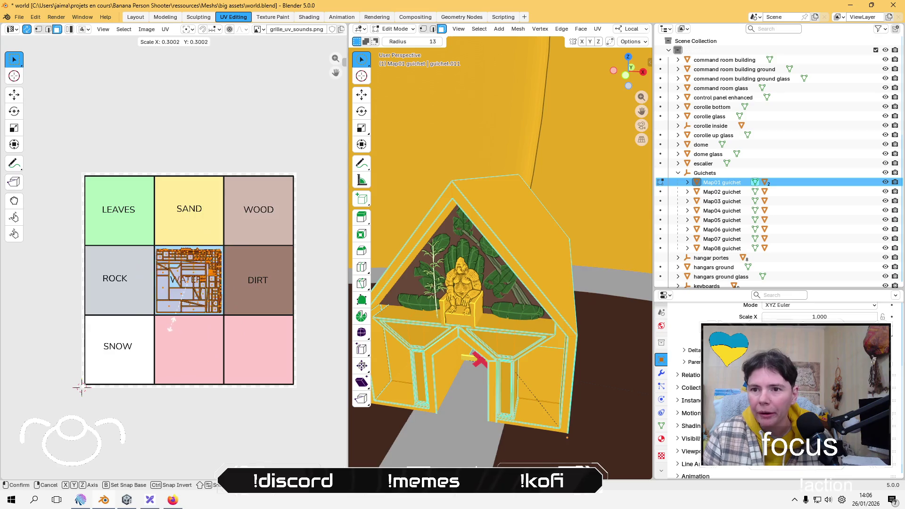
click(171, 326)
key(g)
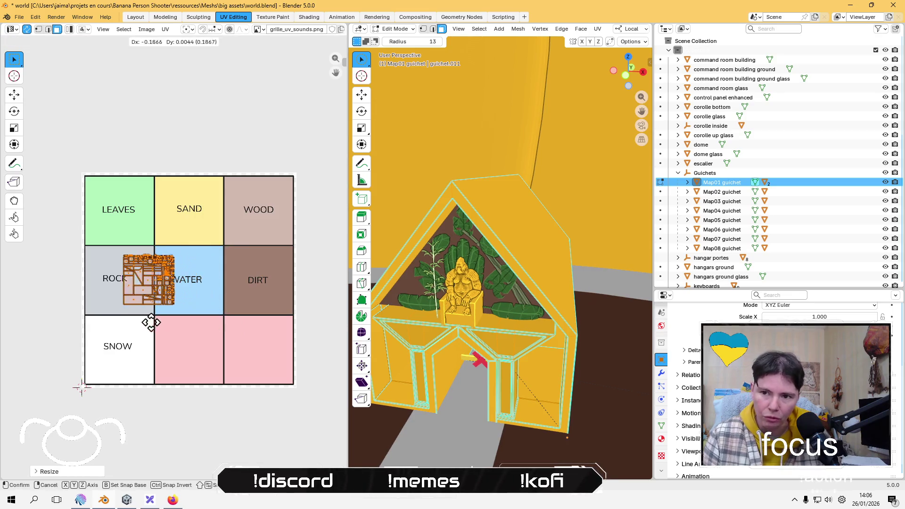
click(125, 325)
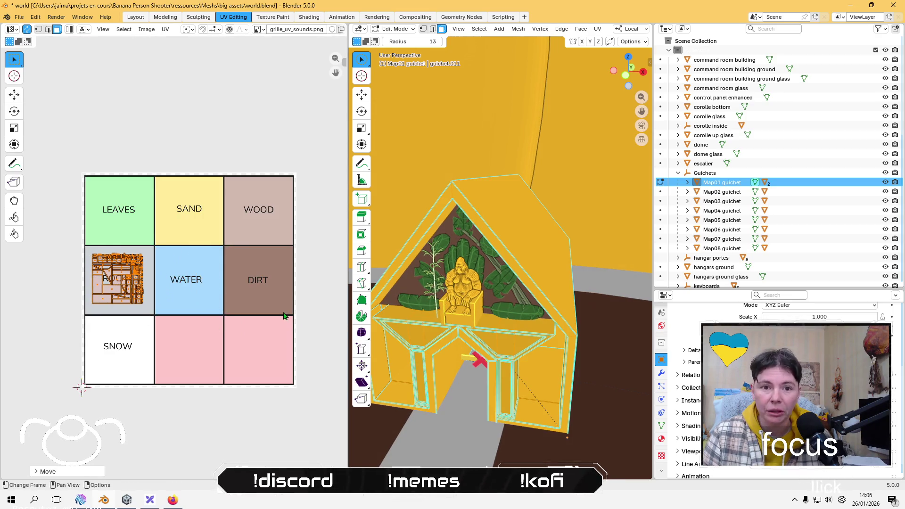
click(298, 297)
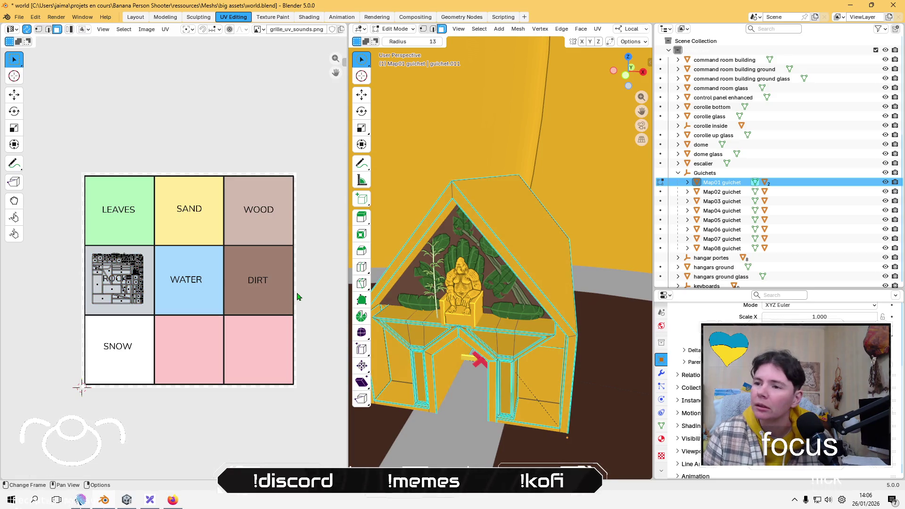
click(535, 277)
Step: Return to Object Mode and select Map02 guichet in the outliner
click(395, 29)
click(395, 40)
click(738, 201)
click(735, 192)
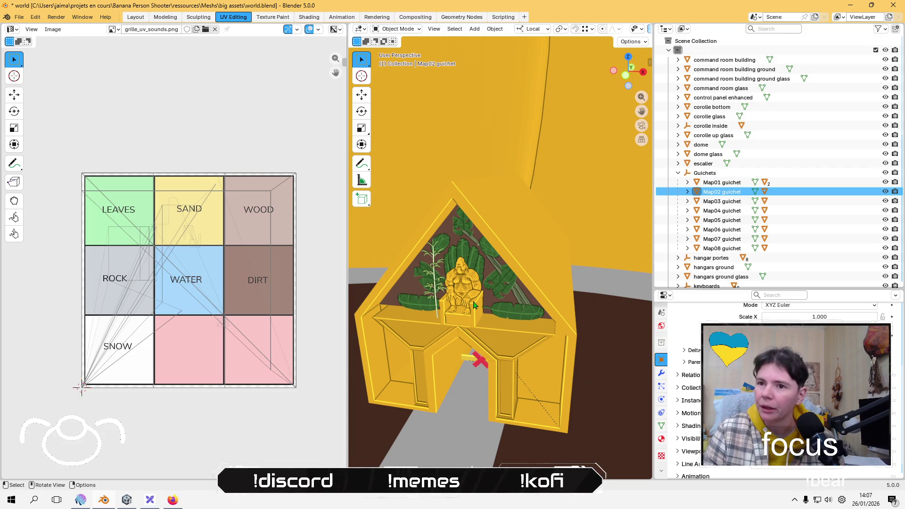
Step: Frame Map02 guichet and isolate it in local view, facing its front
key(KP_Decimal)
mouse_move(451, 242)
middle_down()
mouse_move(462, 299)
mouse_move(366, 365)
mouse_move(401, 330)
middle_up()
key(KP_Divide)
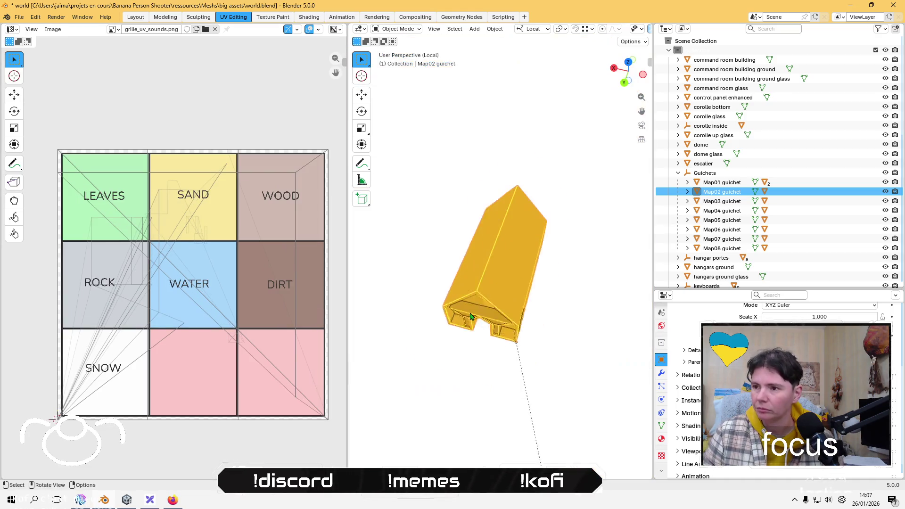
mouse_move(460, 305)
middle_down()
mouse_move(493, 216)
mouse_move(490, 279)
mouse_move(513, 282)
mouse_move(507, 295)
middle_up()
Step: Lightmap-pack all of Map02 guichet's faces in Edit Mode
key(Tab)
key(c)
key(Escape)
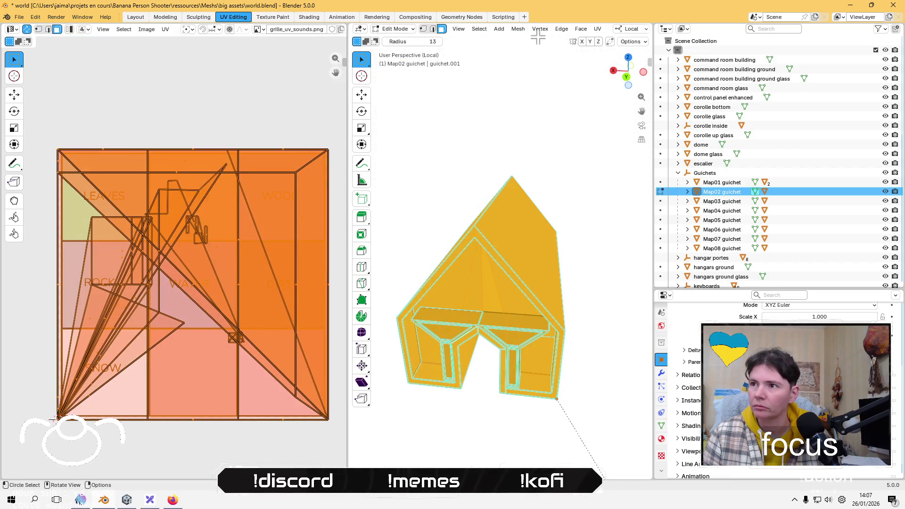
click(597, 29)
click(642, 103)
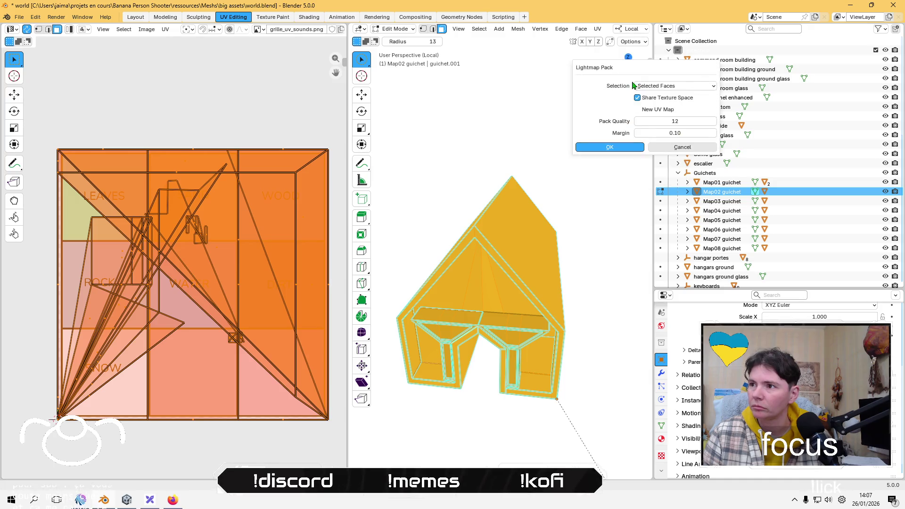
click(603, 149)
key(ctrl+z)
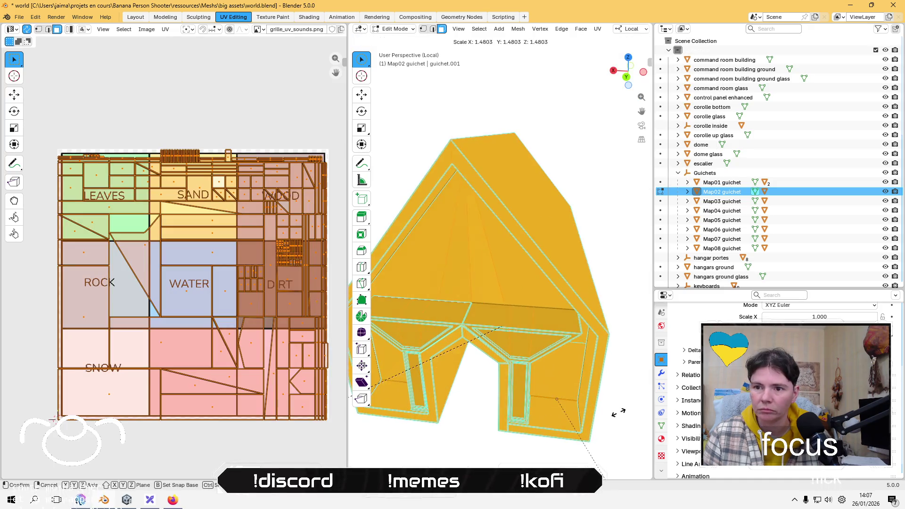
Step: Shrink the packed UVs, move them into the ROCK cell, and deselect
key(s)
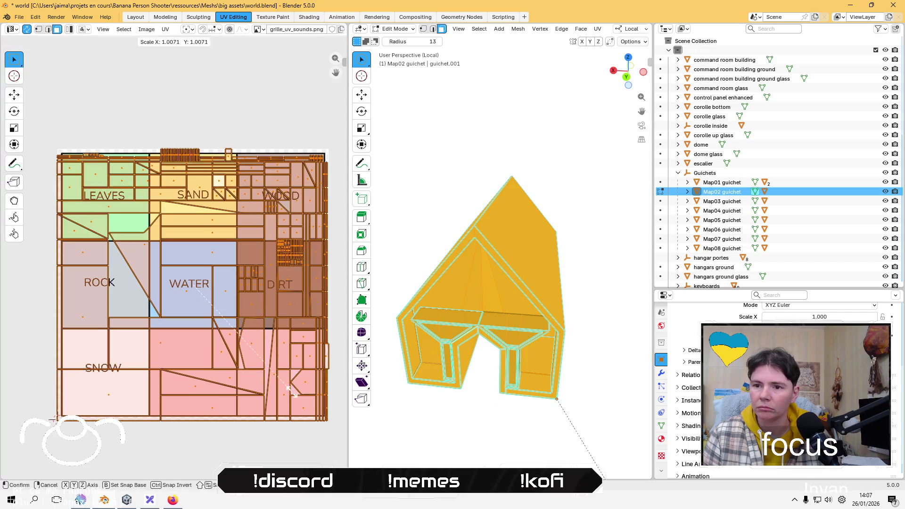
click(217, 309)
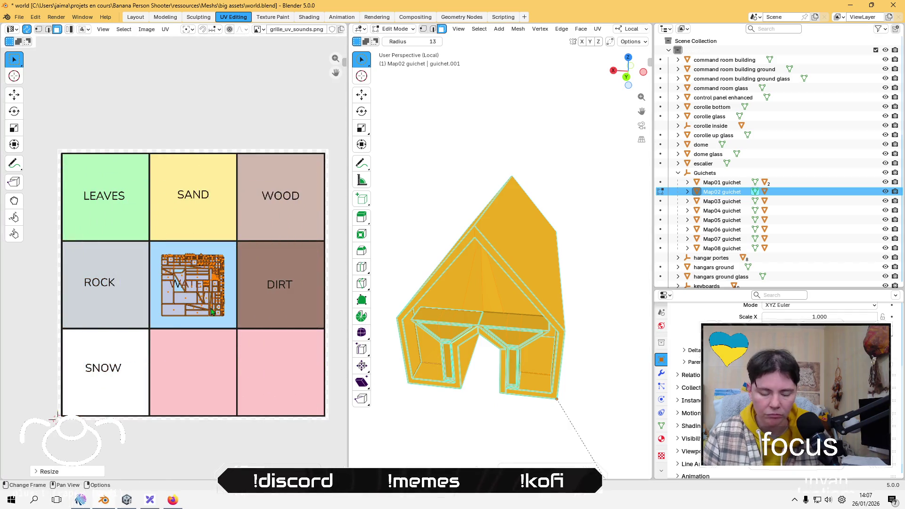
key(h)
key(alt+h)
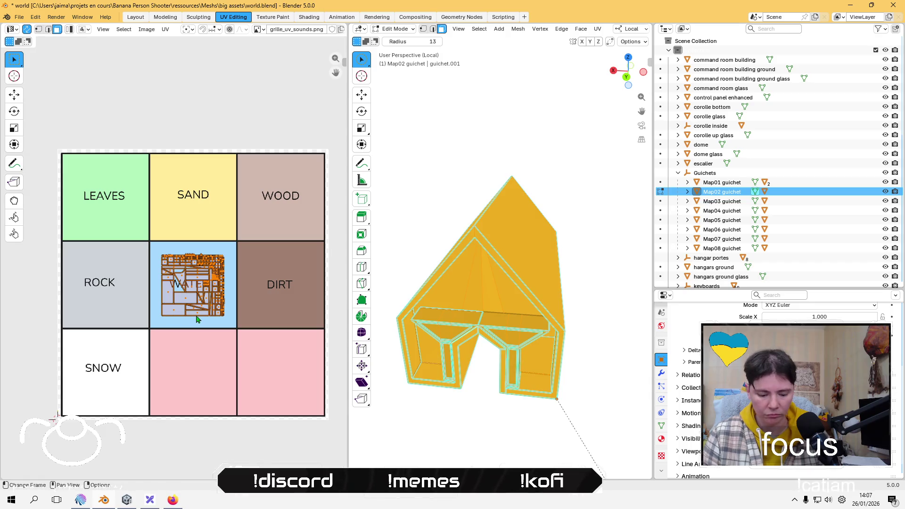
key(g)
click(112, 323)
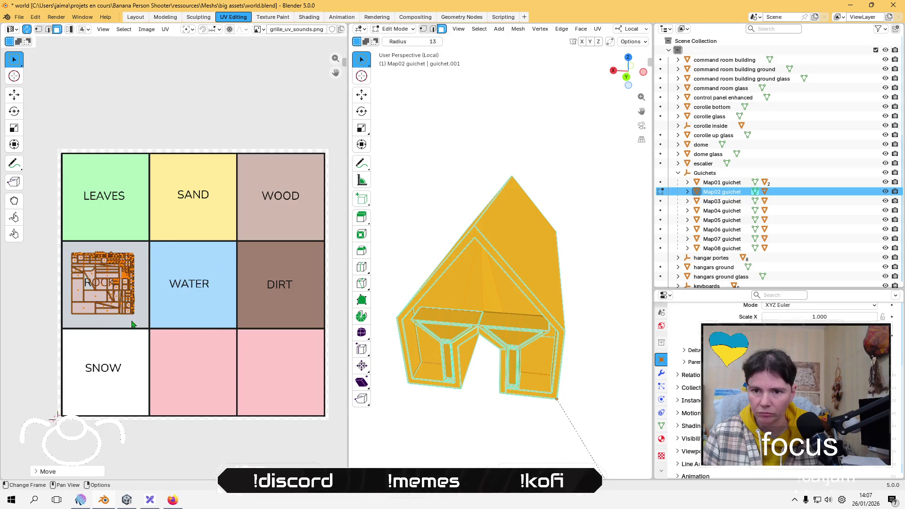
click(175, 102)
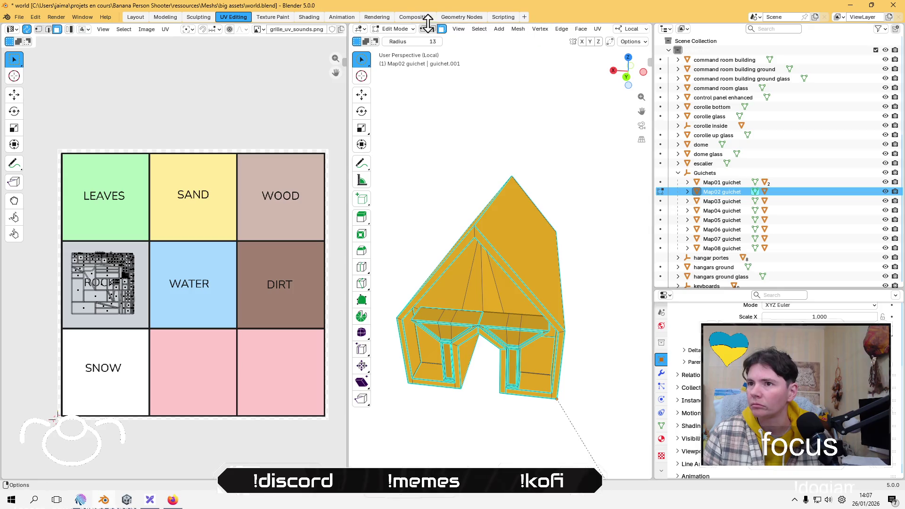
Step: Return to Object Mode and select Map03 guichet
click(403, 30)
click(396, 40)
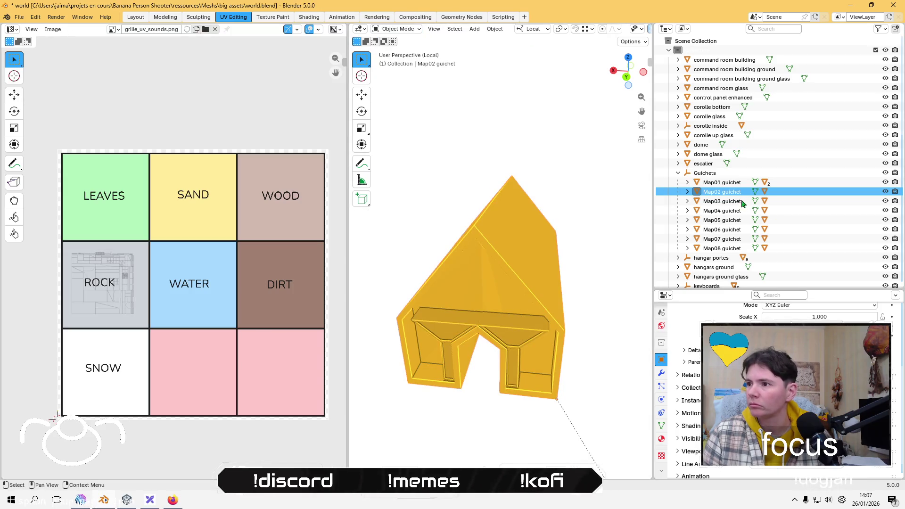
click(729, 203)
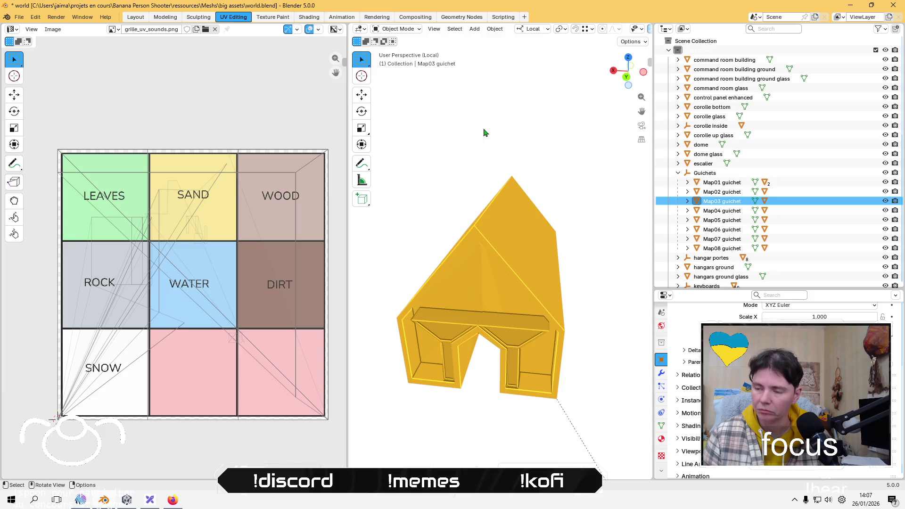
Step: Frame Map03 guichet and isolate it in local view, facing its front
key(KP_Decimal)
middle_drag(491, 262, 527, 272)
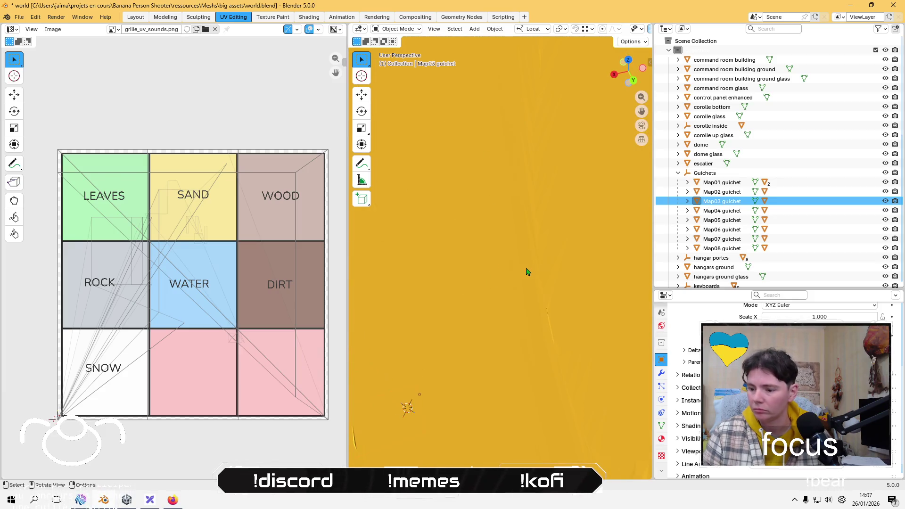
key(KP_Divide)
mouse_move(507, 303)
middle_down()
mouse_move(454, 289)
mouse_move(487, 279)
middle_up()
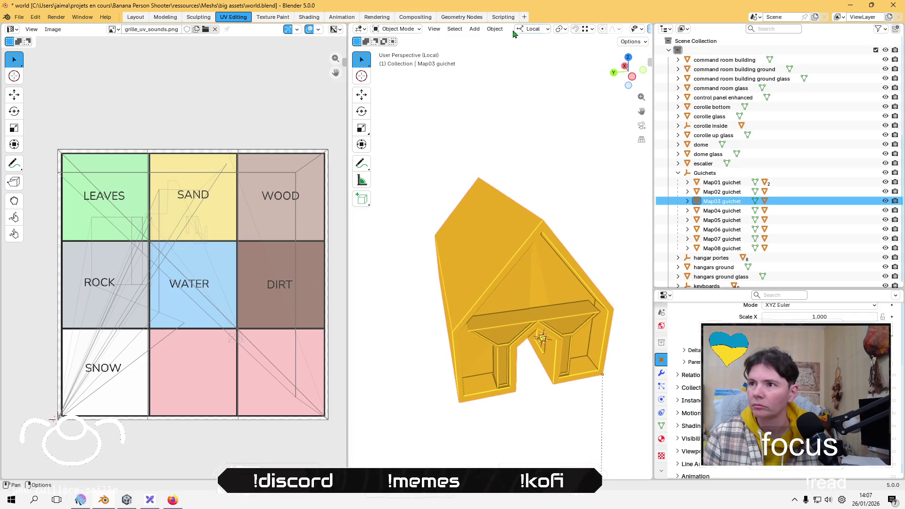
Step: Lightmap-pack all of Map03 guichet's faces in Edit Mode
key(Tab)
key(c)
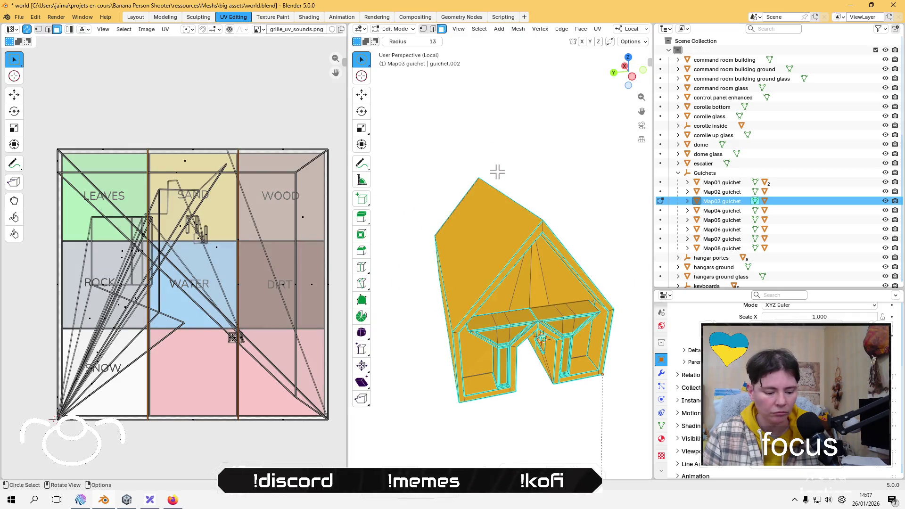
key(a)
click(597, 29)
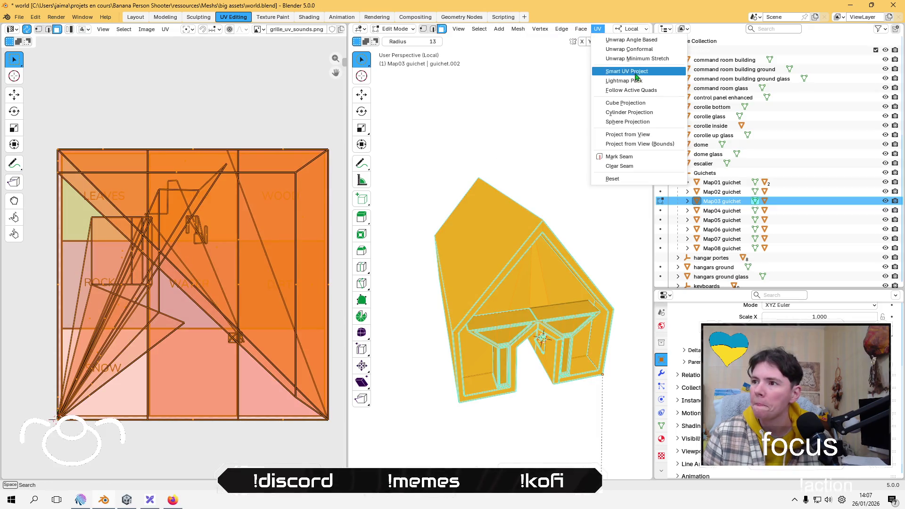
click(621, 81)
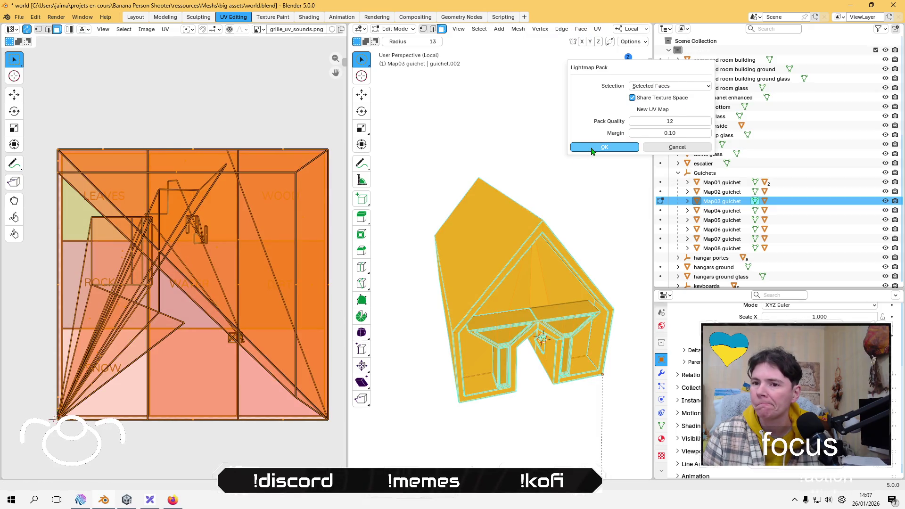
click(592, 148)
Step: Scale the UVs to about 0.22, drag them into the ROCK cell, and deselect
key(s)
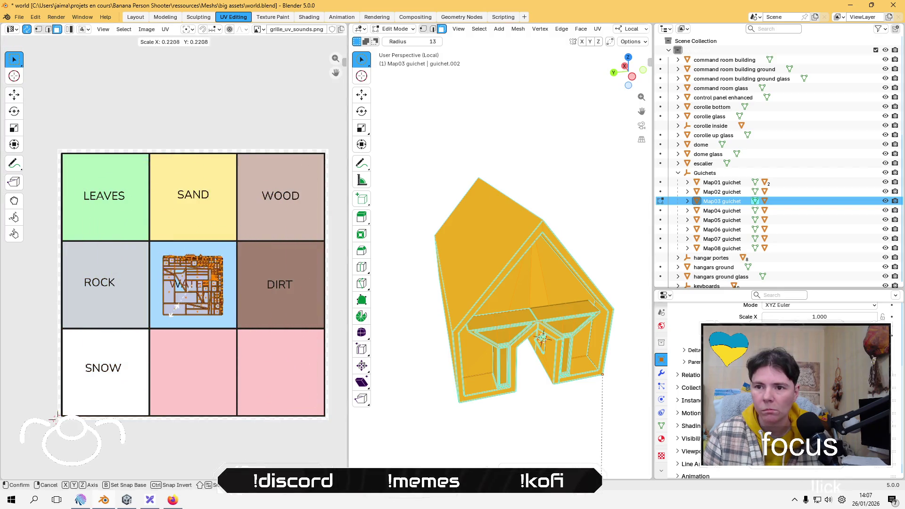
click(174, 309)
drag(187, 309, 97, 305)
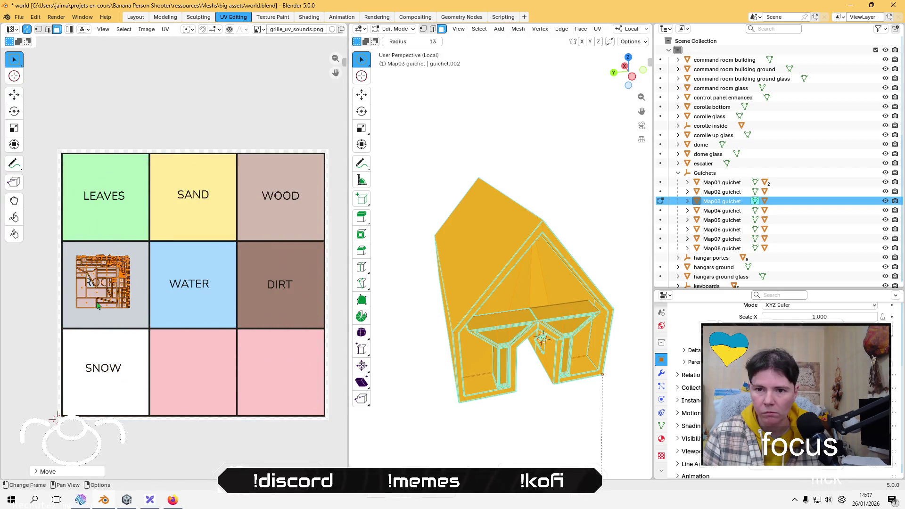
click(456, 217)
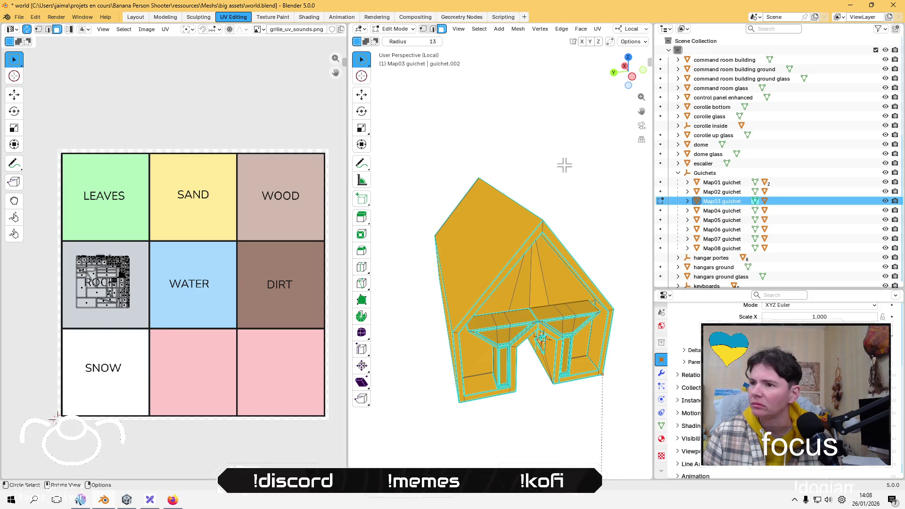
Step: Return to Object Mode and select Map04 guichet
click(410, 34)
click(398, 44)
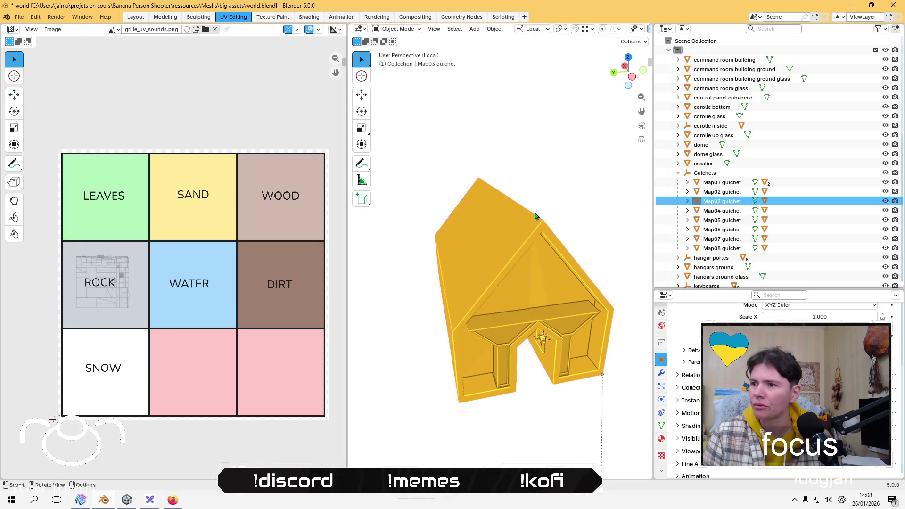
click(740, 212)
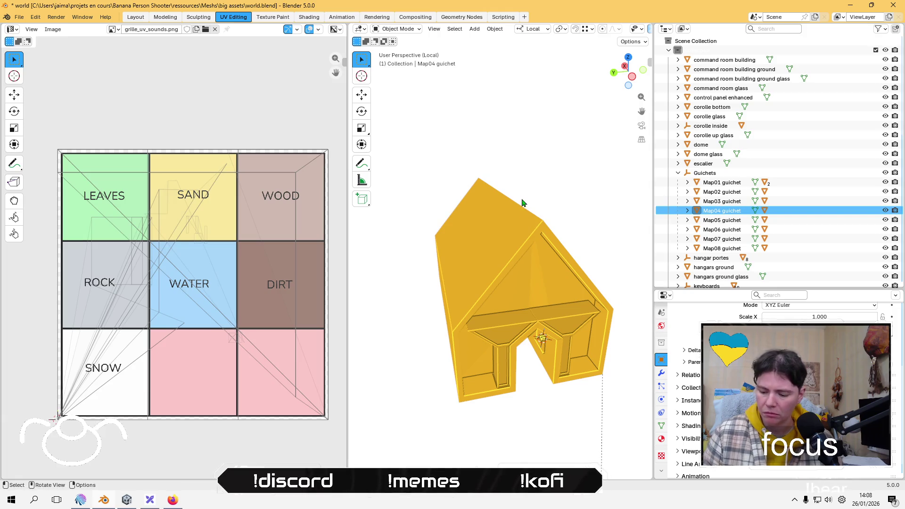
Step: Exit local view, select all of Map04 guichet's faces in Edit Mode, and apply Lightmap Pack with default settings
key(KP_Divide)
key(KP_Divide)
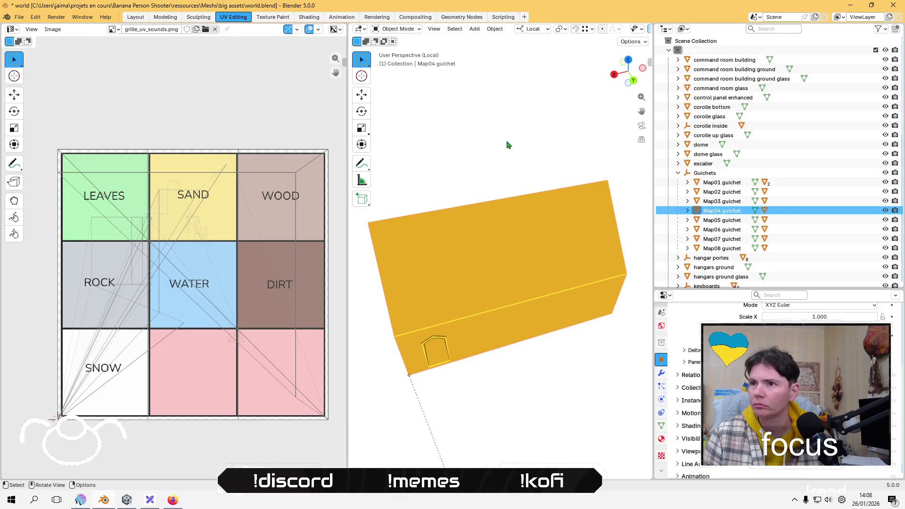
key(Tab)
key(c)
key(a)
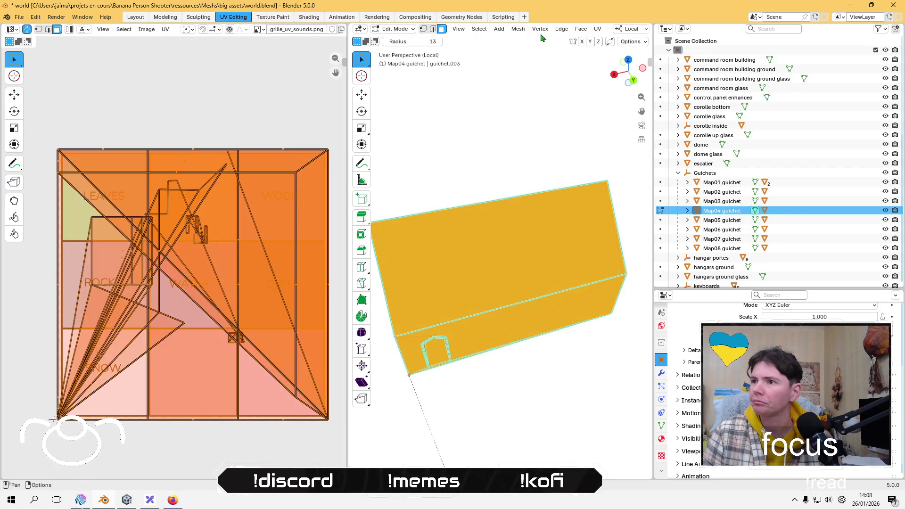
click(599, 29)
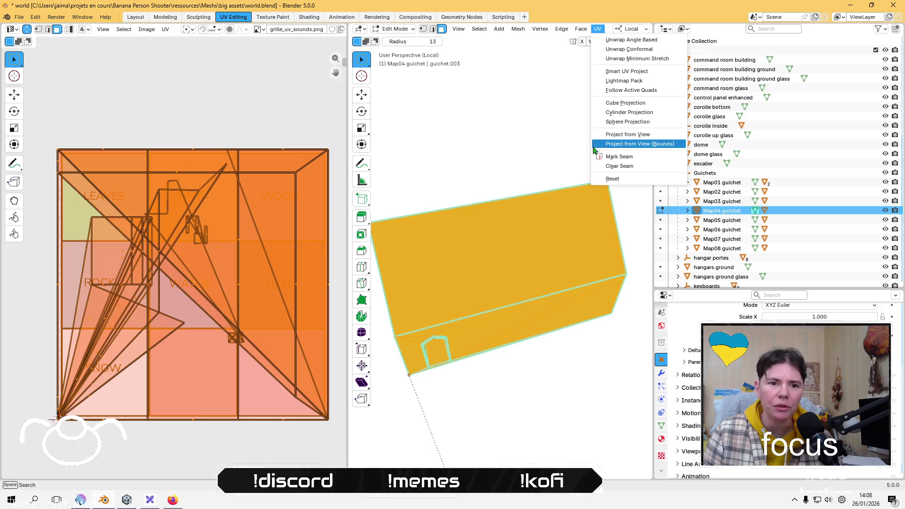
click(626, 84)
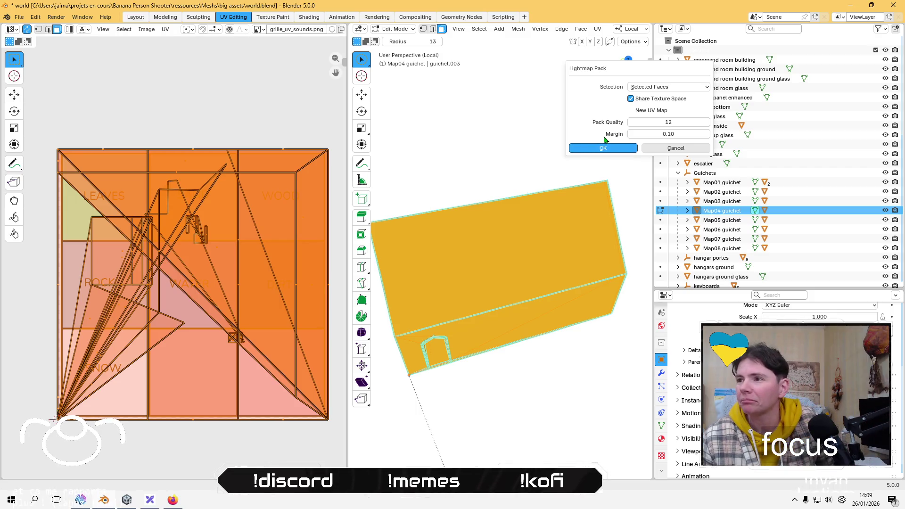
click(603, 149)
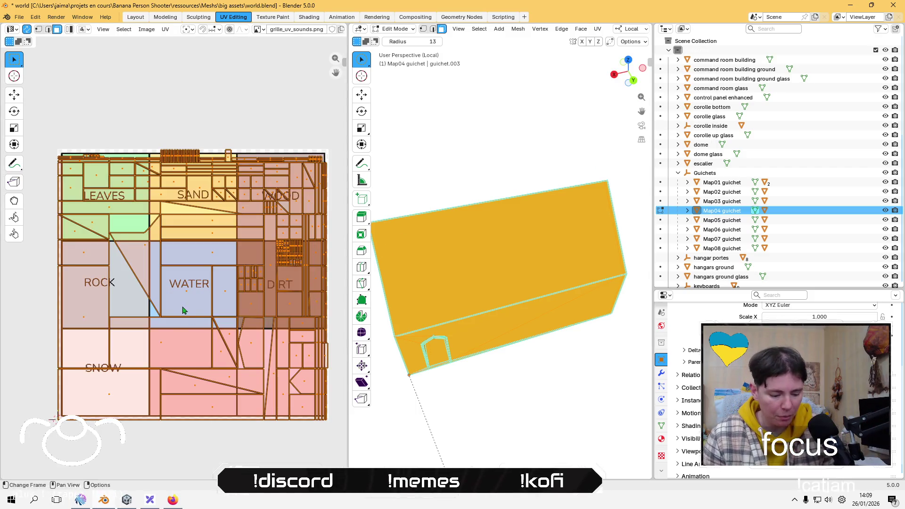
Step: Shrink Map04 guichet's UVs into the ROCK cell, deselect, and return to Object Mode
key(s)
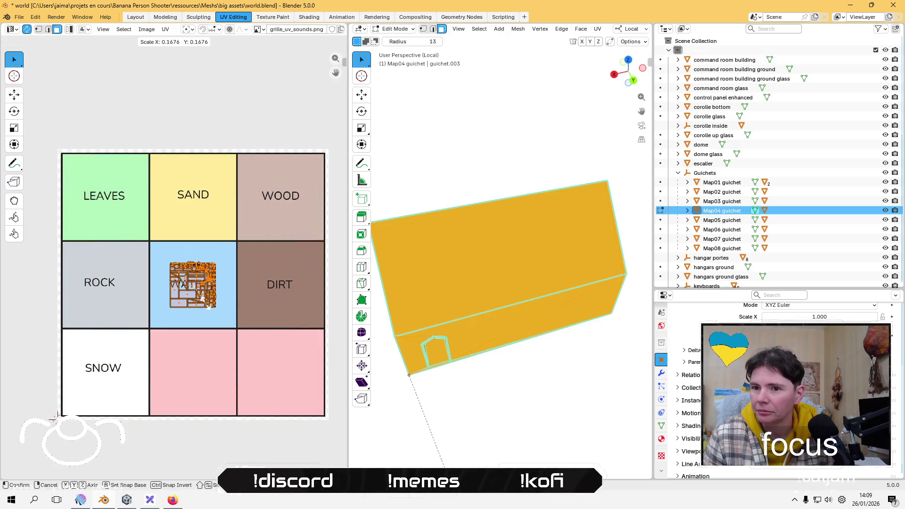
click(205, 298)
key(g)
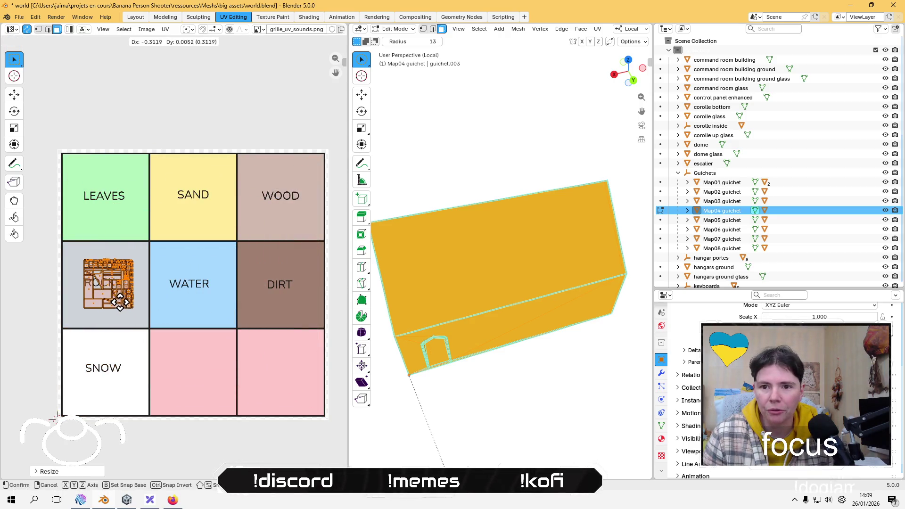
click(120, 304)
click(152, 125)
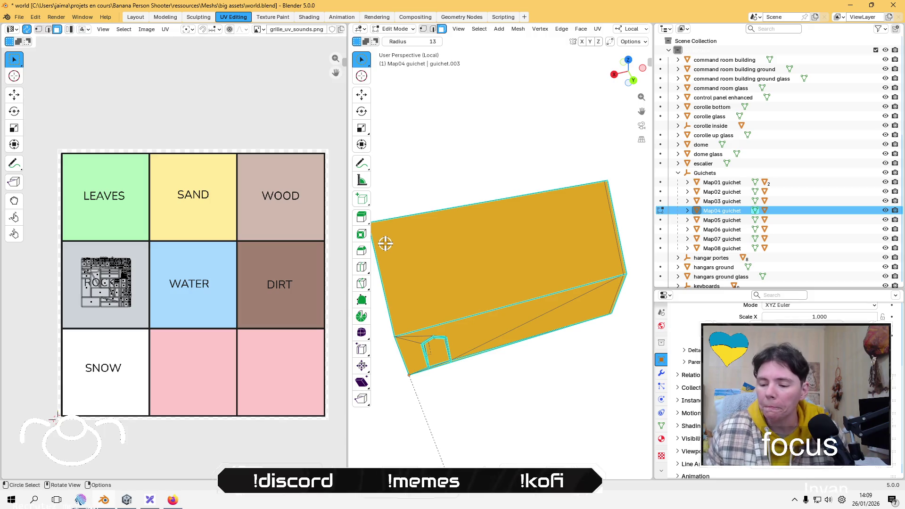
key(Tab)
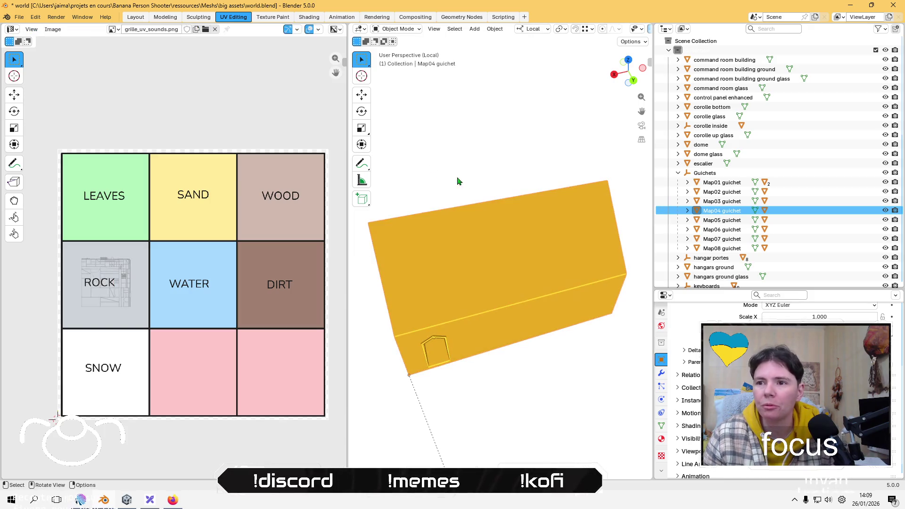
Step: Select Map05 guichet in the full scene and isolate it in local view
click(449, 180)
scroll(500, 234, down, 4)
middle_drag(516, 273, 557, 255)
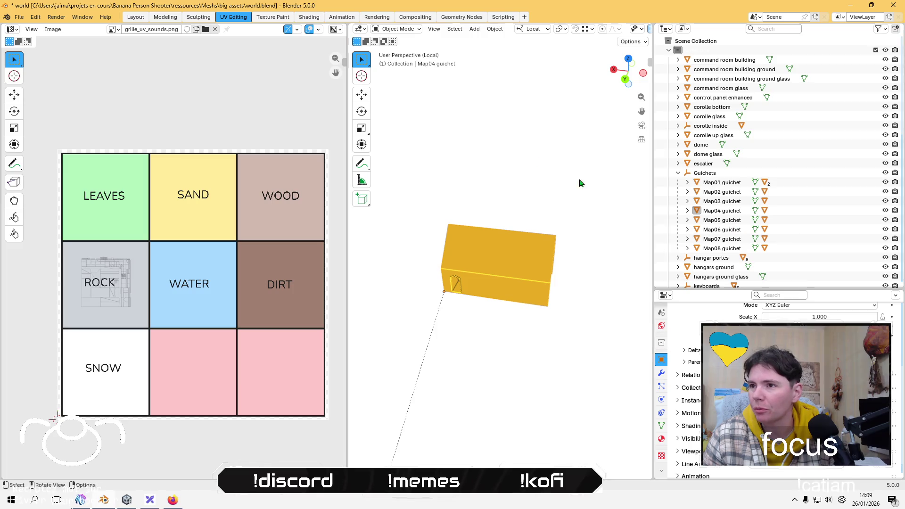
key(KP_Divide)
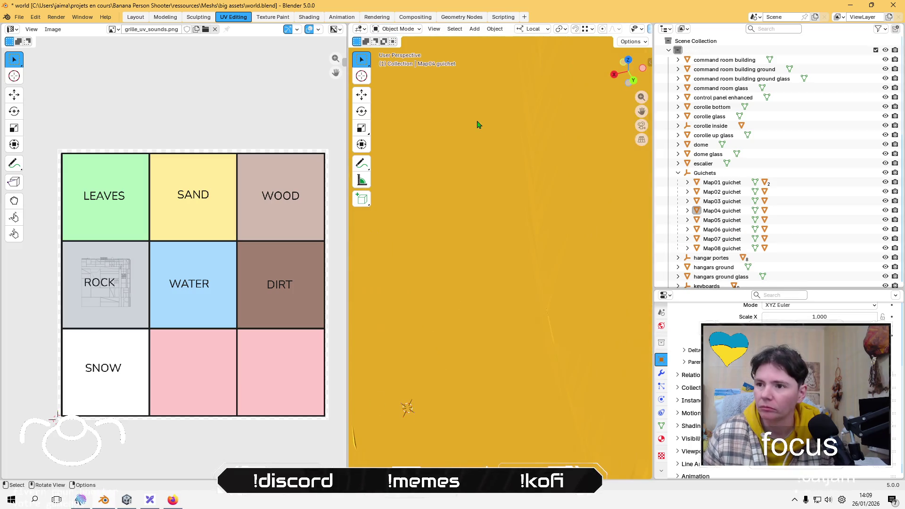
mouse_move(510, 239)
middle_down()
mouse_move(455, 151)
mouse_move(482, 200)
middle_up()
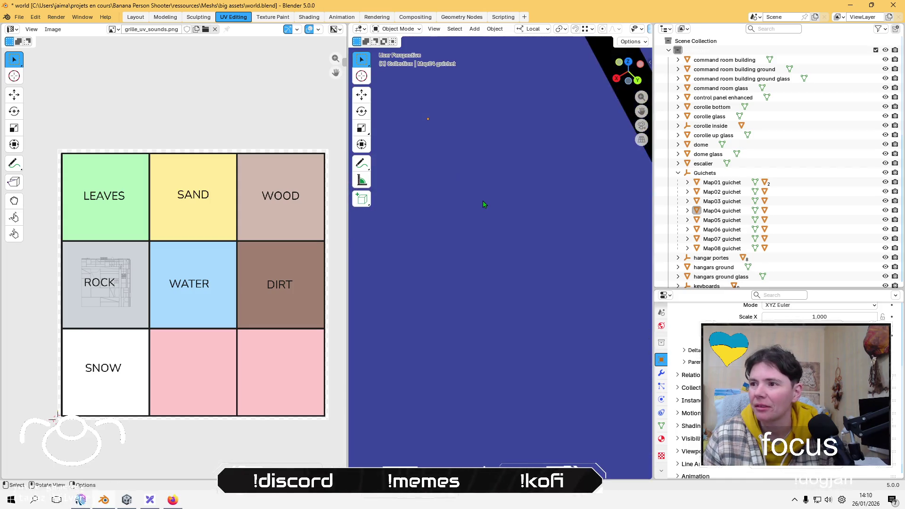
click(522, 214)
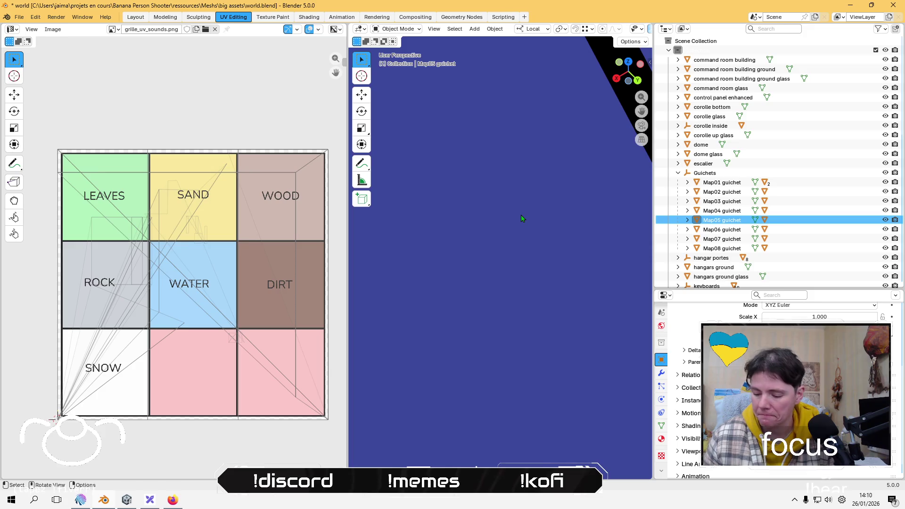
key(KP_Divide)
mouse_move(495, 216)
middle_down()
mouse_move(618, 260)
mouse_move(470, 303)
mouse_move(499, 281)
mouse_move(491, 285)
middle_up()
Step: Lightmap-pack Map05 guichet's faces in Edit Mode
key(Tab)
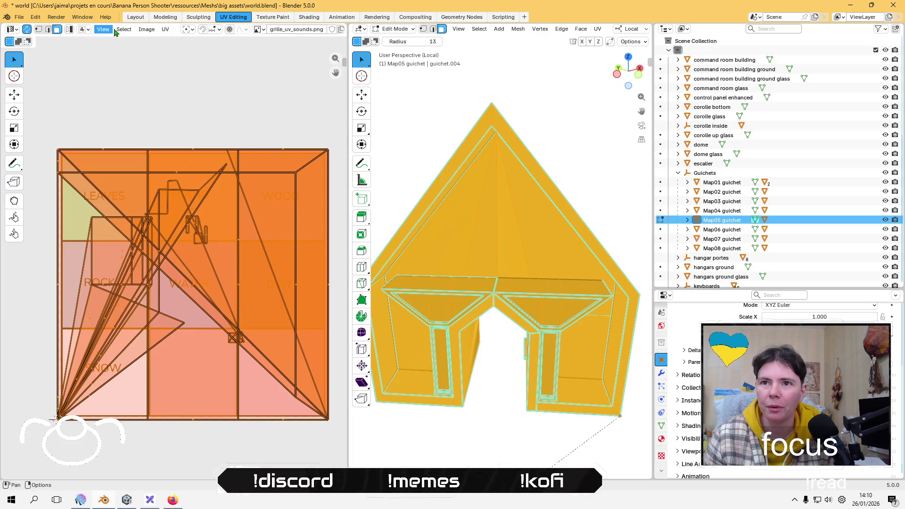
click(165, 29)
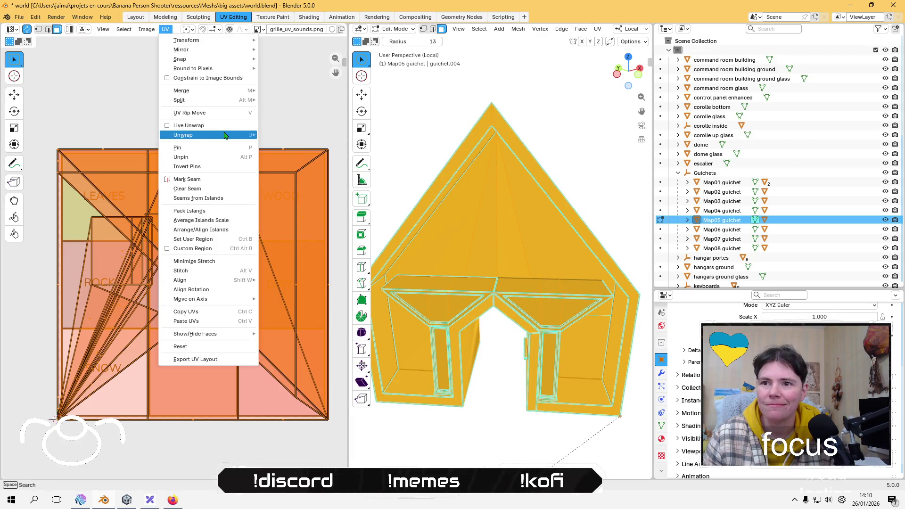
mouse_move(226, 135)
click(292, 177)
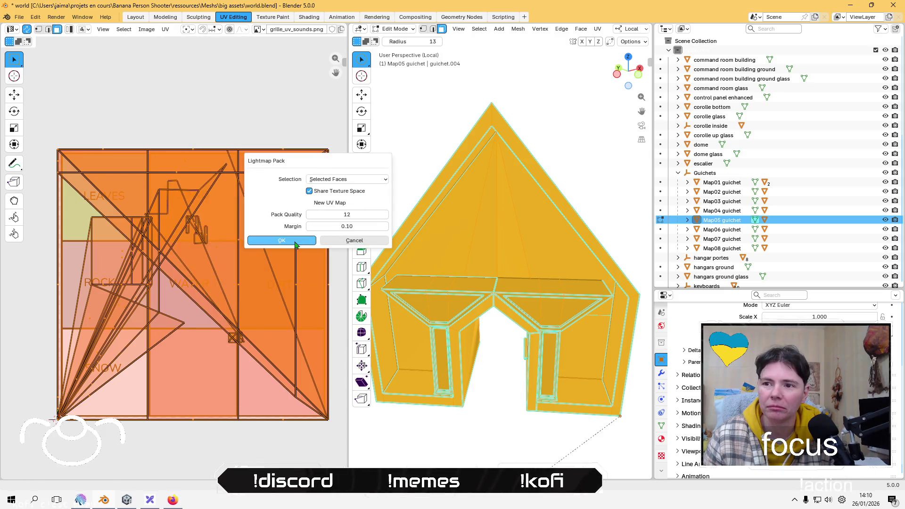
click(281, 240)
Step: Shrink the packed UVs and move them into the ROCK cell
key(s)
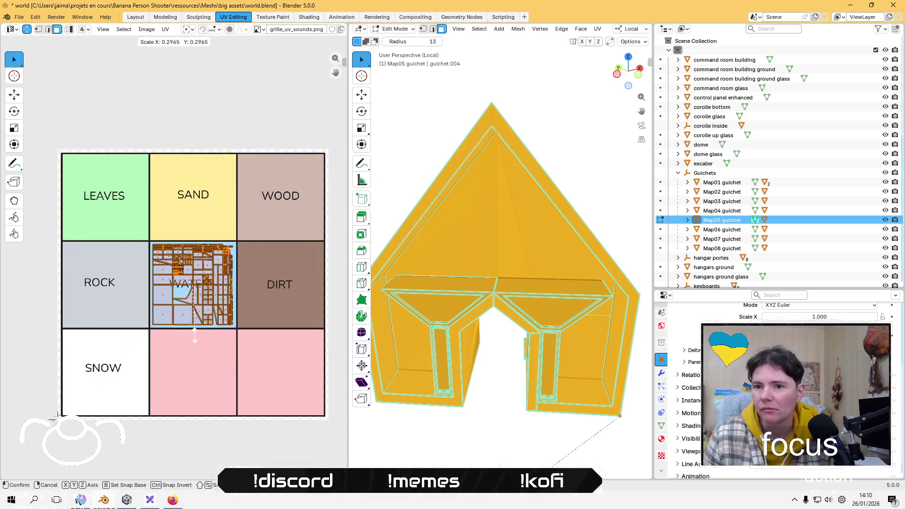
click(188, 313)
key(g)
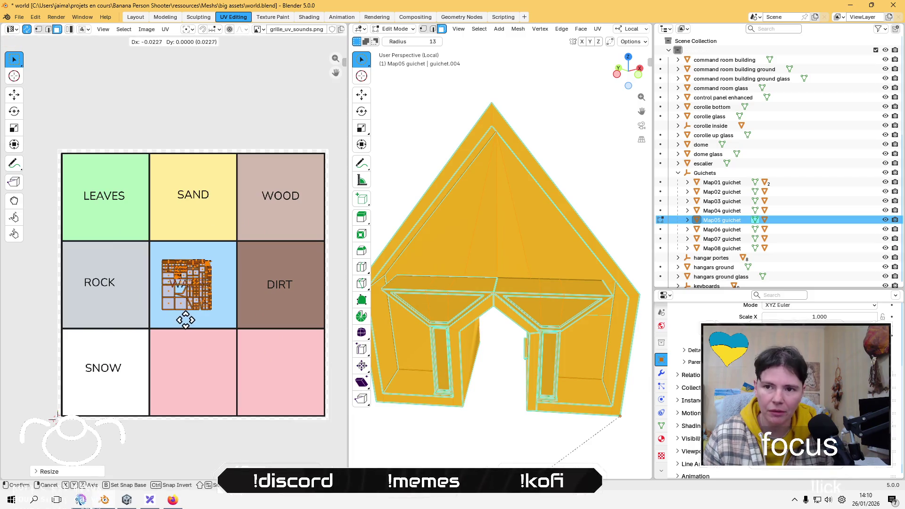
click(112, 316)
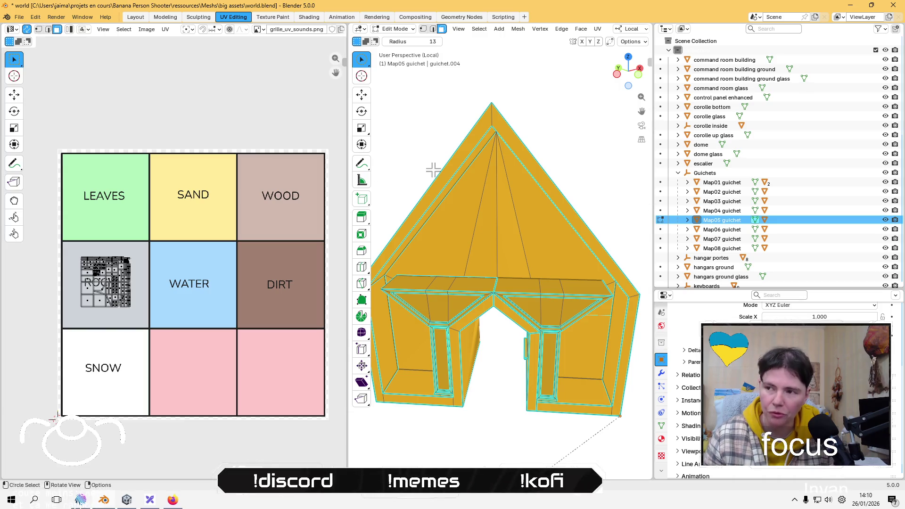
Step: Return to Object Mode and exit local view to show the whole scene
click(395, 29)
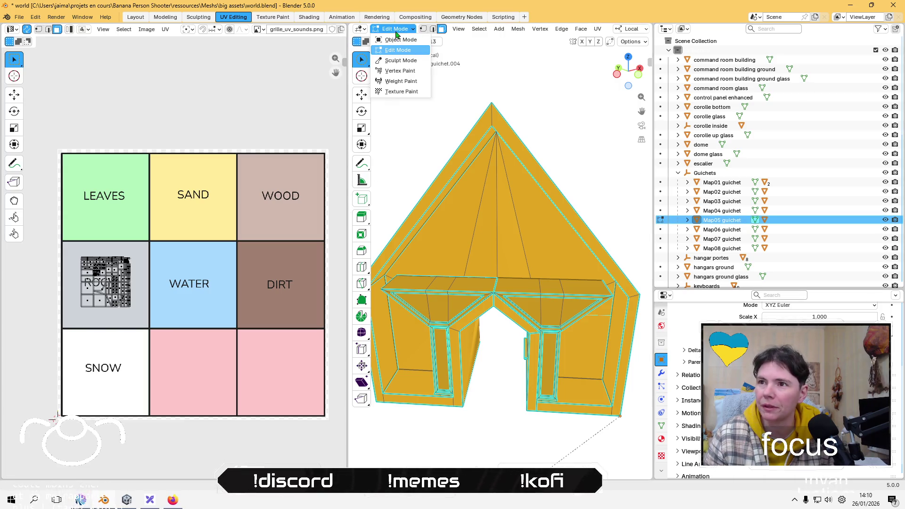
click(400, 40)
key(KP_Divide)
mouse_move(492, 231)
middle_down()
mouse_move(480, 281)
mouse_move(548, 307)
mouse_move(572, 257)
mouse_move(571, 267)
mouse_move(531, 265)
mouse_move(542, 265)
middle_up()
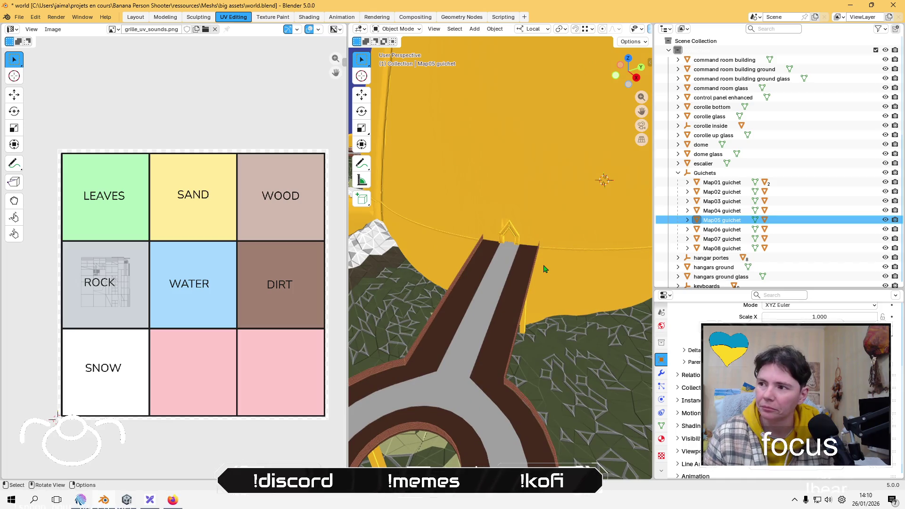
Step: Select Map06 guichet, isolate it in local view, and enter Edit Mode on its mesh
click(473, 245)
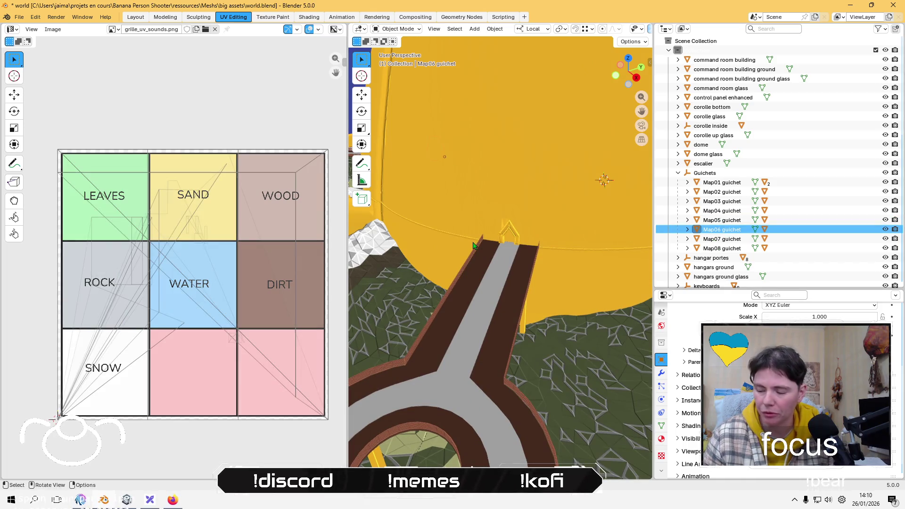
key(KP_Divide)
mouse_move(456, 294)
middle_down()
mouse_move(375, 259)
mouse_move(424, 284)
mouse_move(443, 277)
middle_up()
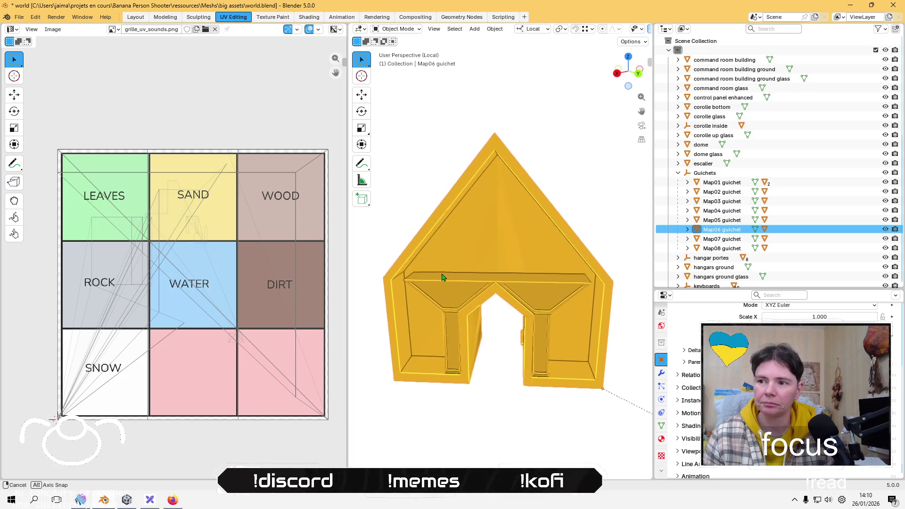
key(Tab)
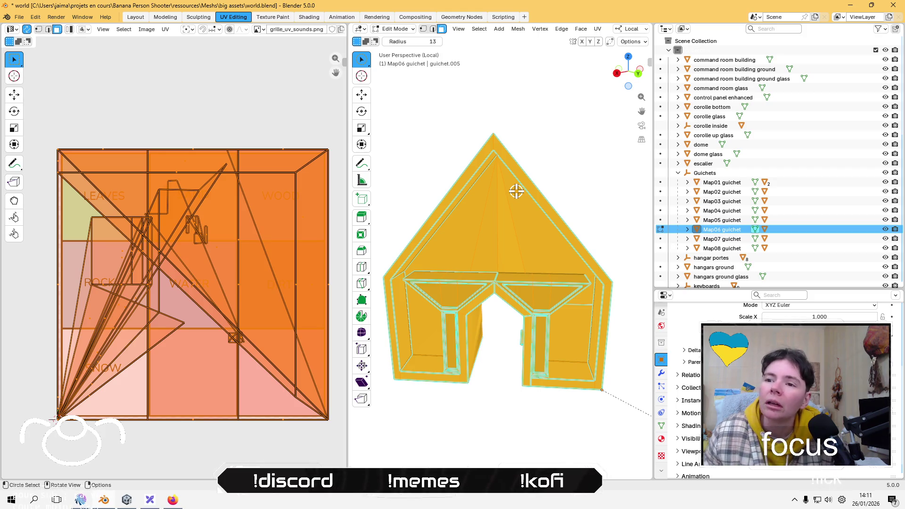
Step: Lightmap-pack Map06 guichet's selected faces
click(581, 29)
click(582, 29)
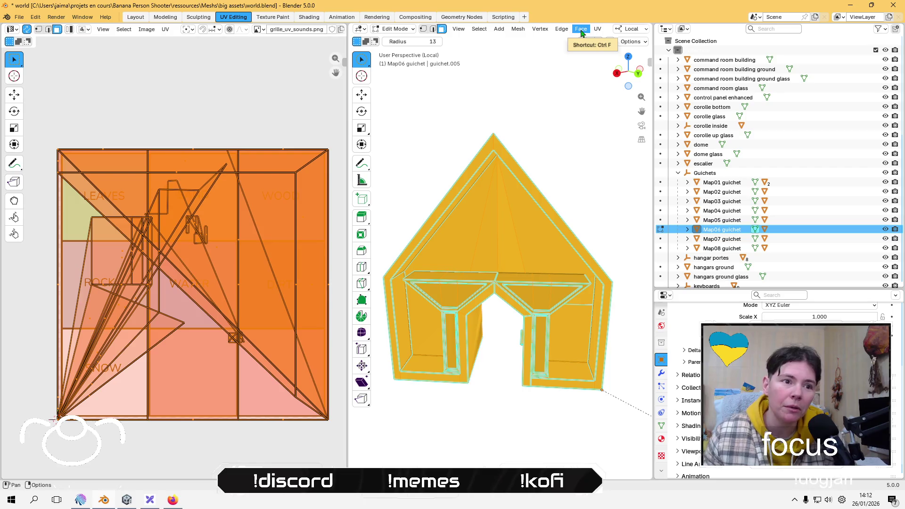
key(c)
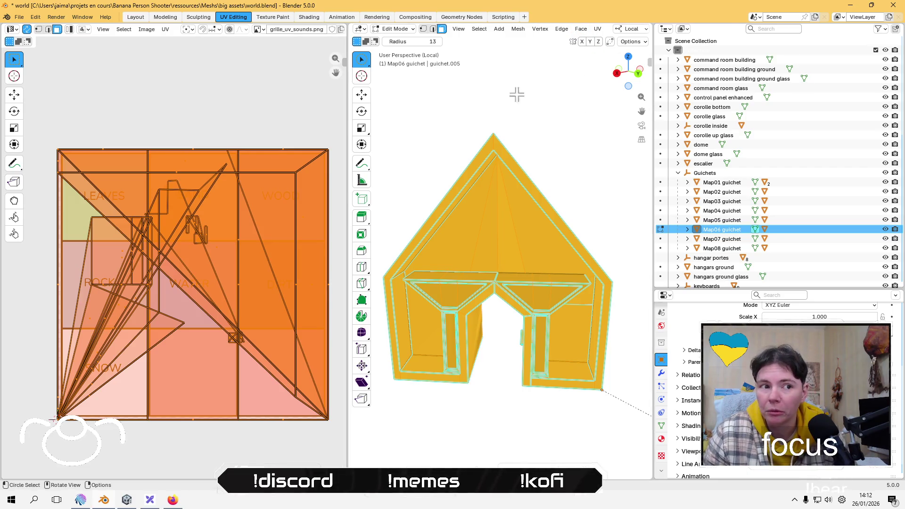
click(595, 30)
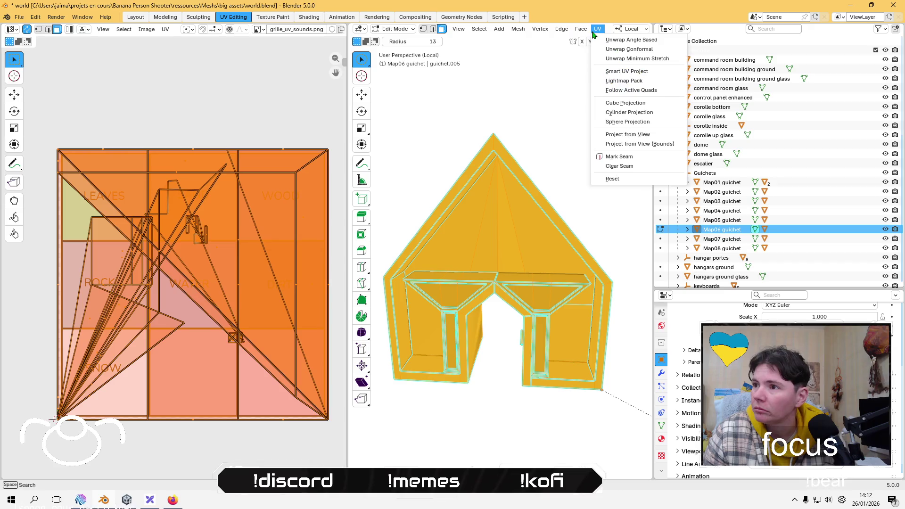
click(637, 82)
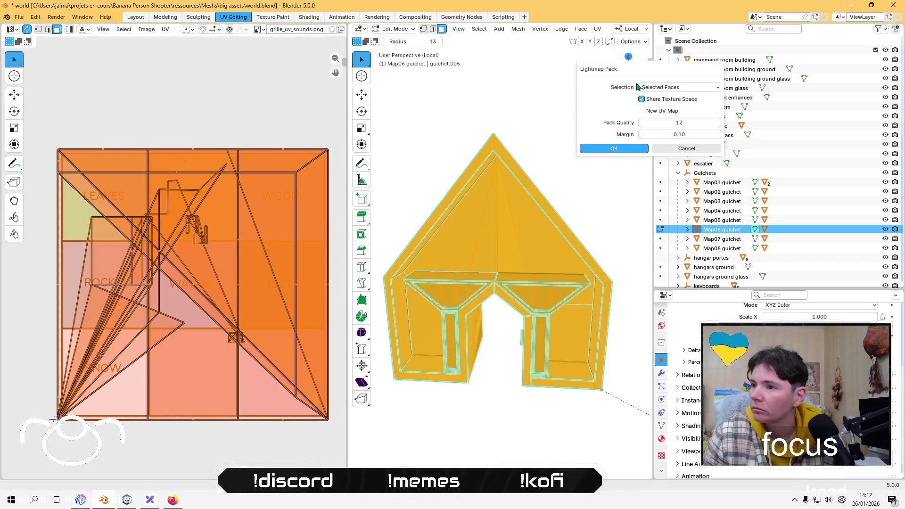
click(614, 149)
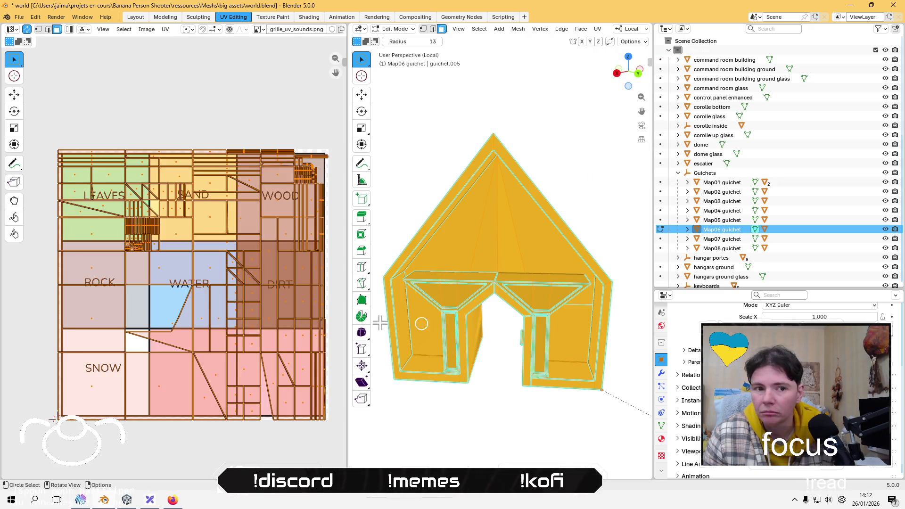
Step: Shrink the packed UVs and move them into the ROCK cell
key(s)
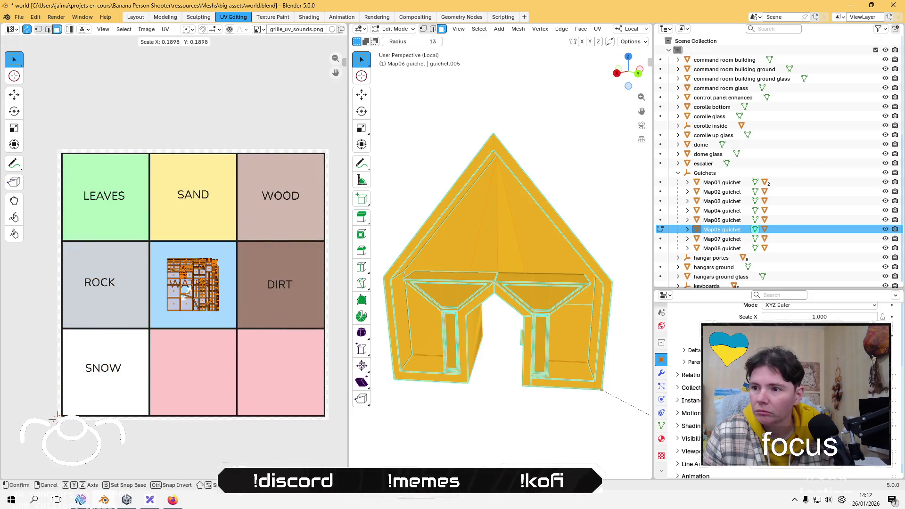
click(188, 288)
key(g)
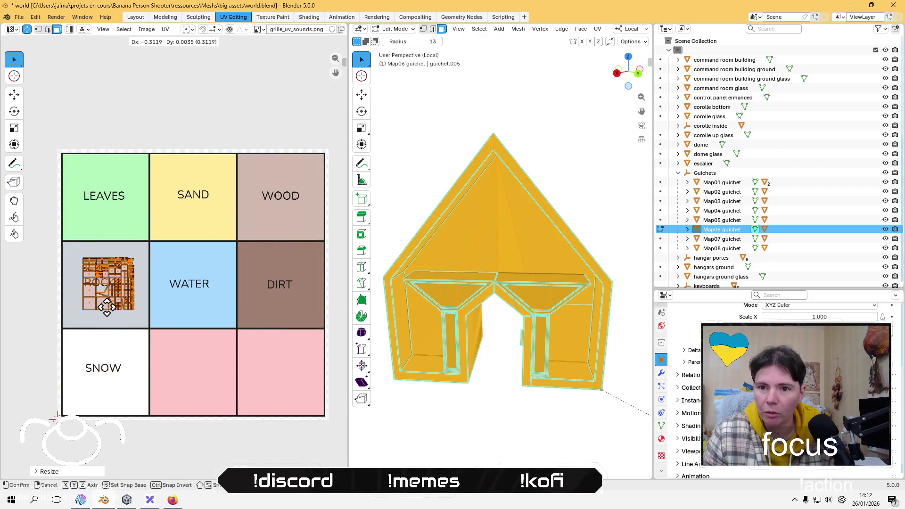
click(109, 311)
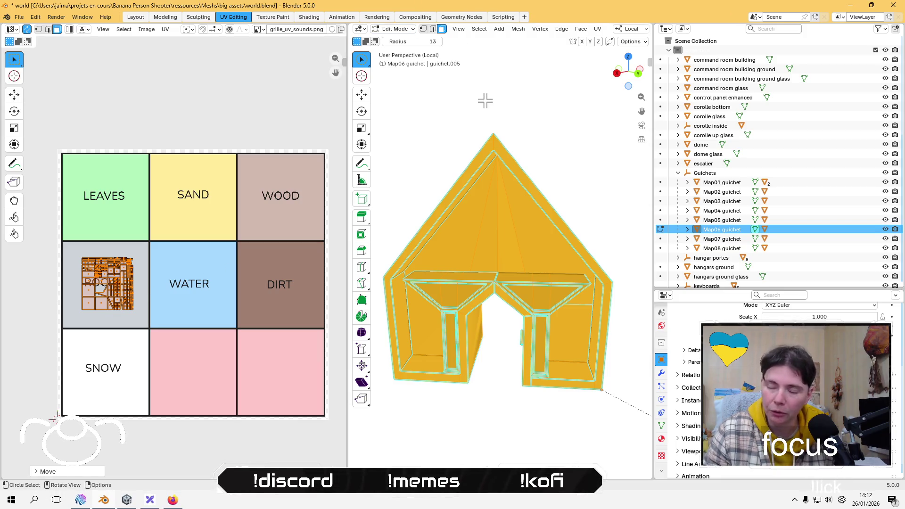
Step: Exit local view, isolate Map07 guichet, and enter Edit Mode on its mesh
key(KP_Divide)
key(KP_Divide)
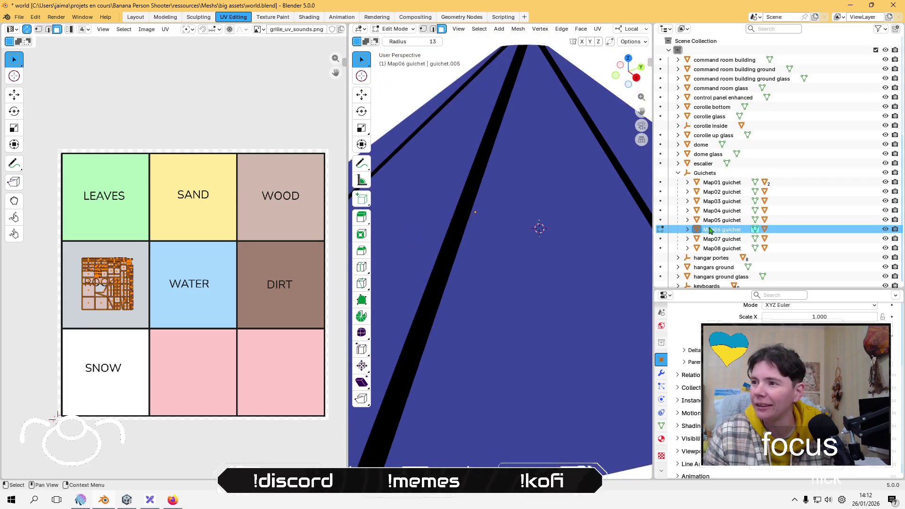
click(726, 240)
key(KP_Divide)
key(Tab)
mouse_move(481, 249)
middle_down()
mouse_move(514, 249)
mouse_move(495, 262)
middle_up()
key(Tab)
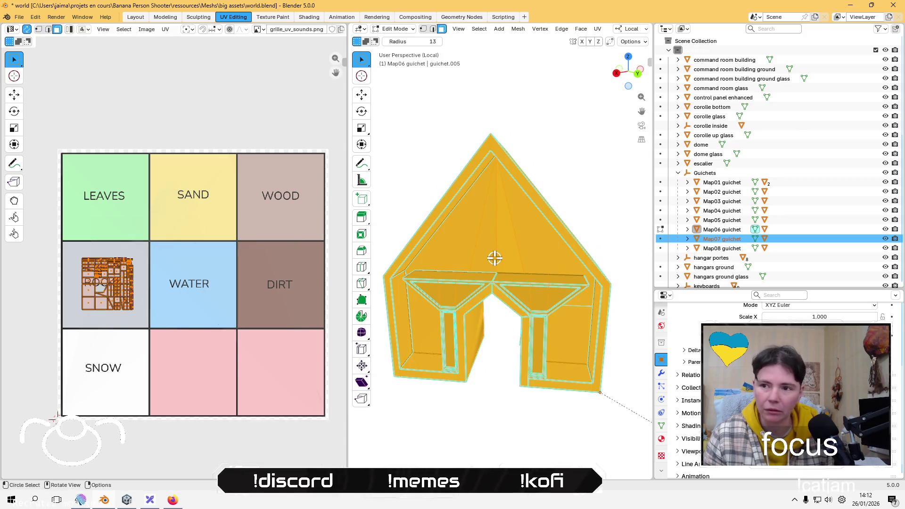
Step: Reselect all of Map07 guichet, return to Object Mode, and inspect Map06 guichet's mesh and UVs
key(alt+a)
key(a)
key(Tab)
click(517, 268)
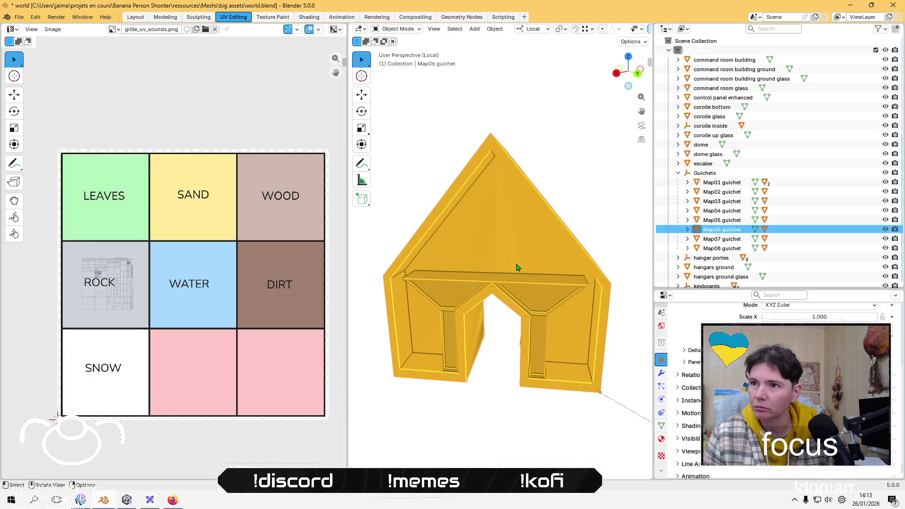
key(Tab)
key(Tab)
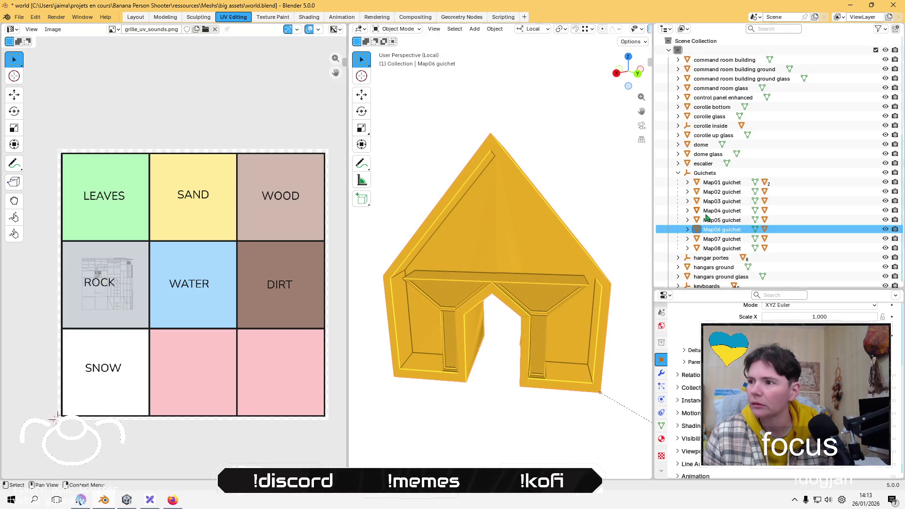
Step: Select Map07 guichet, isolate it in Local view, and enter Edit Mode
click(729, 239)
click(391, 29)
click(389, 31)
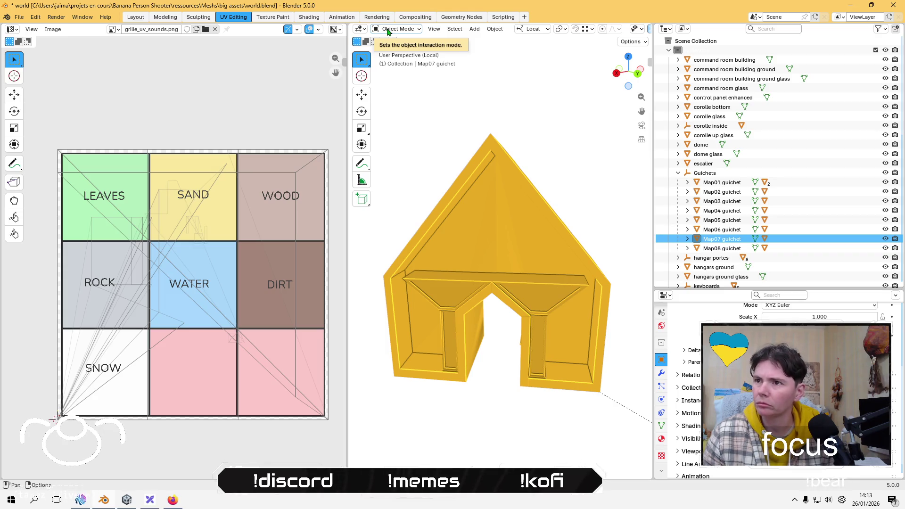
key(KP_Divide)
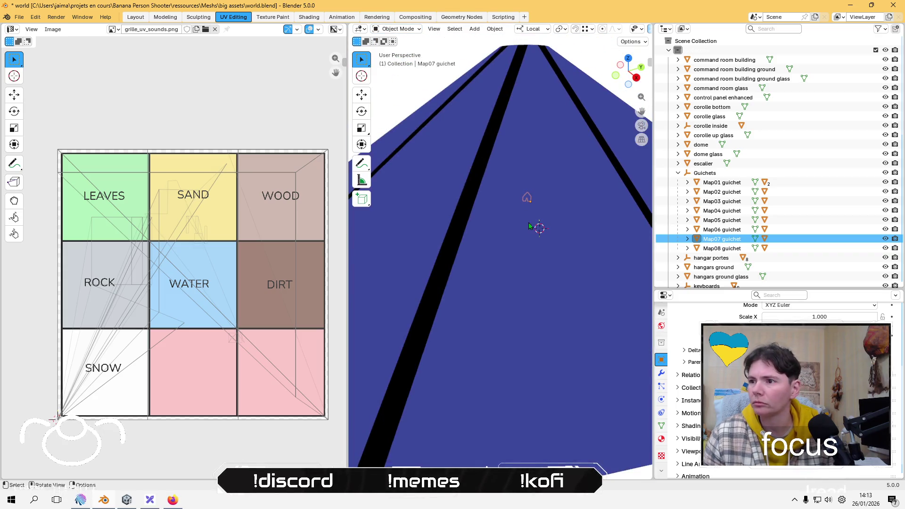
click(544, 245)
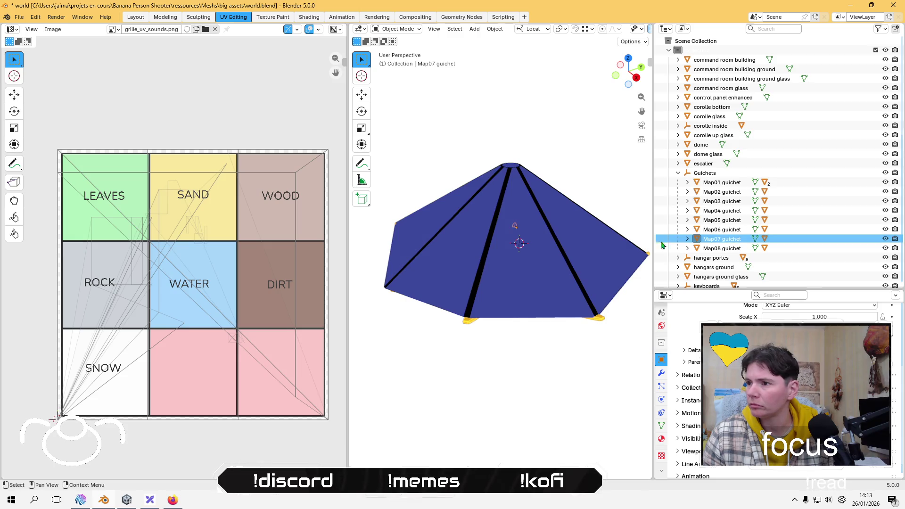
key(KP_Divide)
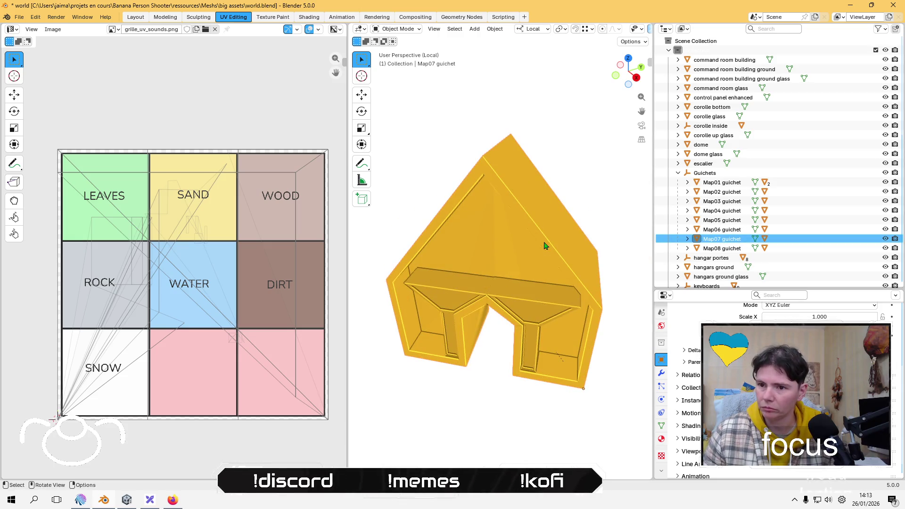
key(Tab)
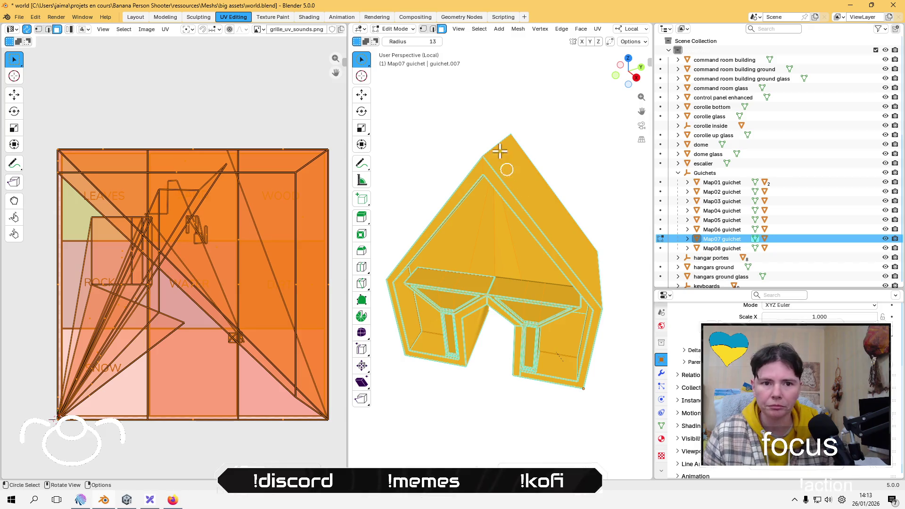
Step: Lightmap-pack Map07 guichet's UVs, then shrink and move them into the ROCK cell
click(595, 31)
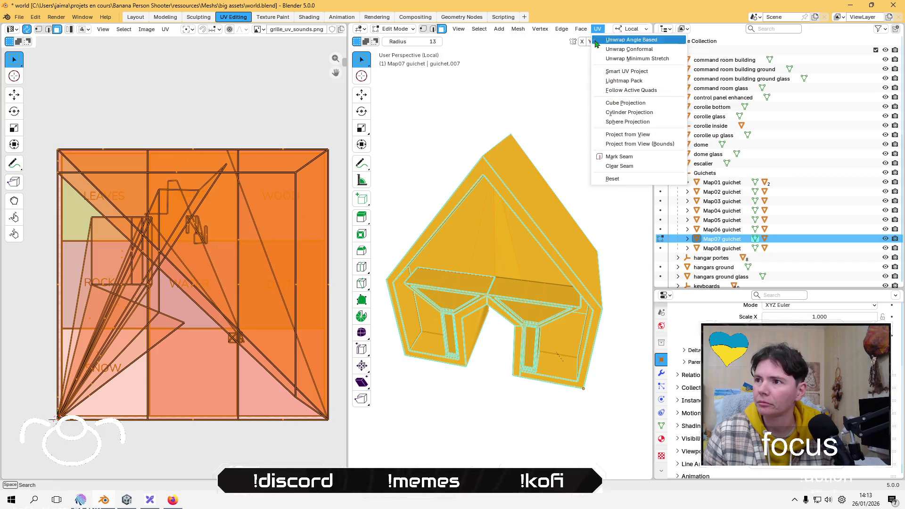
click(626, 80)
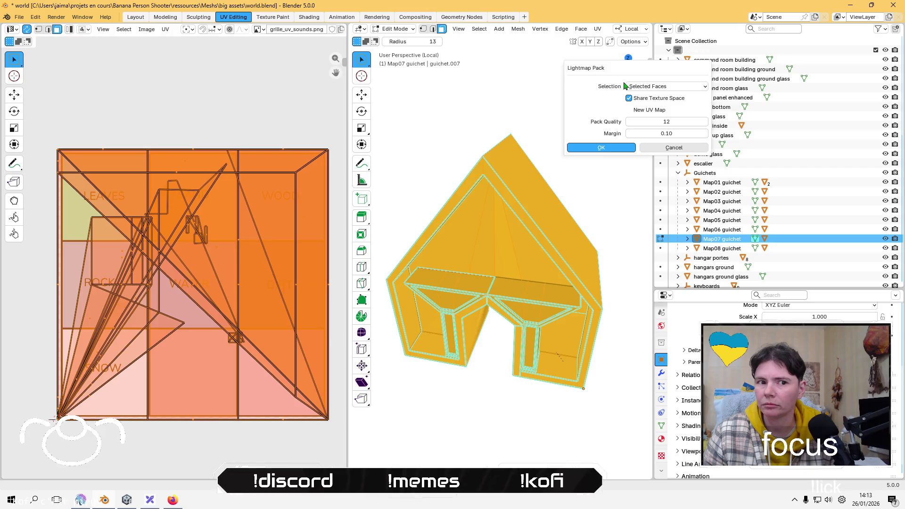
click(601, 147)
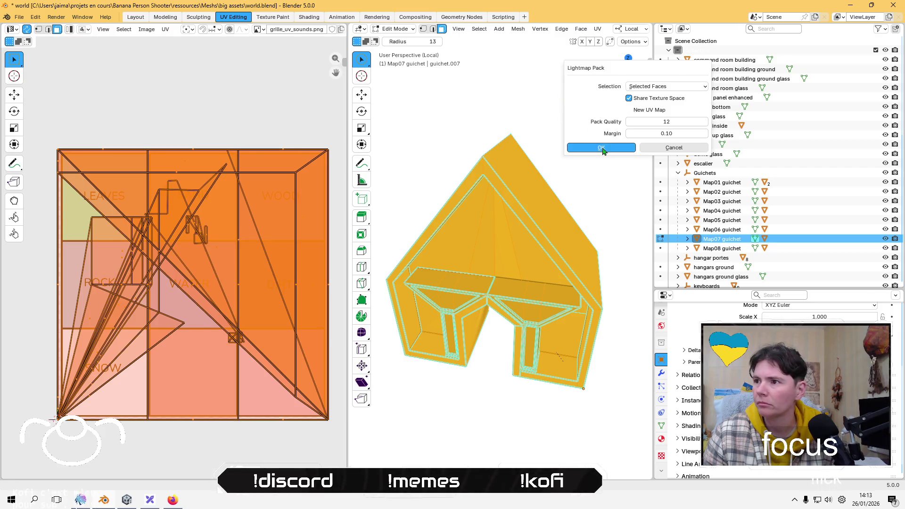
key(s)
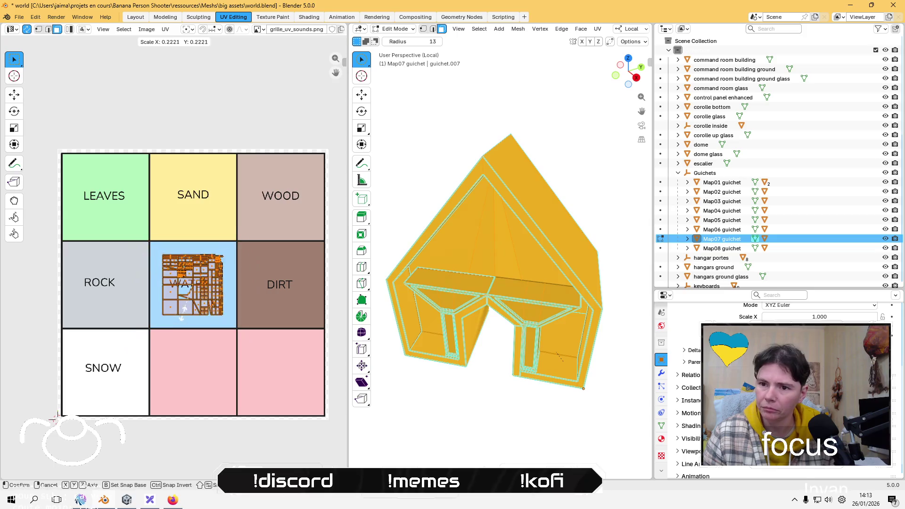
click(178, 304)
key(g)
click(111, 269)
click(156, 99)
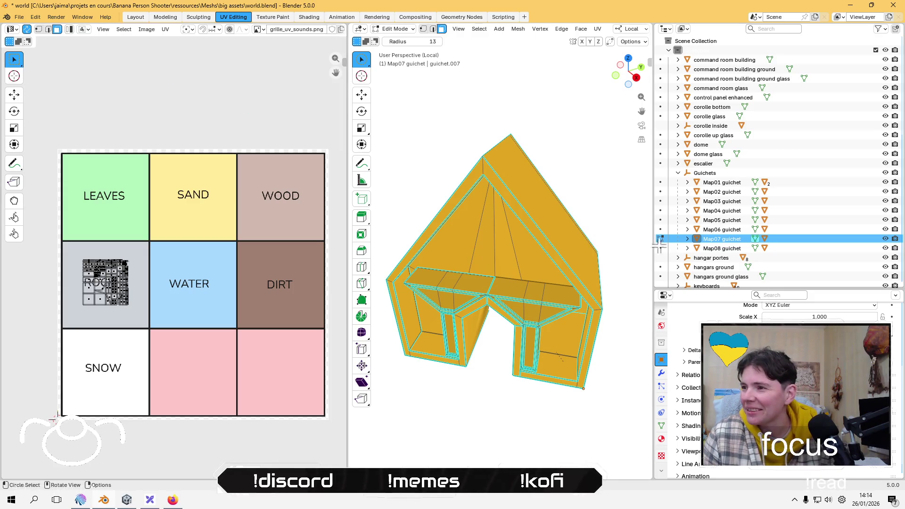
Step: Return to Object Mode and leave Local view to show the full scene
click(395, 28)
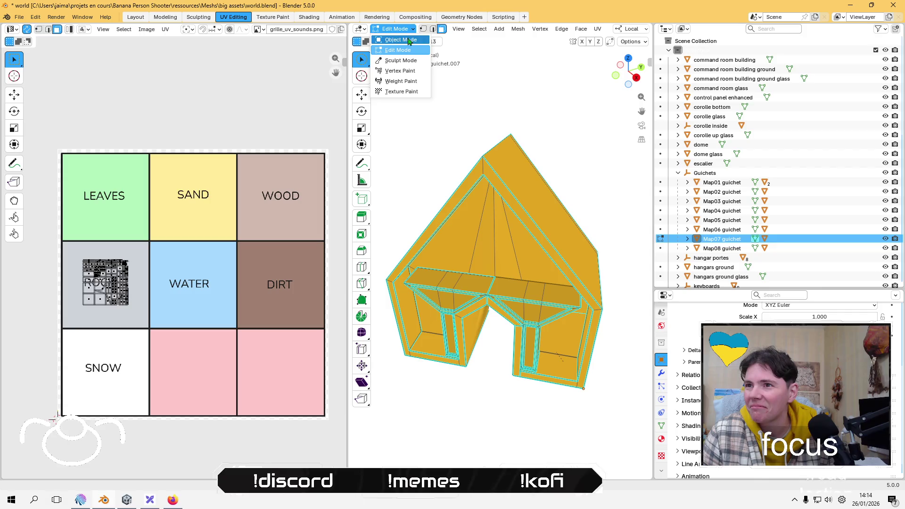
click(397, 53)
key(KP_Divide)
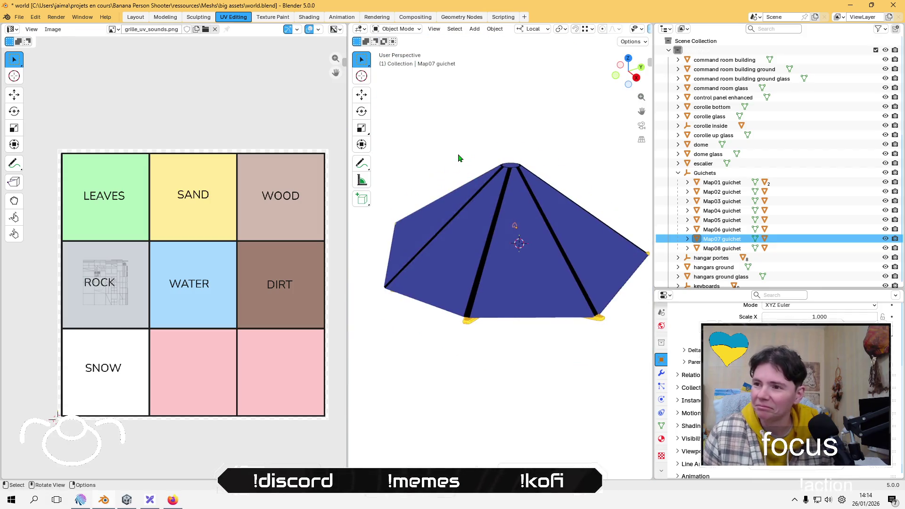
Step: Isolate Map08 guichet in Local view and select its whole mesh in Edit Mode
click(473, 275)
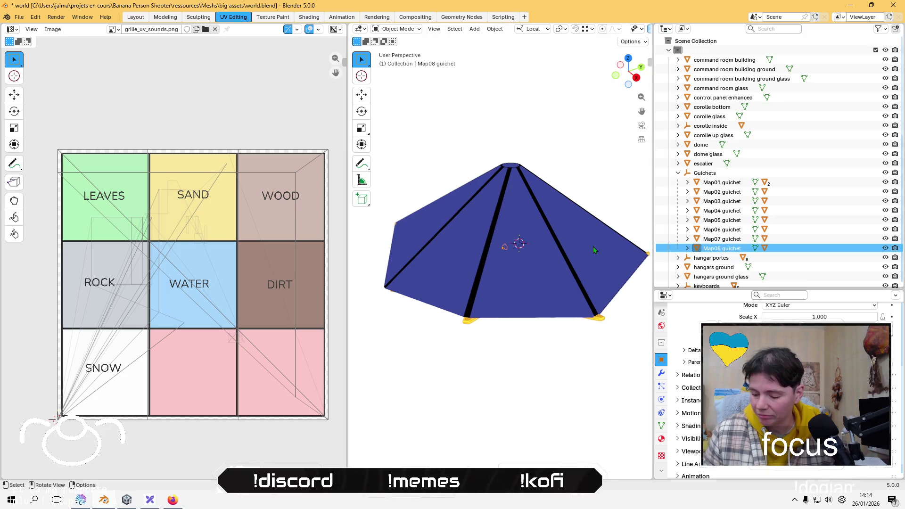
key(KP_Divide)
mouse_move(454, 299)
middle_down()
mouse_move(589, 298)
mouse_move(506, 296)
middle_up()
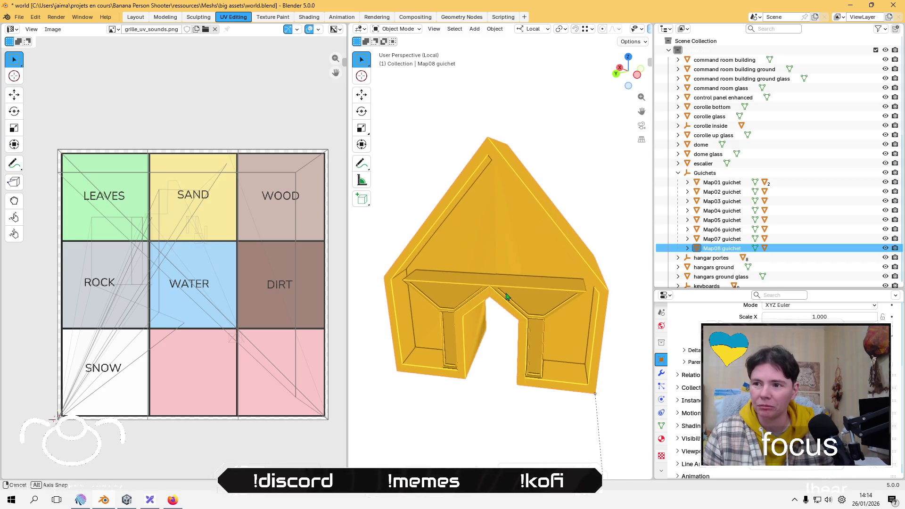
key(Tab)
key(c)
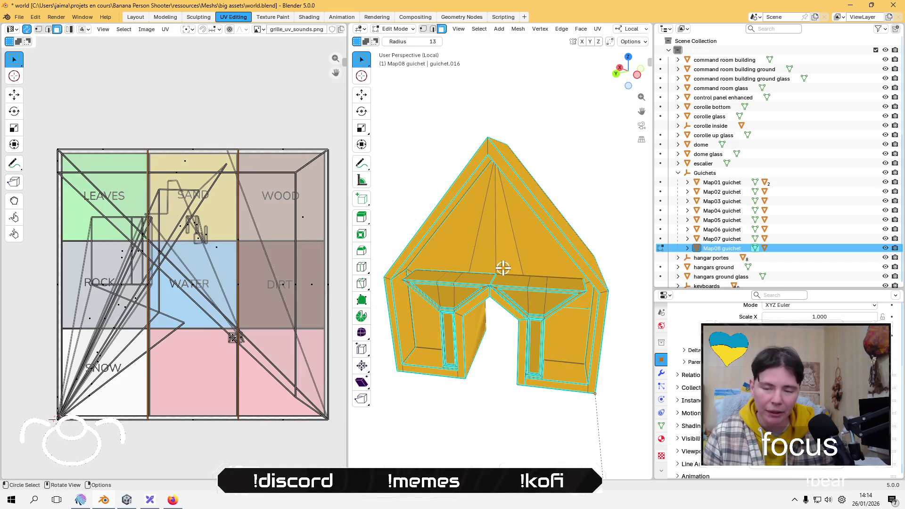
key(Escape)
key(a)
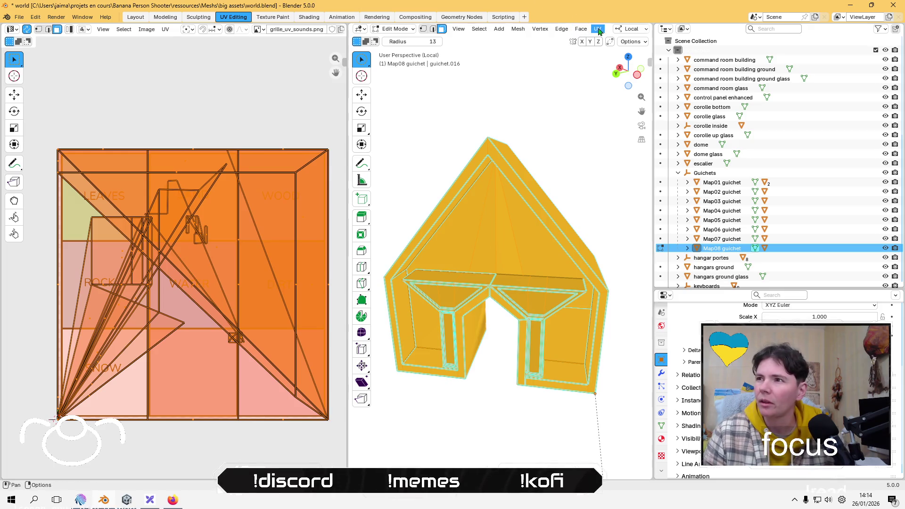
Step: Lightmap-pack Map08 guichet's UVs, then shrink and move them into the ROCK cell
click(597, 29)
click(629, 84)
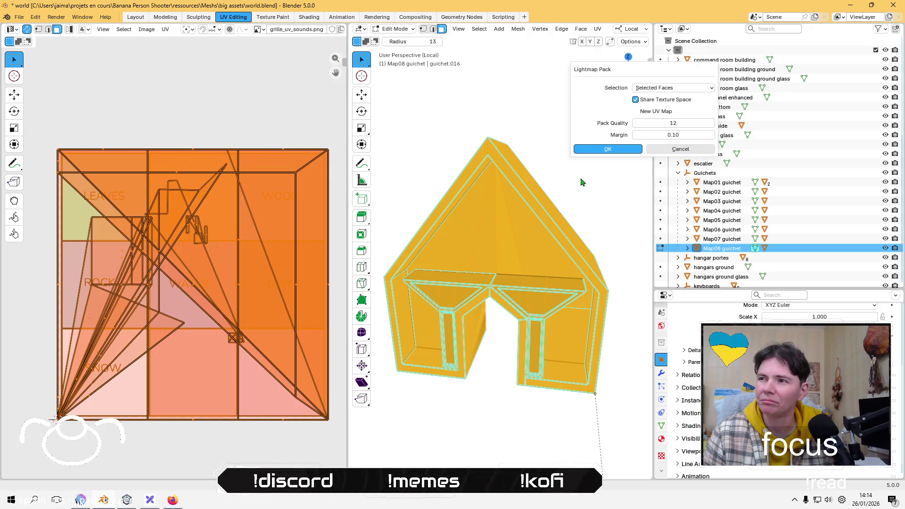
click(589, 149)
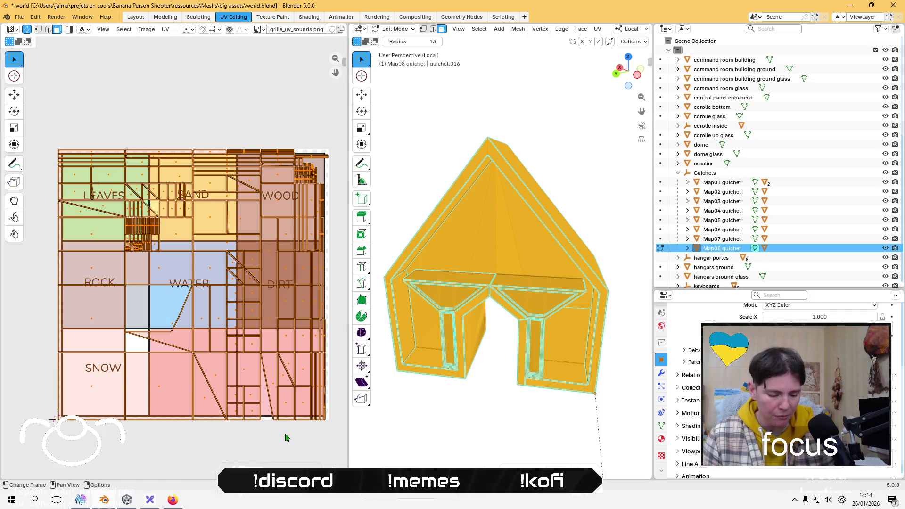
key(s)
click(184, 307)
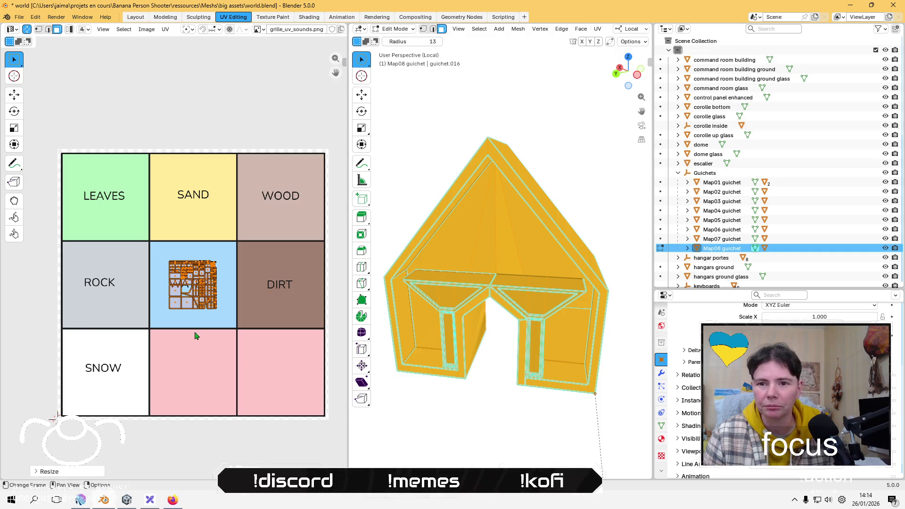
key(g)
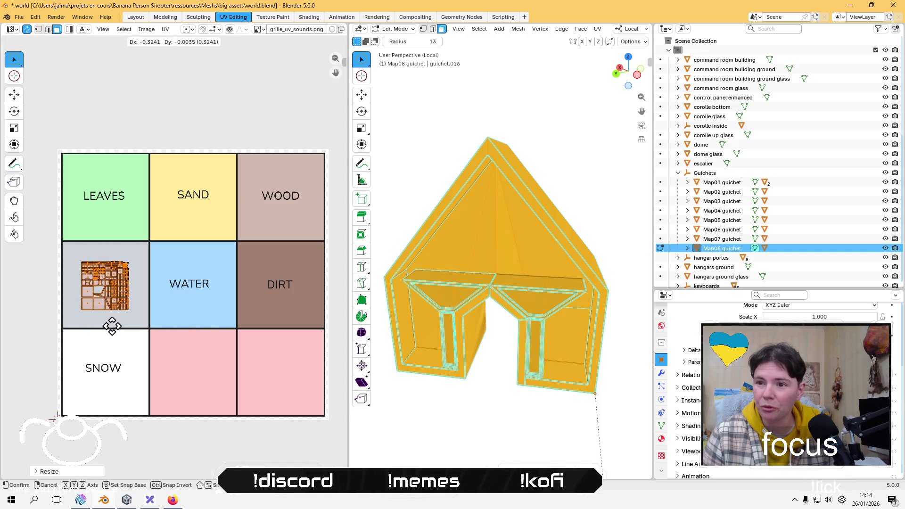
click(112, 330)
click(203, 91)
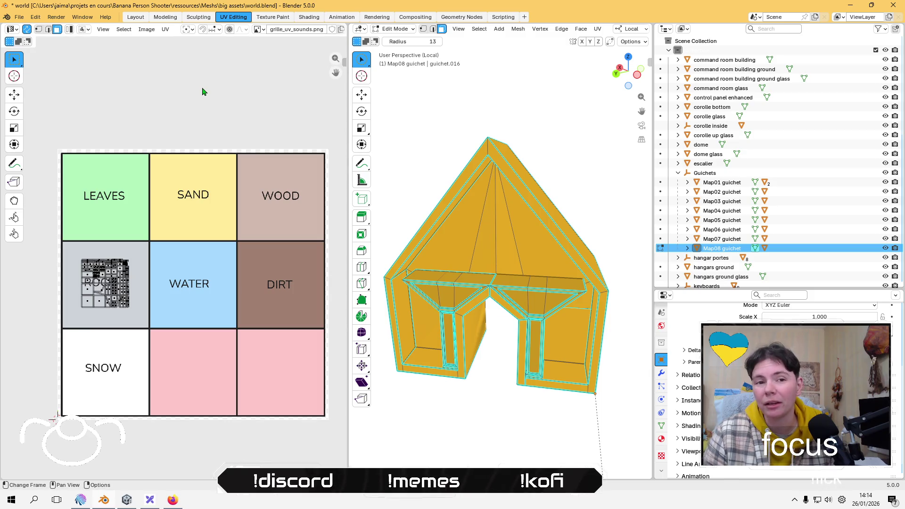
Step: Select the hangar portes object and switch back to Object Mode
click(713, 260)
scroll(542, 210, down, 3)
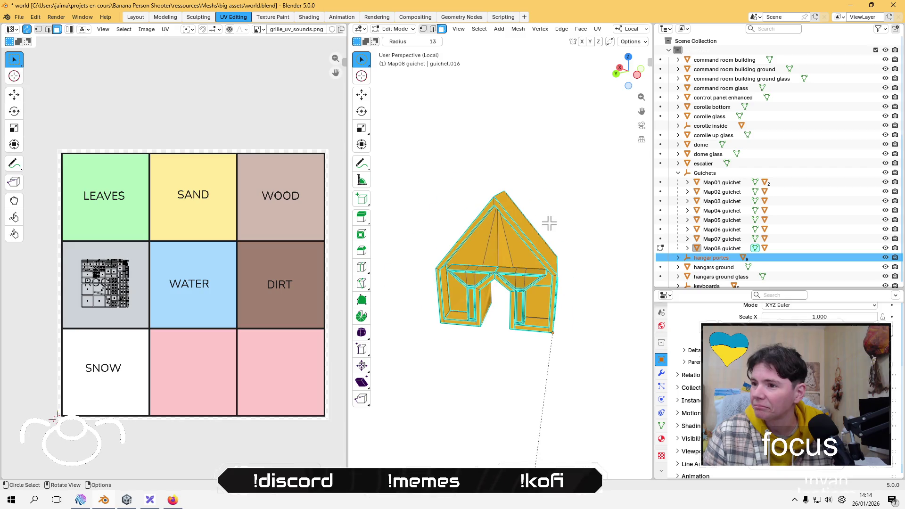
scroll(549, 223, down, 1)
click(382, 32)
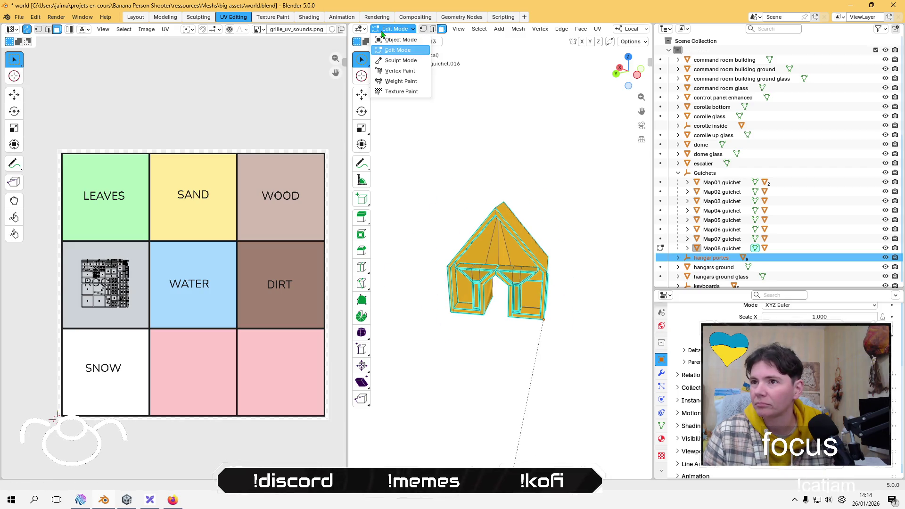
click(400, 39)
click(717, 260)
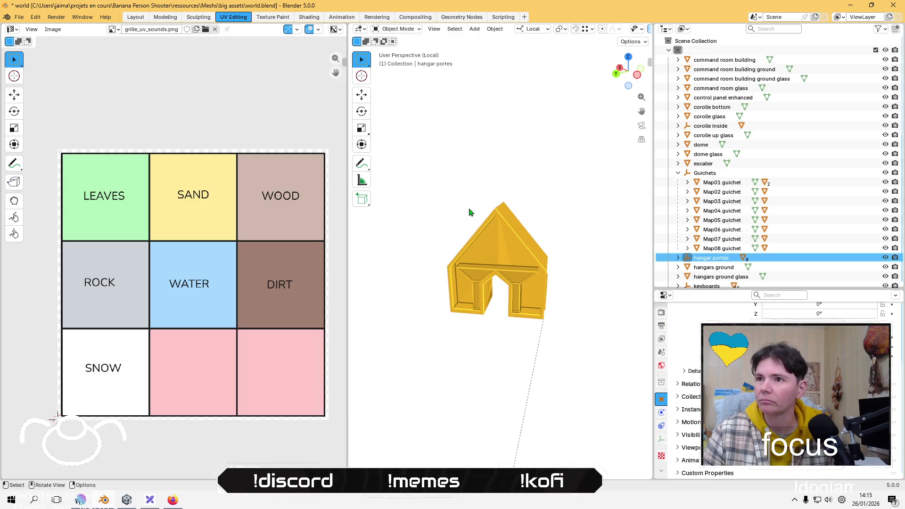
Step: Leave Local view, expand hangar portes, and isolate hangars porte 1
key(KP_Divide)
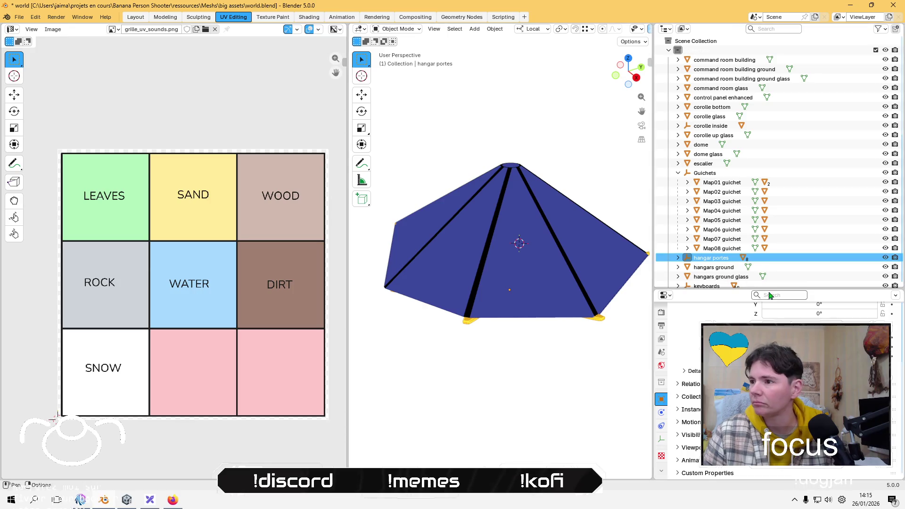
click(717, 267)
click(715, 258)
click(678, 258)
click(733, 268)
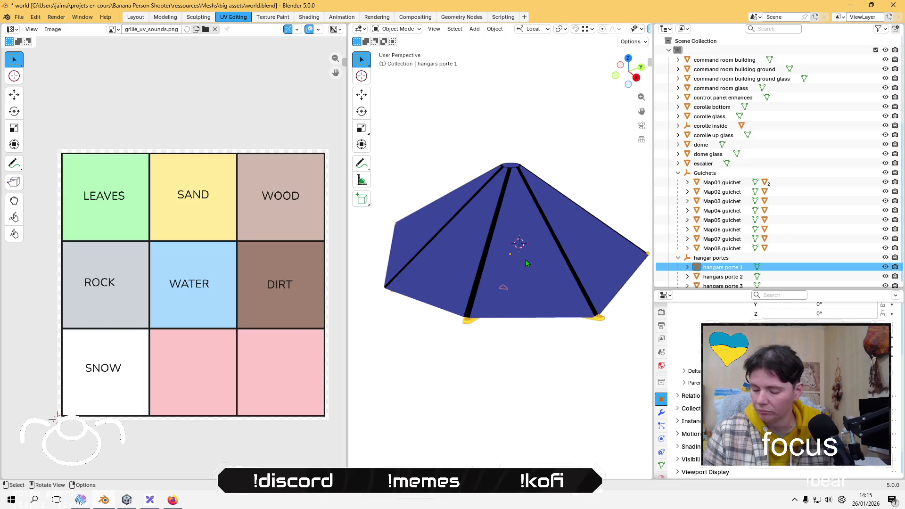
key(KP_Divide)
Step: Inspect hangars porte 1's face in Edit Mode, opening the unwrap menu without applying anything
mouse_move(525, 259)
middle_down()
mouse_move(446, 232)
mouse_move(473, 328)
mouse_move(415, 254)
middle_up()
middle_drag(436, 170, 453, 309)
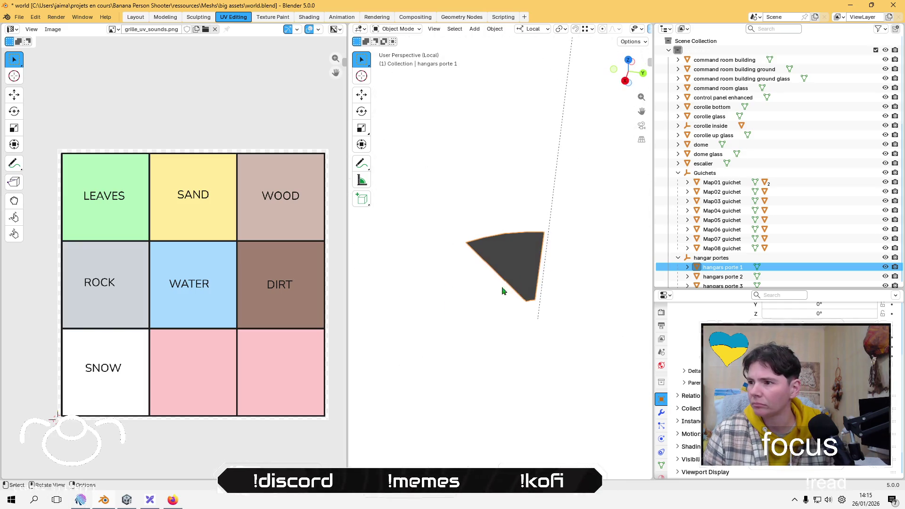
scroll(696, 193, down, 5)
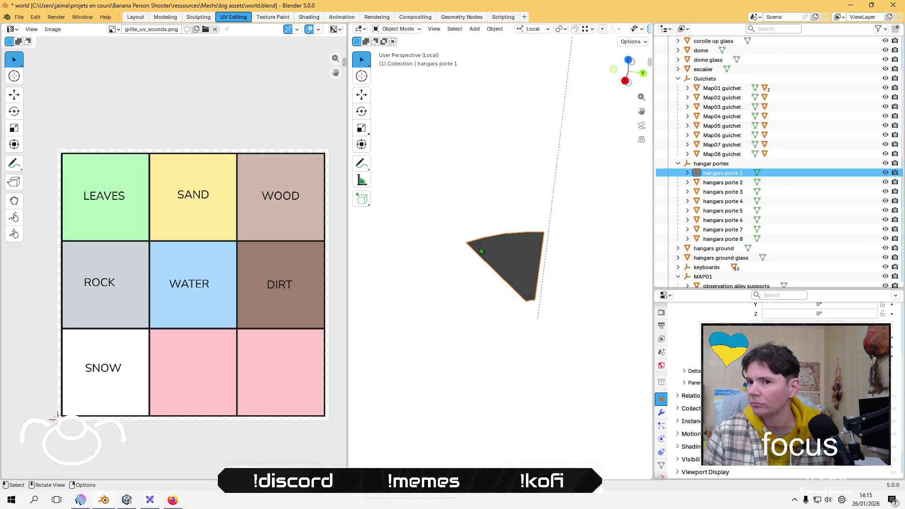
key(Tab)
click(515, 257)
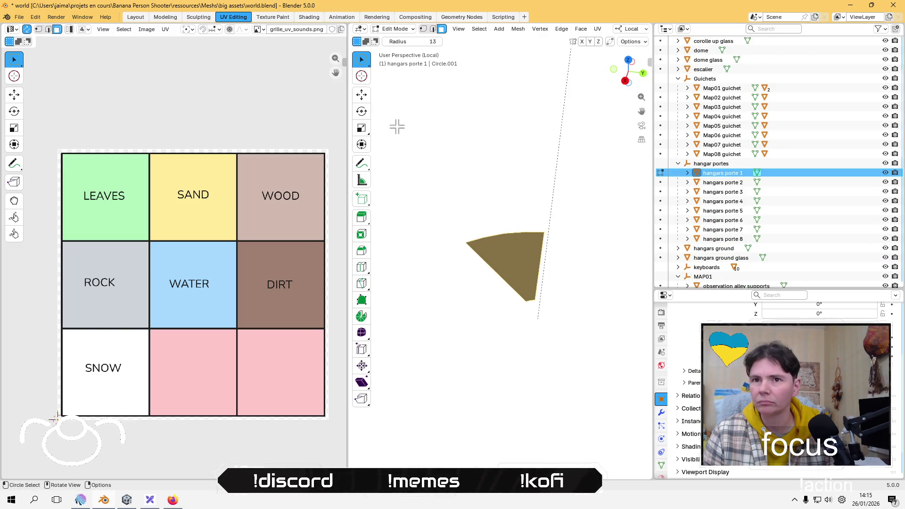
key(u)
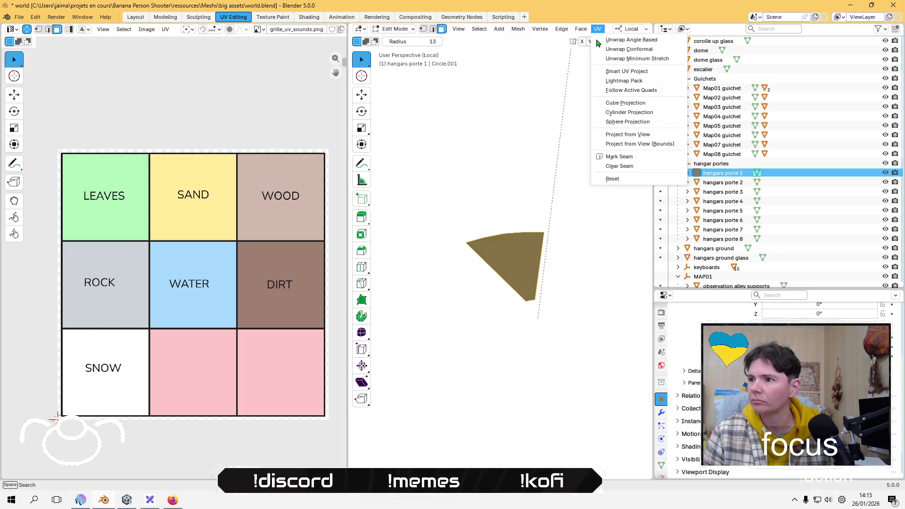
click(622, 146)
key(Tab)
click(475, 204)
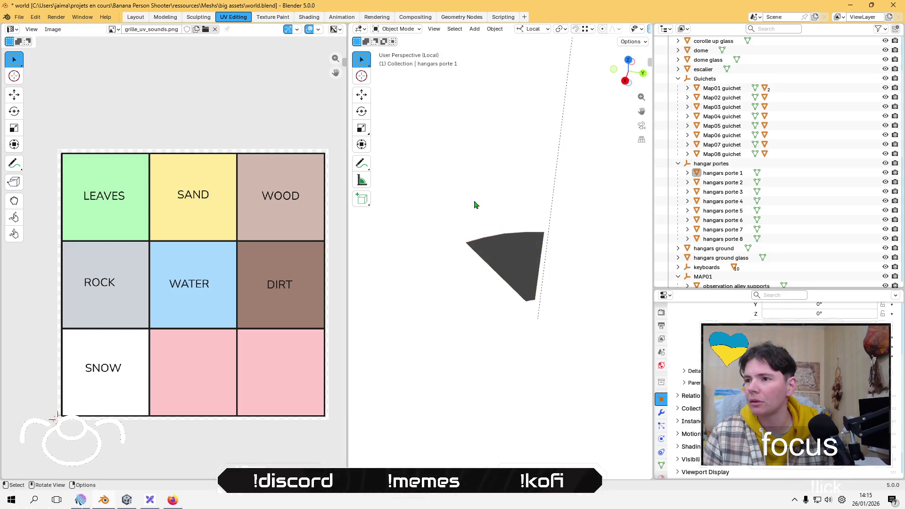
middle_drag(475, 204, 518, 203)
Step: Select hangars porte 2 through 8 in the Outliner and isolate them in Local view
click(725, 184)
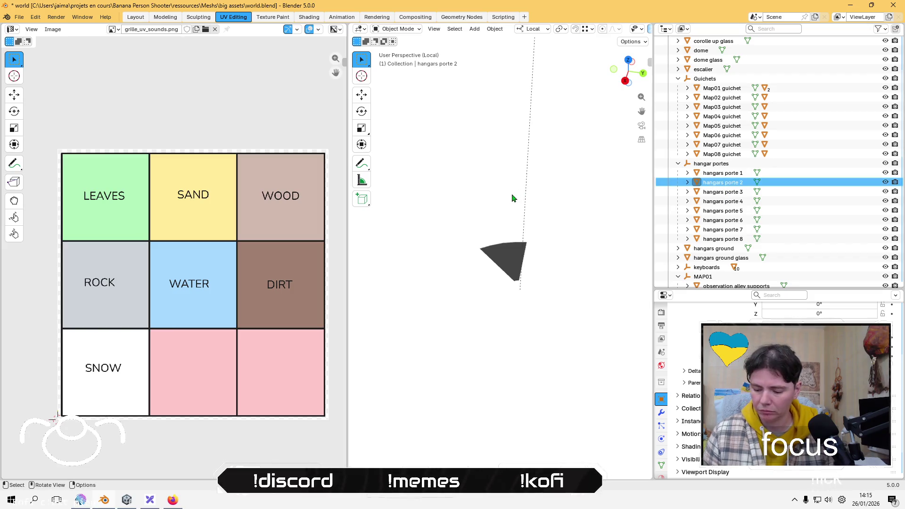
key(KP_Divide)
shift+click(722, 191)
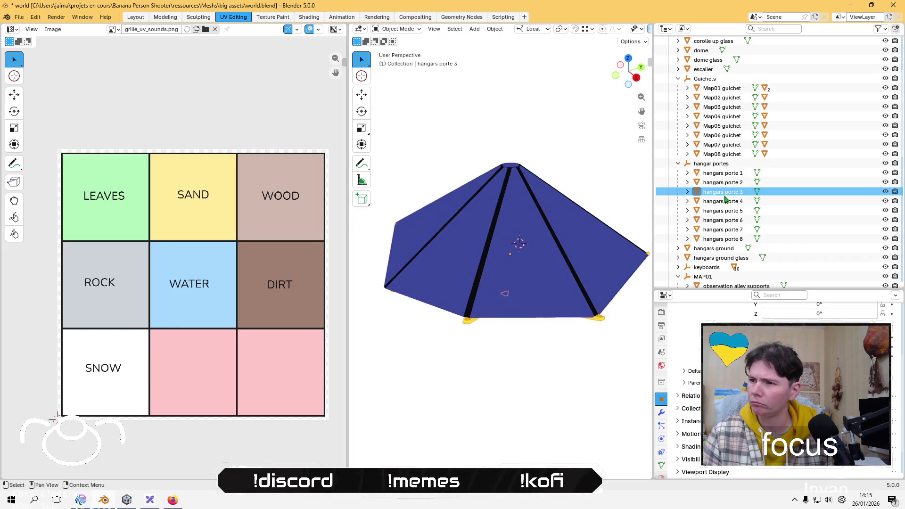
ctrl+click(731, 174)
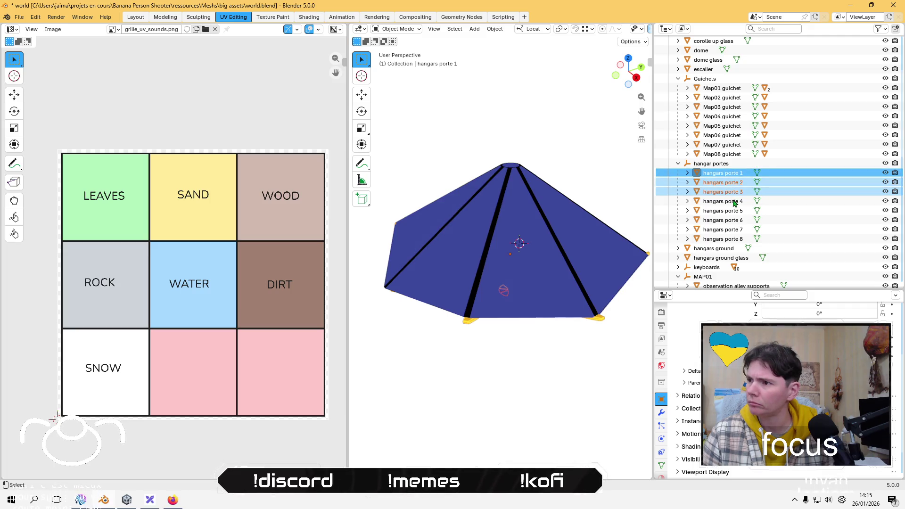
shift+click(731, 210)
ctrl+click(730, 220)
ctrl+click(728, 229)
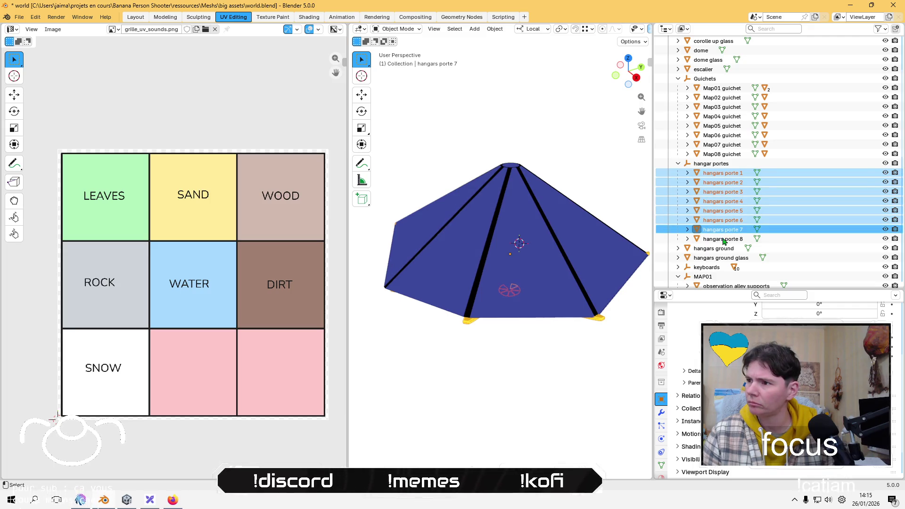
ctrl+click(726, 239)
key(KP_Divide)
mouse_move(520, 336)
middle_down()
mouse_move(487, 197)
mouse_move(509, 254)
mouse_move(489, 198)
mouse_move(494, 144)
mouse_move(513, 366)
middle_up()
Step: Hide the doors, collapse MAP01, MAP02 and MAP03, and select observation alley supports.008
key(h)
scroll(718, 249, down, 2)
click(679, 239)
click(679, 250)
click(678, 250)
click(679, 250)
click(678, 258)
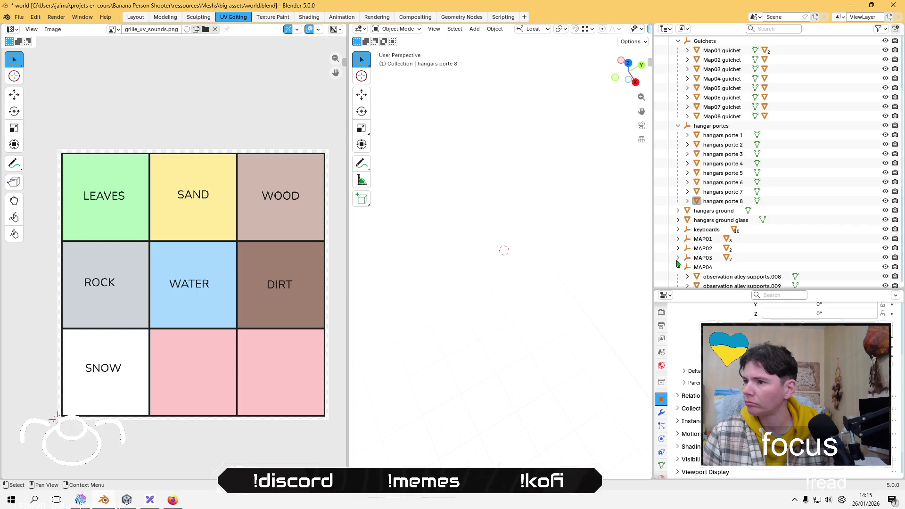
scroll(685, 277, down, 3)
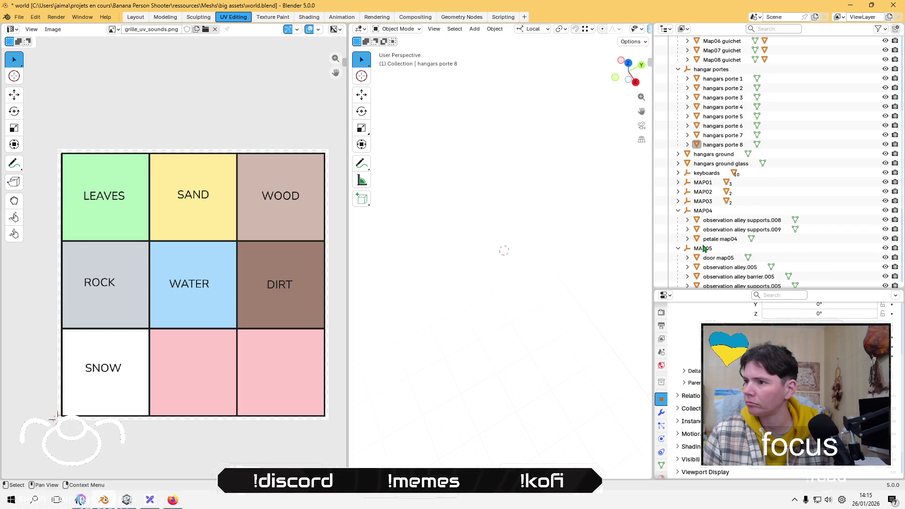
click(733, 221)
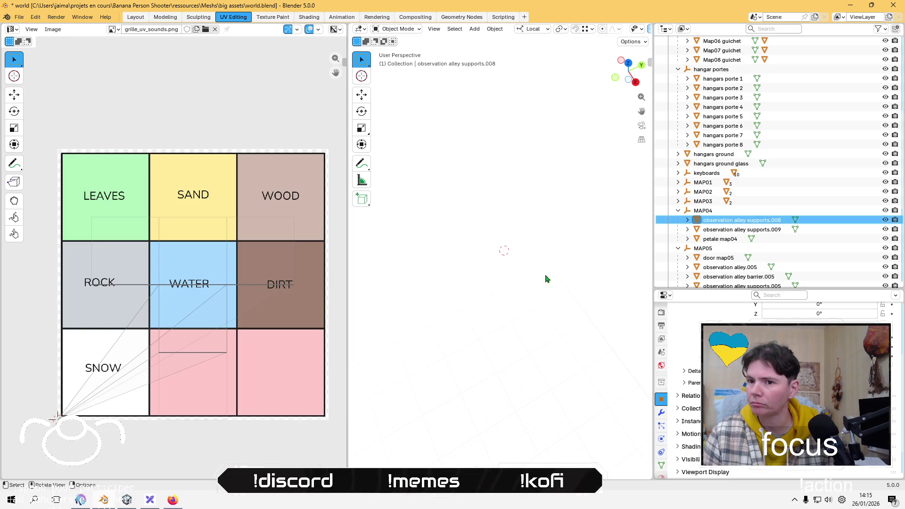
Step: Isolate supports.008 and lightmap-pack its UVs with default settings in Edit Mode
key(KP_Divide)
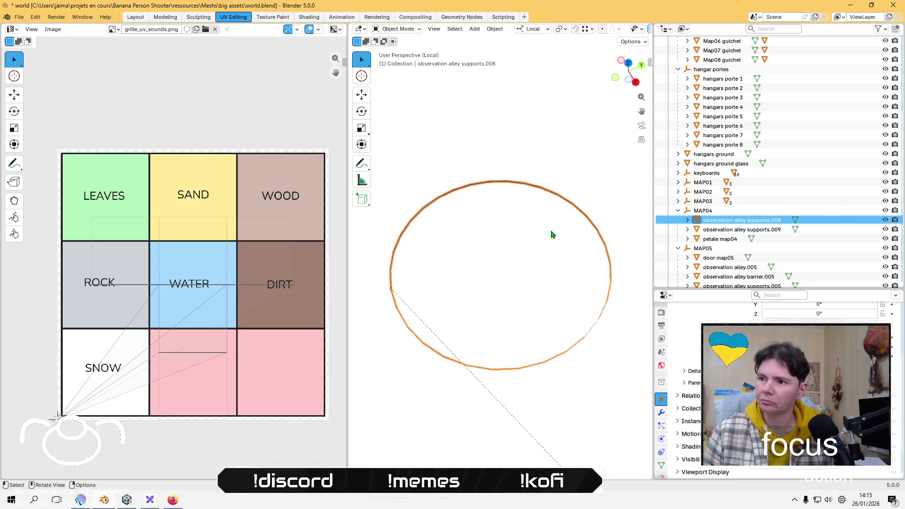
scroll(542, 259, up, 2)
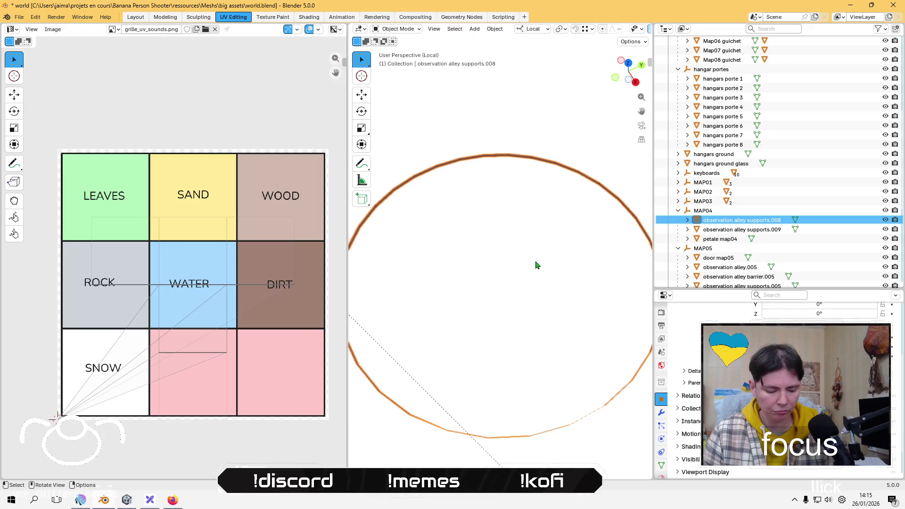
key(Tab)
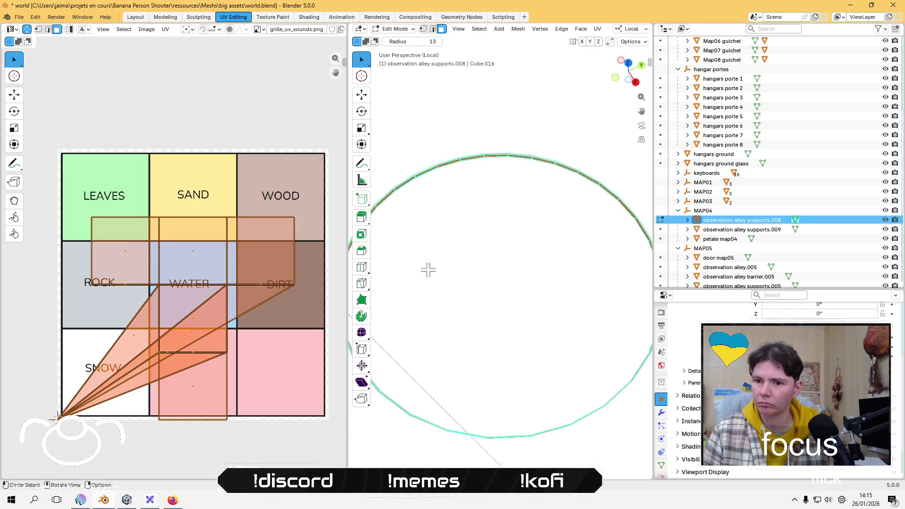
click(597, 30)
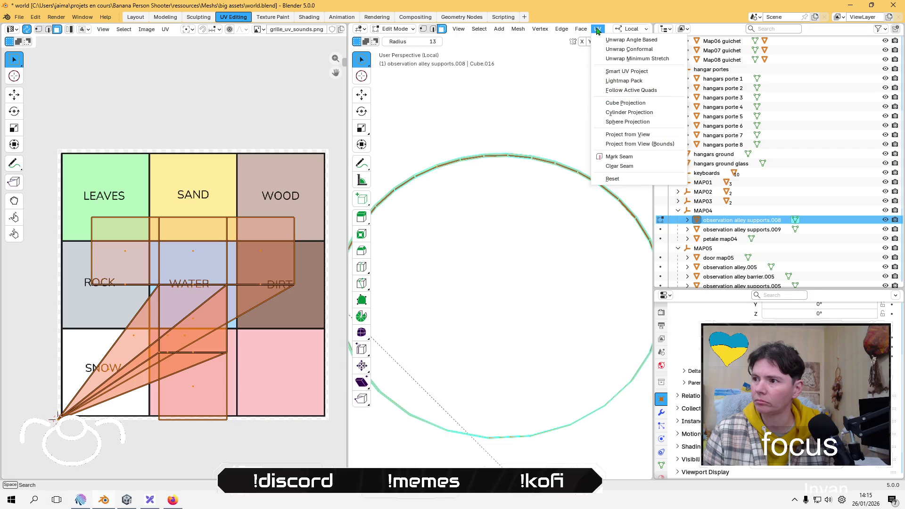
click(637, 81)
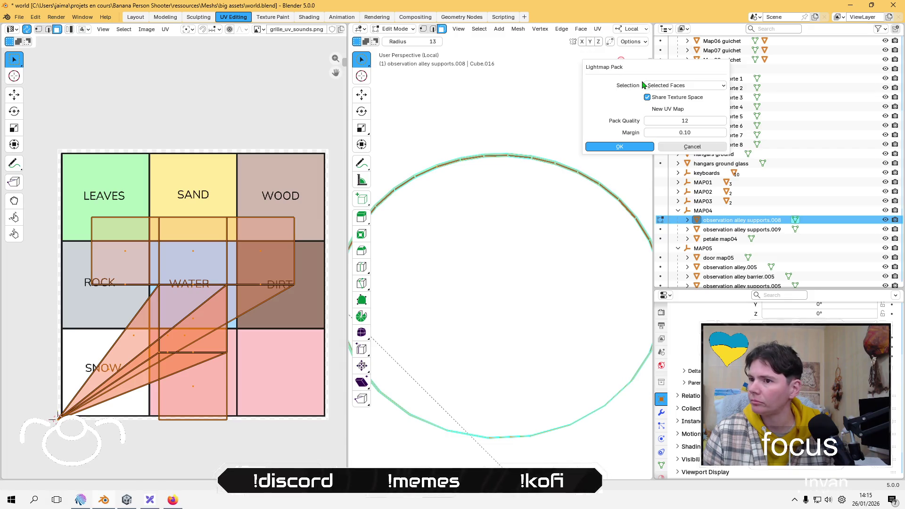
click(620, 147)
Step: Shrink the packed UVs into the WOOD cell, return to Object Mode, and select supports.009
key(s)
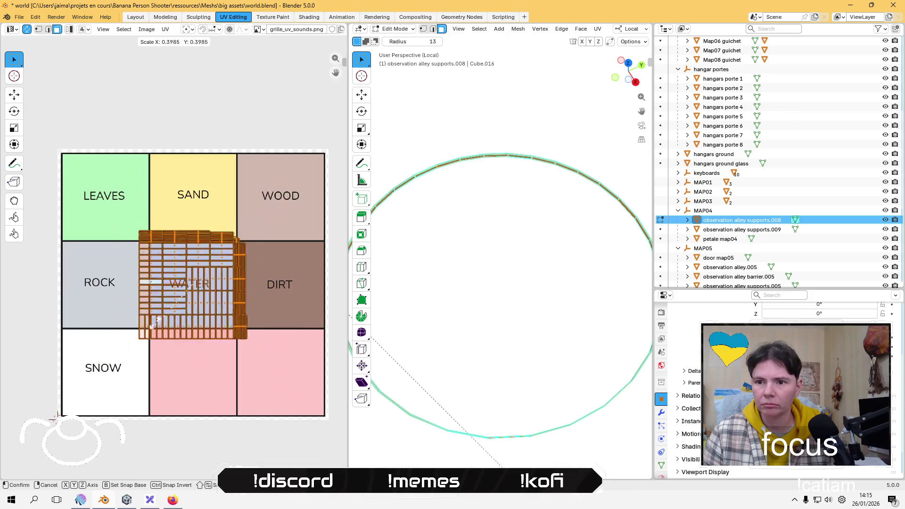
click(171, 291)
key(g)
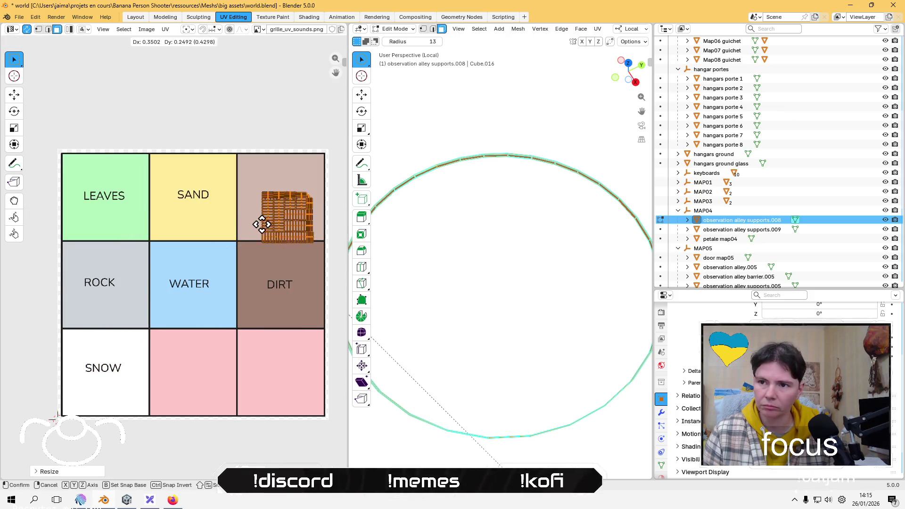
click(262, 226)
key(Tab)
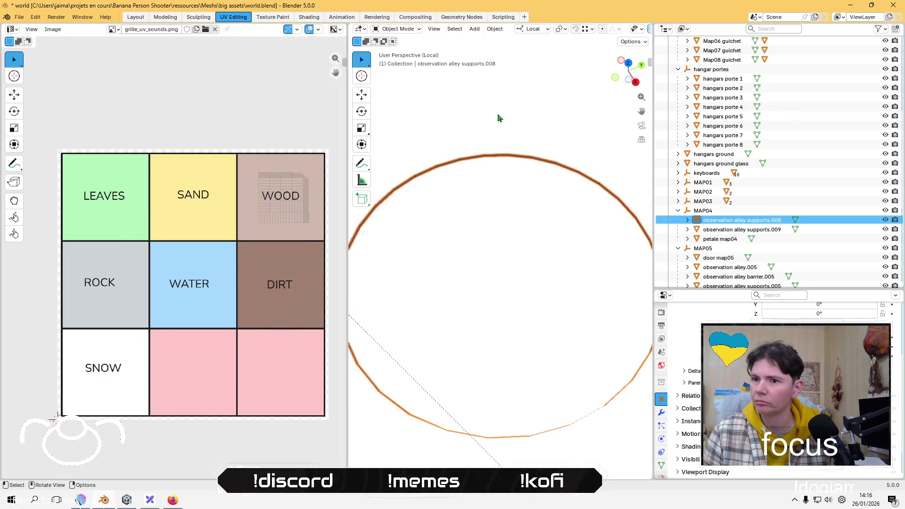
click(742, 230)
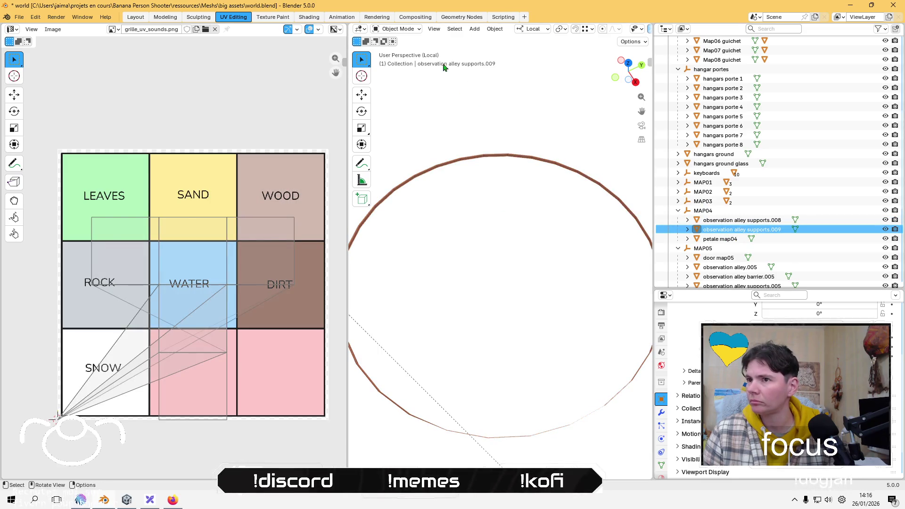
key(KP_Divide)
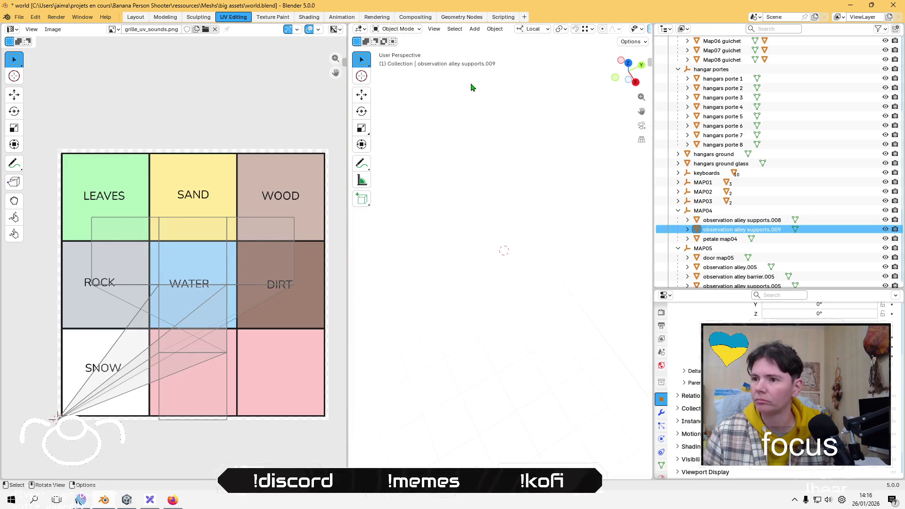
Step: Frame and isolate supports.009, then lightmap-pack its UVs with default settings
key(KP_Decimal)
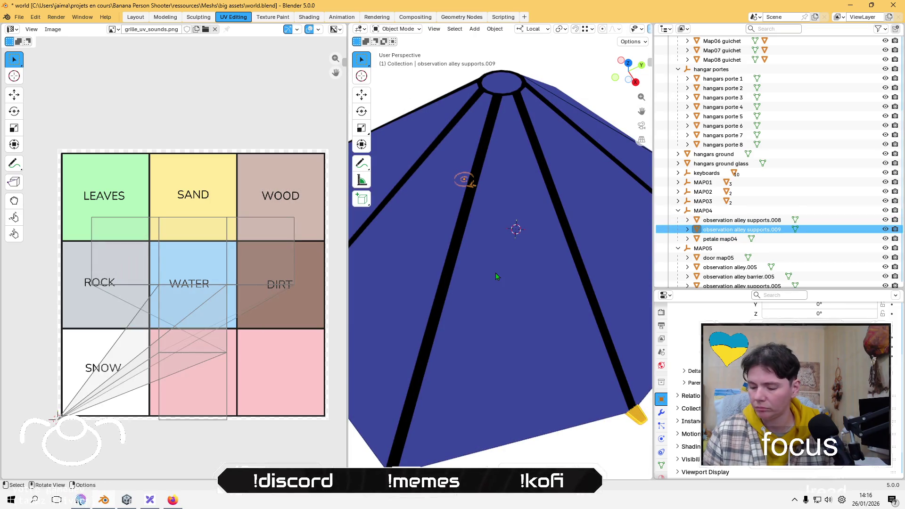
key(KP_Divide)
key(Tab)
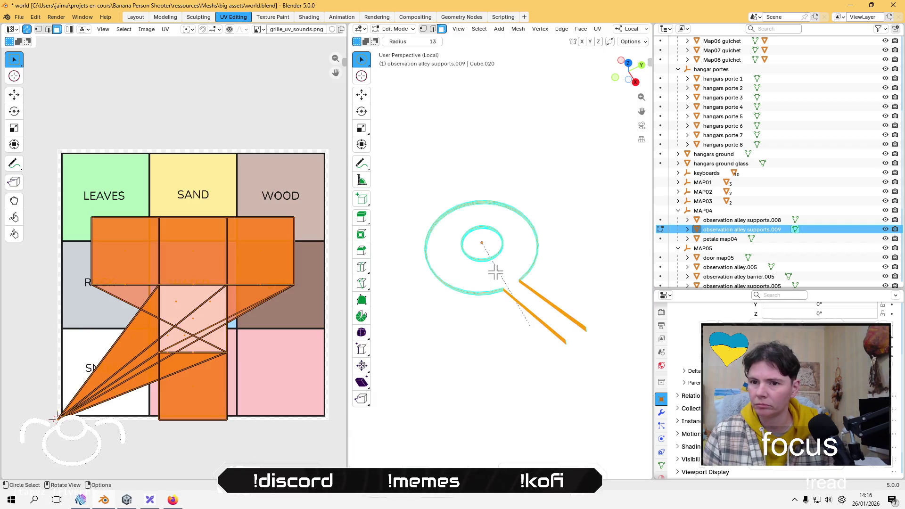
click(597, 29)
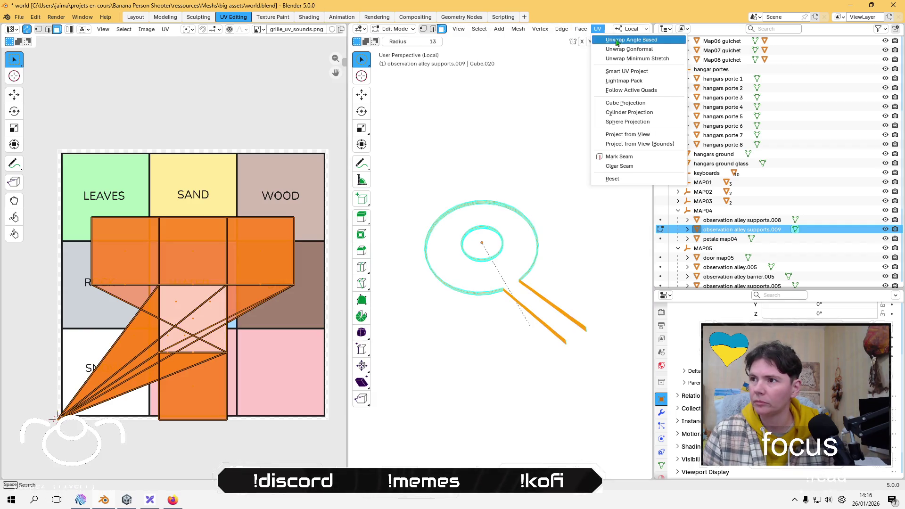
click(622, 79)
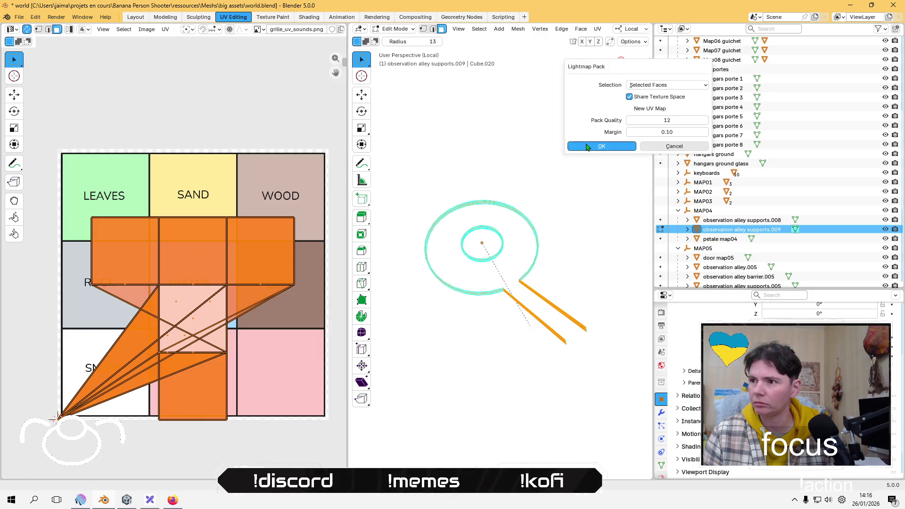
click(587, 147)
Step: Shrink the UV island, move it into the WOOD cell, return to Object Mode, and expand MAP01
key(s)
click(192, 310)
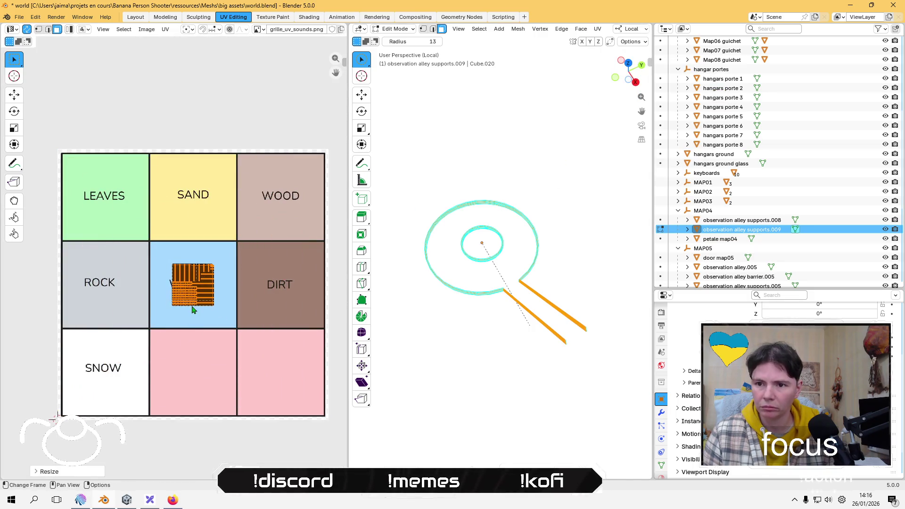
key(g)
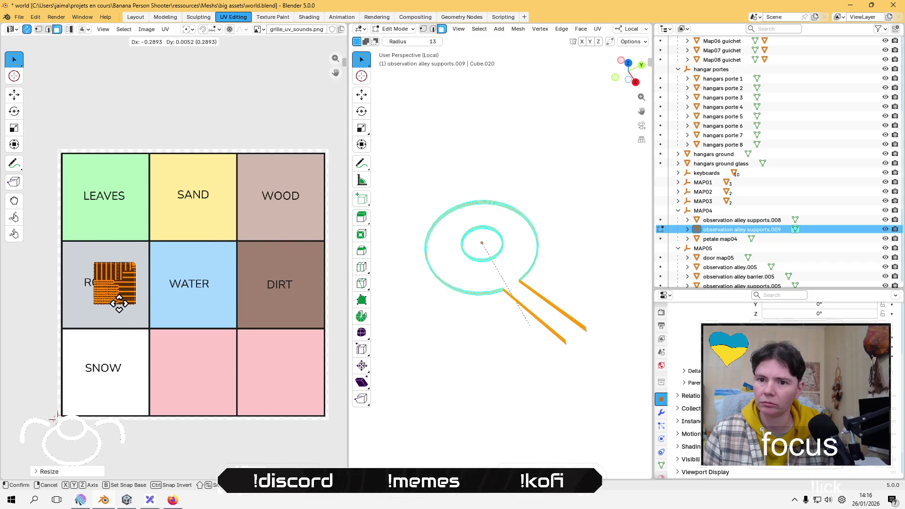
click(285, 213)
click(414, 165)
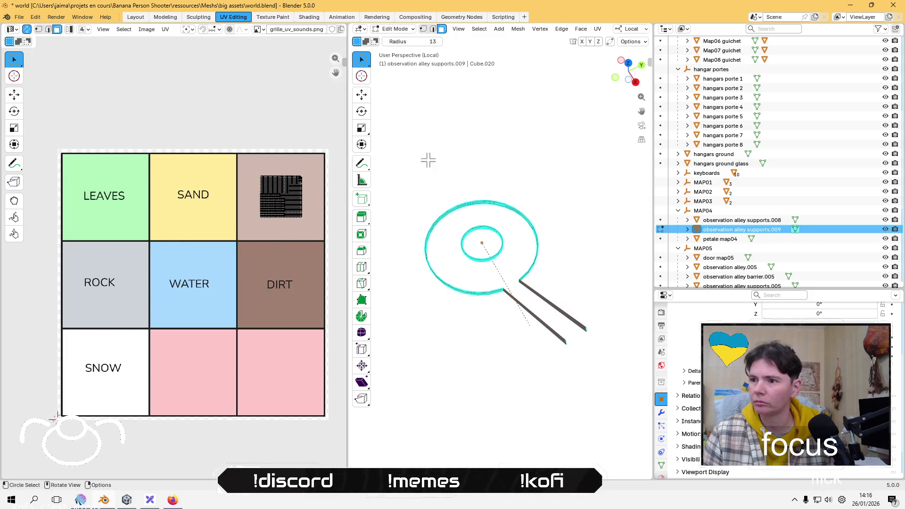
key(Tab)
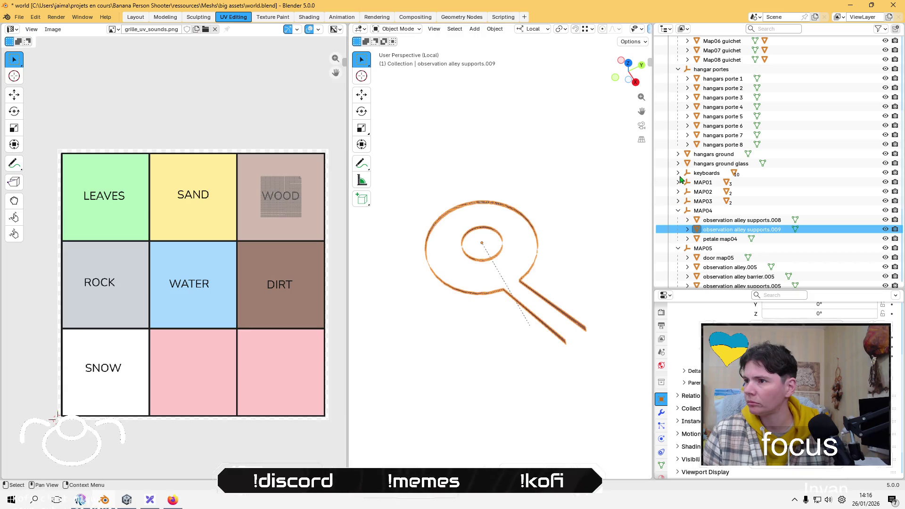
click(679, 182)
Step: Select observation alley supports.001 in MAP01 and isolate it in Local view
click(735, 191)
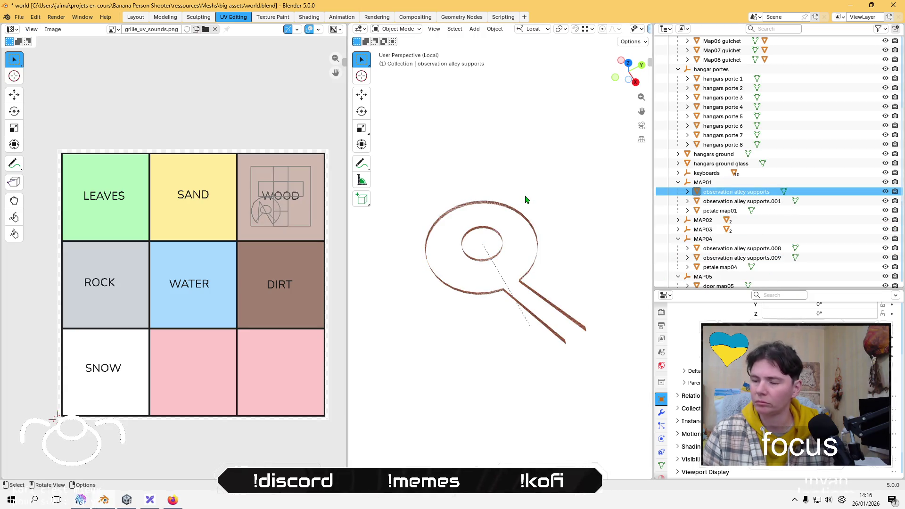
click(724, 201)
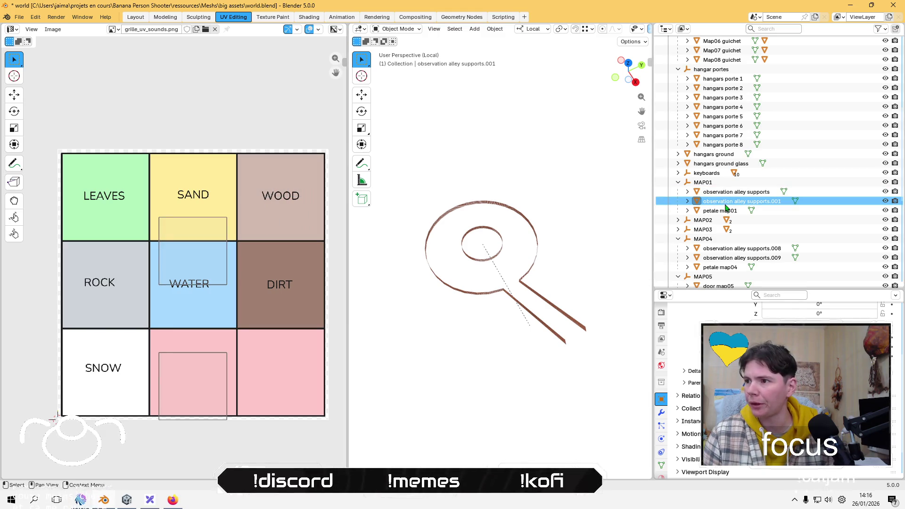
key(KP_Divide)
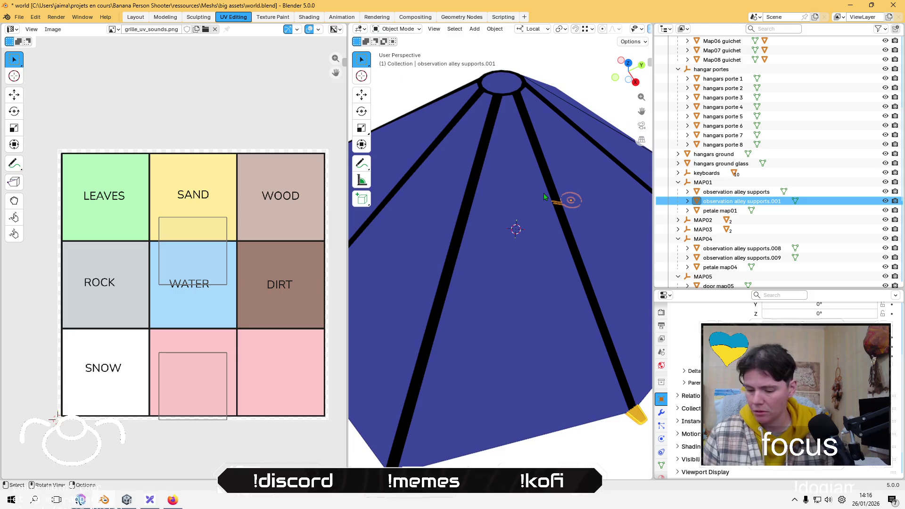
key(KP_Divide)
key(Tab)
key(z)
click(544, 196)
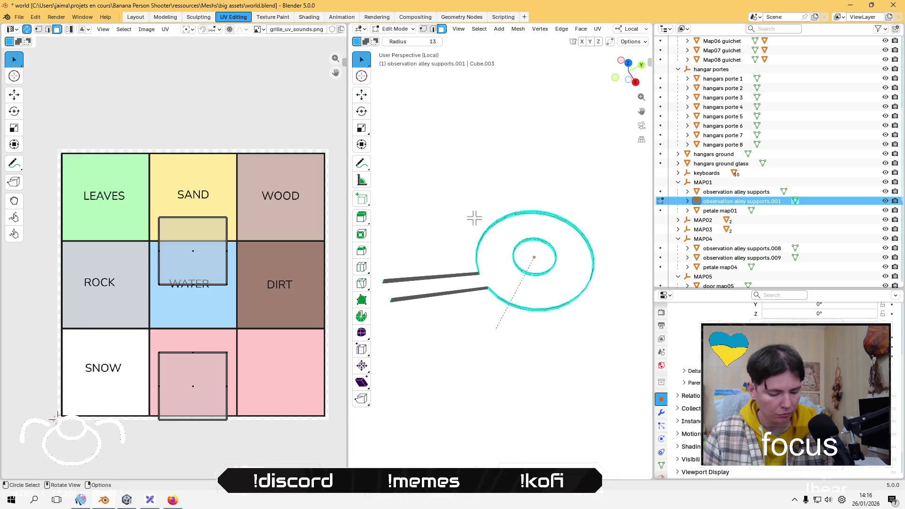
key(Tab)
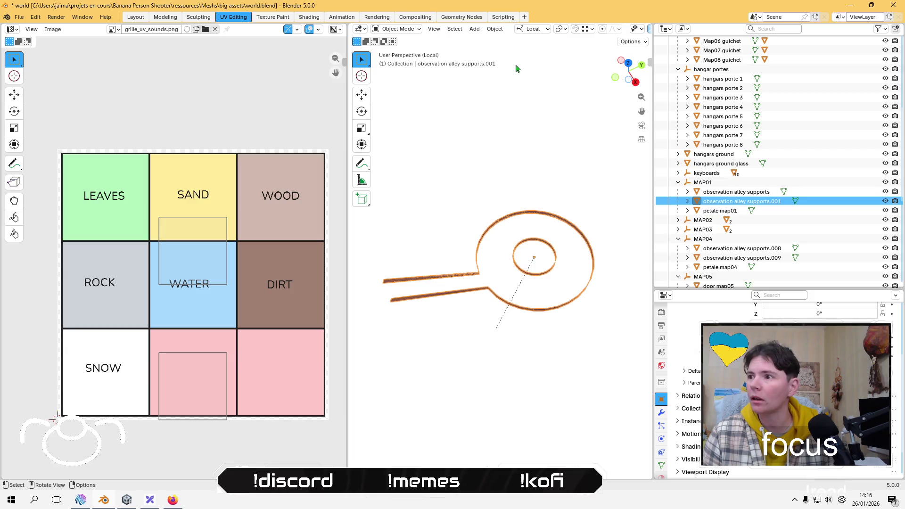
Step: Select the whole supports.001 mesh in Edit Mode and lightmap-pack its UVs
scroll(471, 64, down, 1)
scroll(485, 33, down, 2)
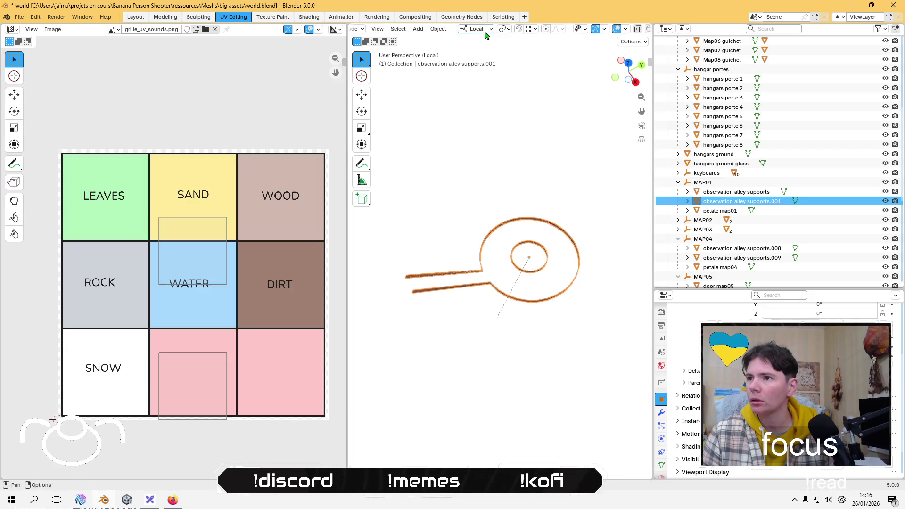
click(443, 30)
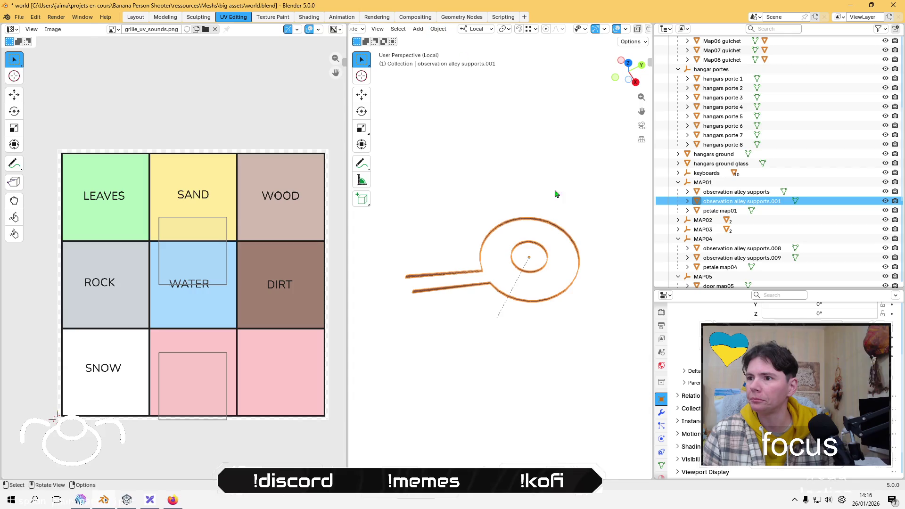
key(Tab)
key(a)
key(c)
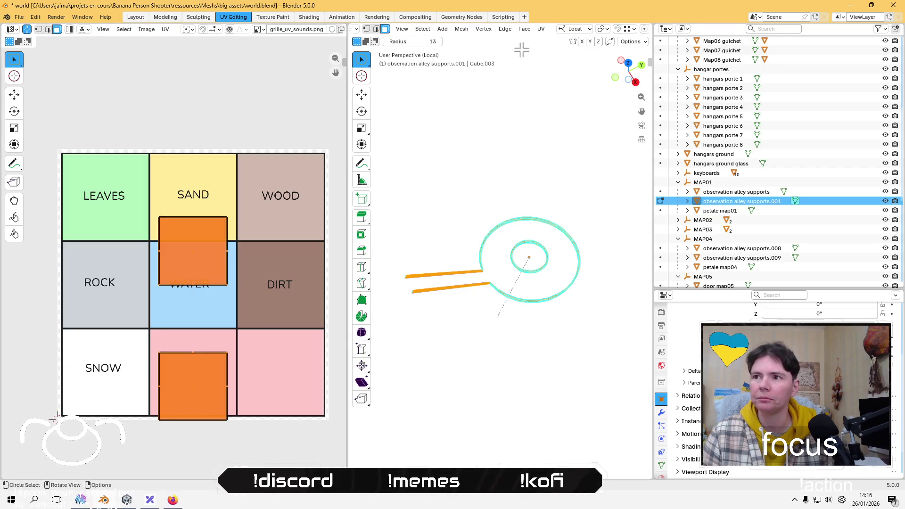
click(540, 28)
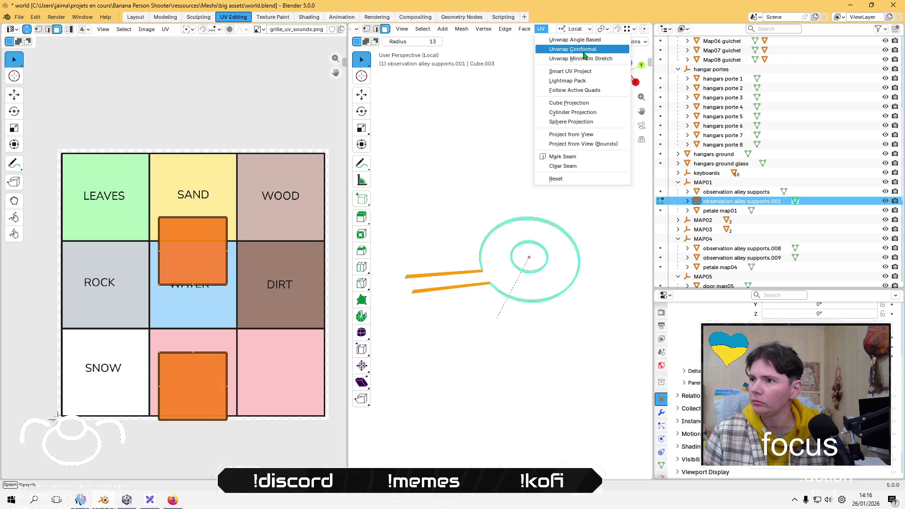
click(583, 81)
click(561, 144)
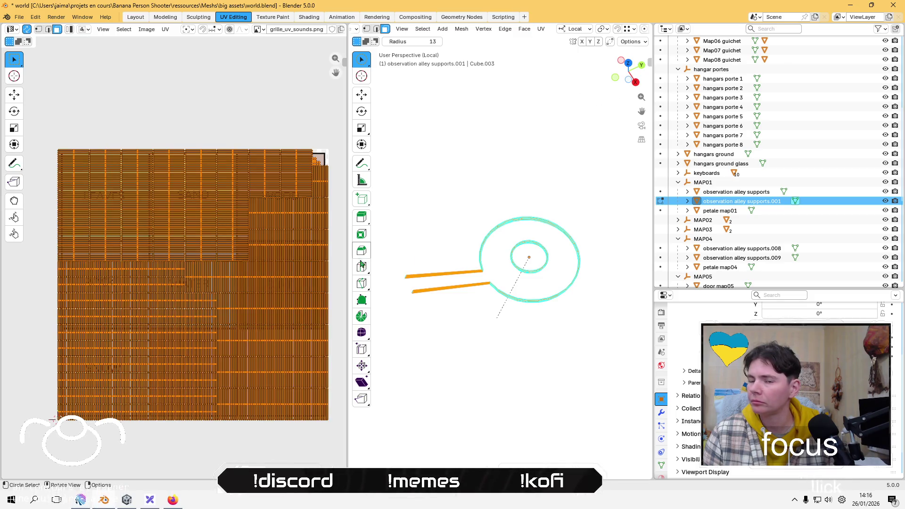
Step: Shrink the UVs into the WOOD cell, leave Edit Mode, and make MAP02 active
key(s)
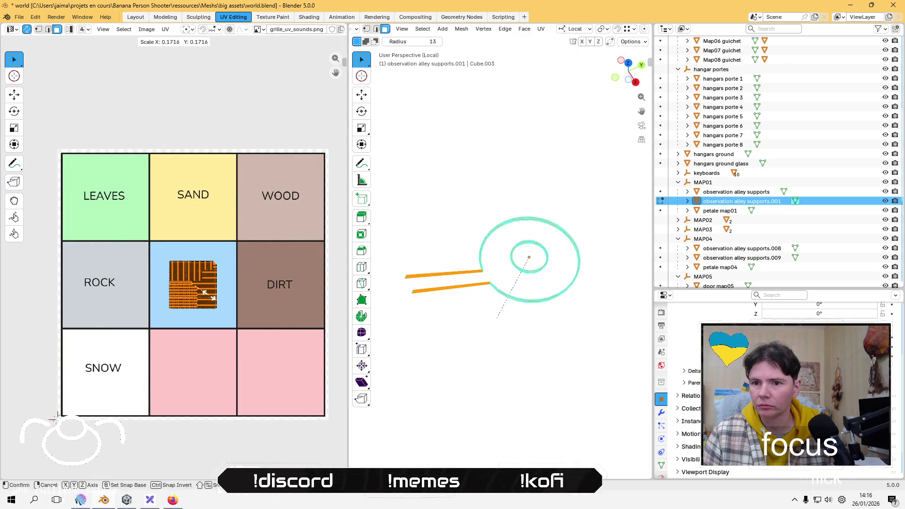
click(211, 299)
key(g)
click(299, 210)
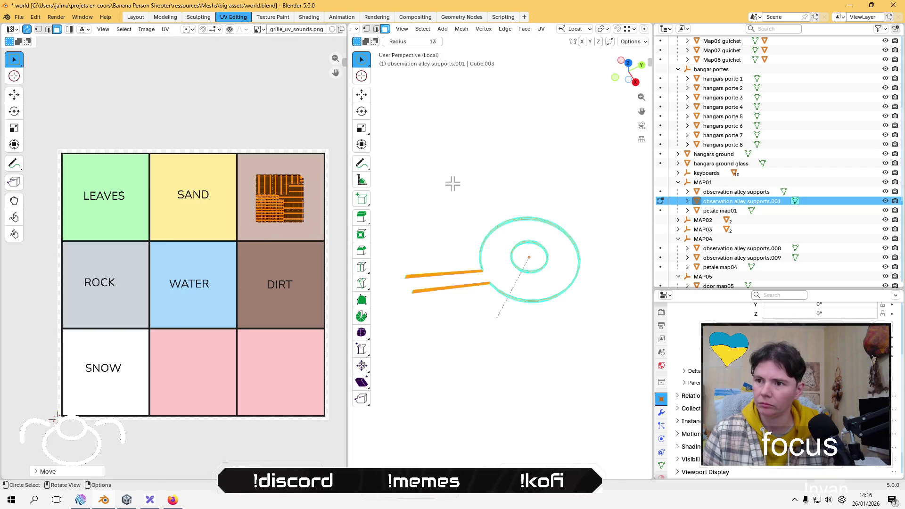
key(alt+a)
key(Tab)
click(695, 224)
Step: Collapse the Guichets and hangar portes collections and expand the keyboards collection
scroll(712, 228, down, 10)
scroll(726, 230, up, 4)
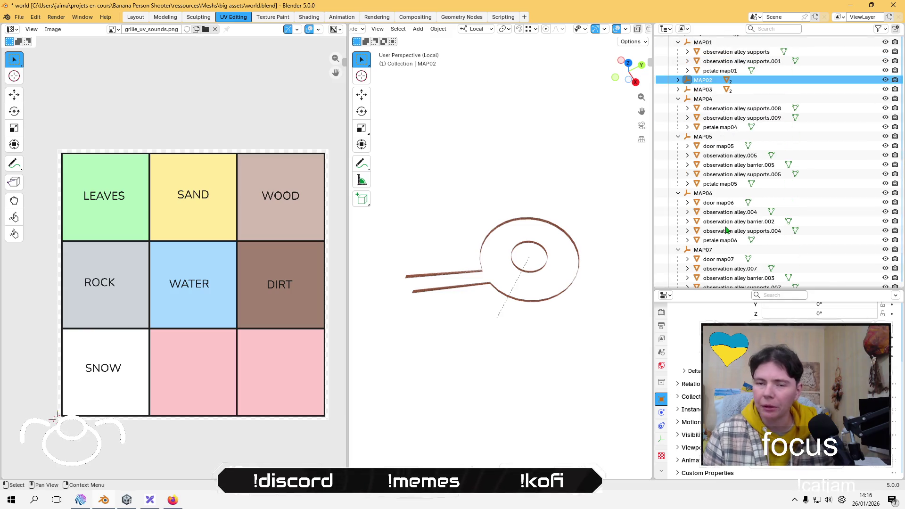
scroll(726, 231, up, 15)
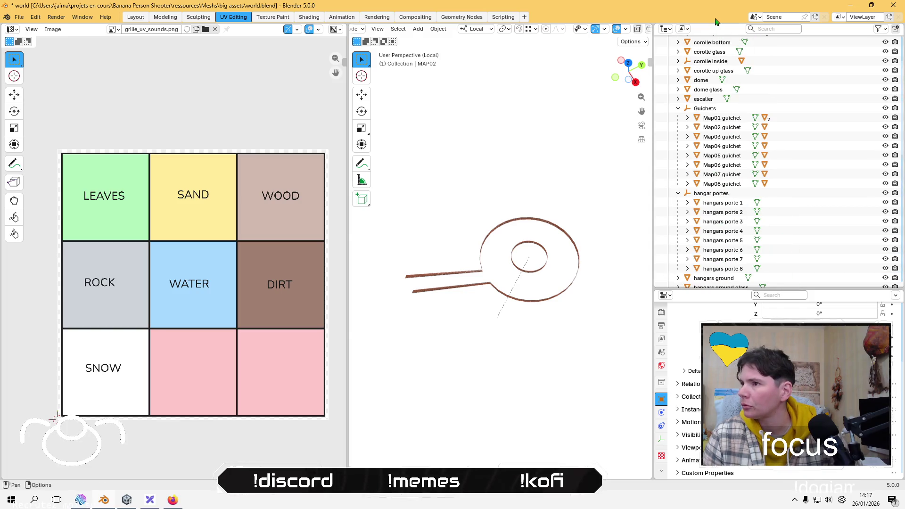
scroll(741, 204, up, 4)
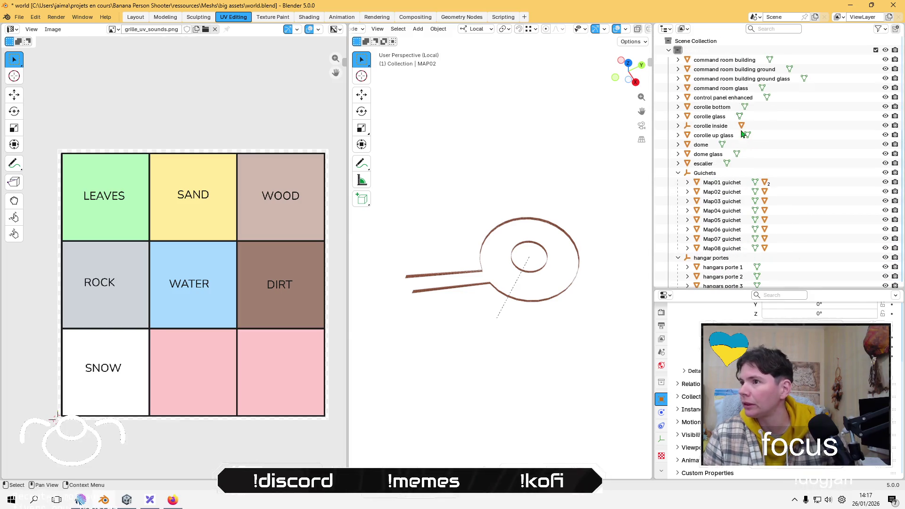
scroll(755, 209, down, 1)
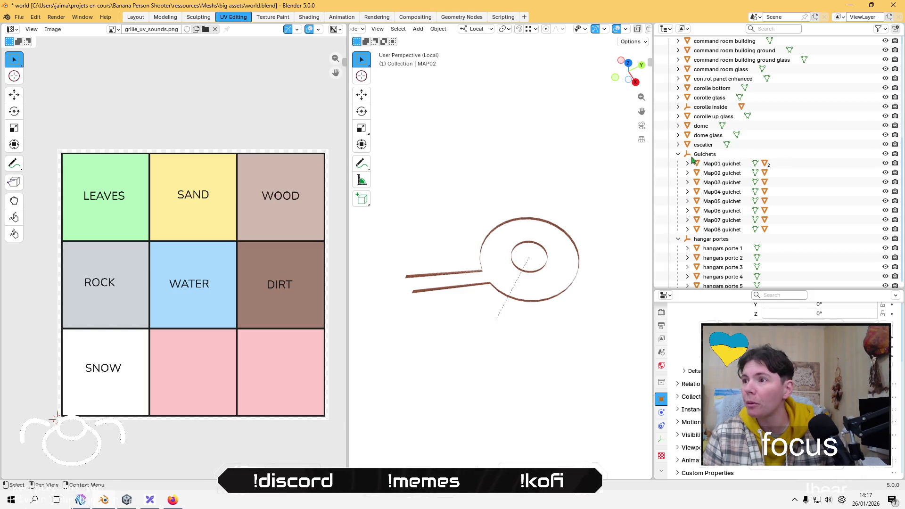
click(678, 155)
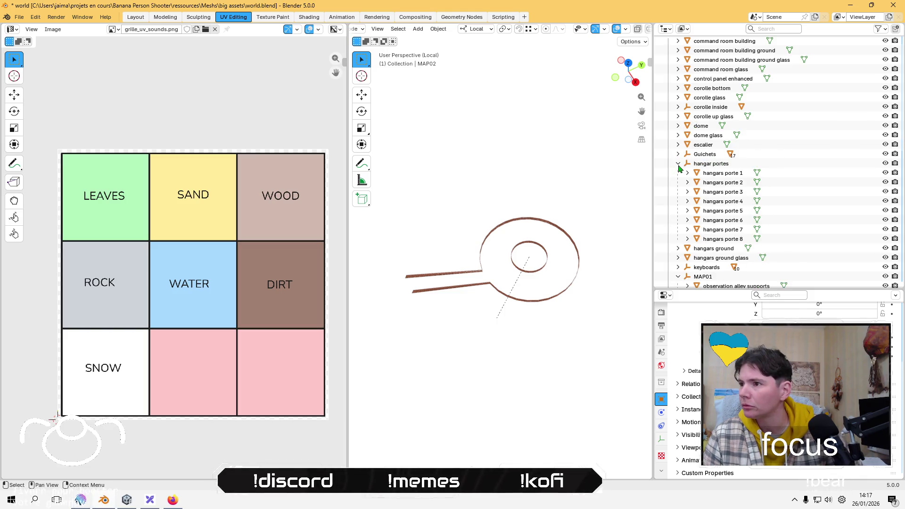
click(679, 164)
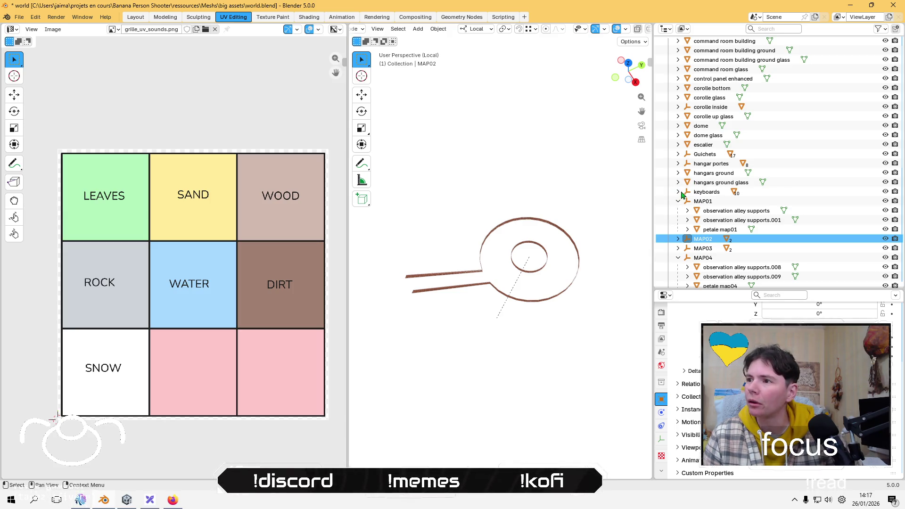
click(678, 192)
Step: Select all ten keyboard objects, keyboard through keyboard.009, with keyboard active
click(727, 212)
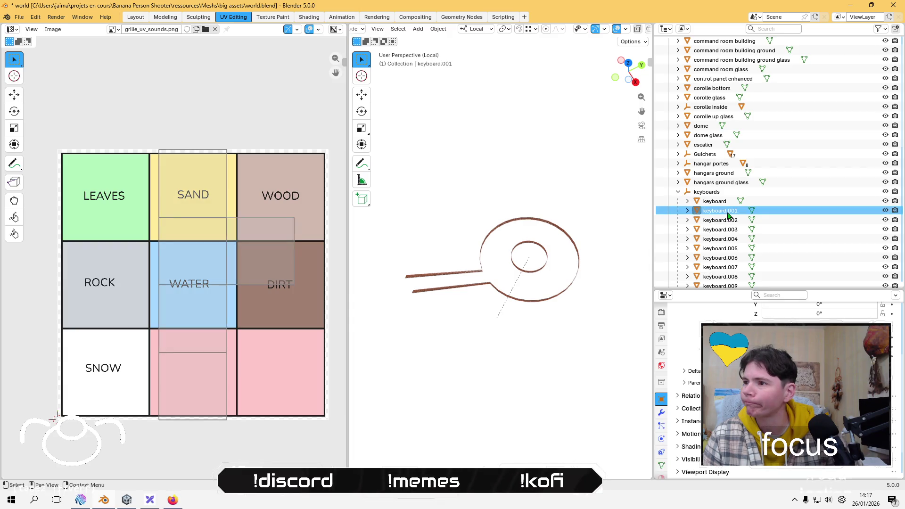
click(716, 221)
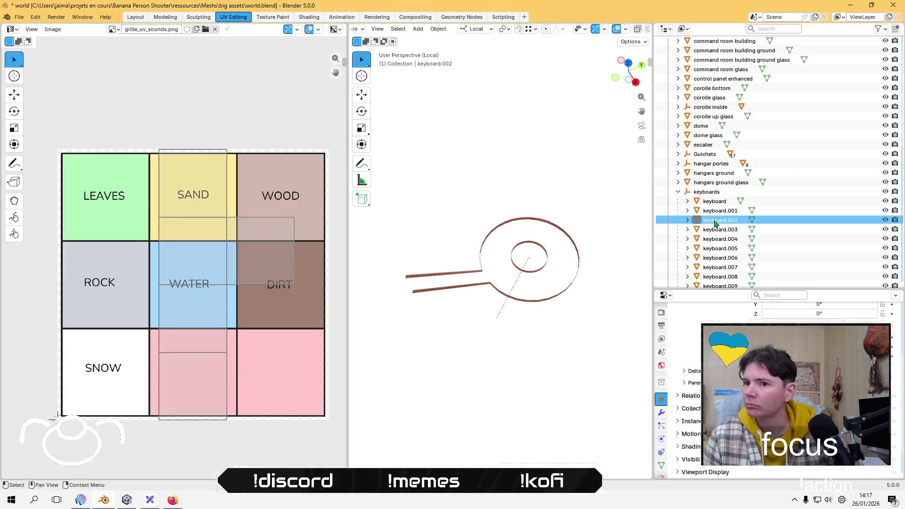
click(714, 201)
scroll(711, 237, down, 1)
scroll(711, 237, down, 1)
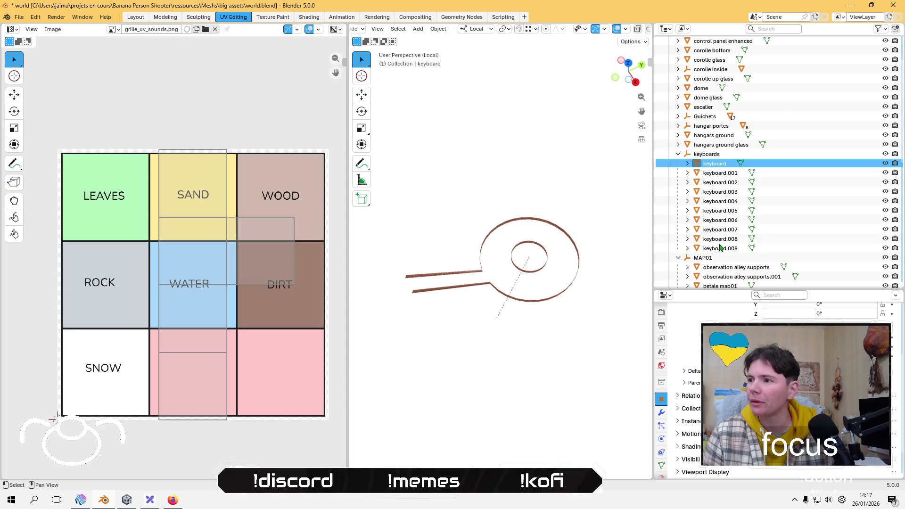
shift+click(720, 249)
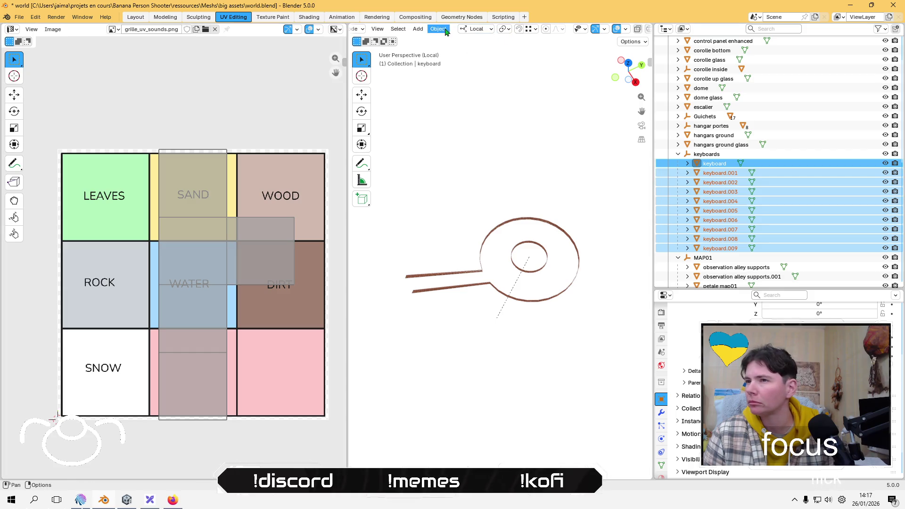
scroll(438, 31, up, 1)
scroll(390, 36, up, 1)
Step: Enter Edit Mode on the keyboards and run Lightmap Pack, which fails with a no-mesh error
click(391, 35)
click(393, 48)
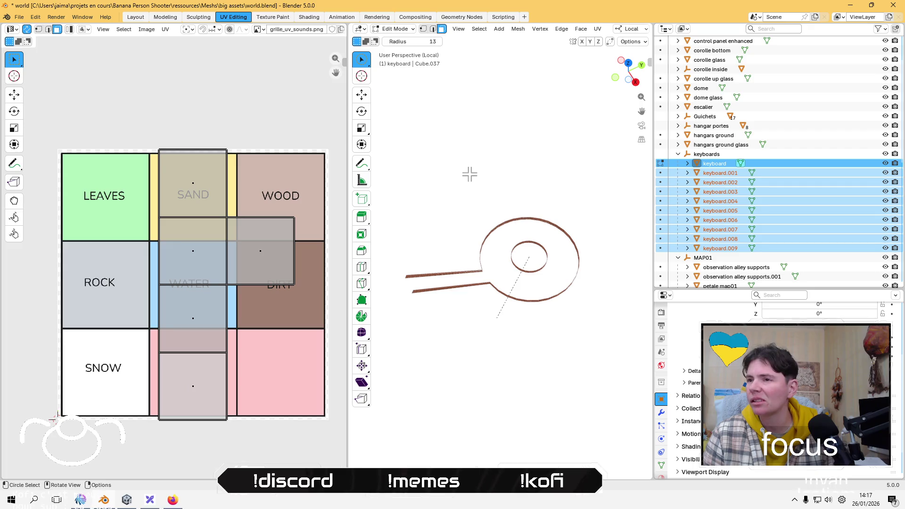
click(597, 29)
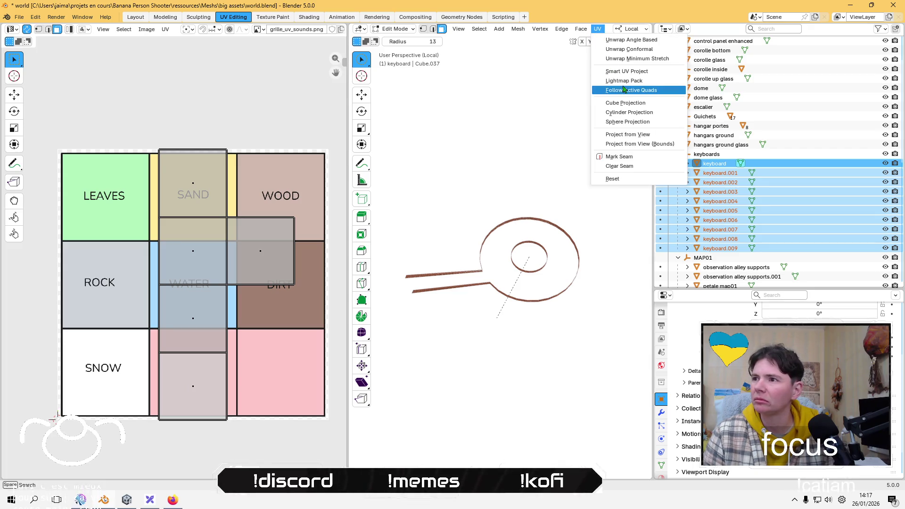
click(625, 82)
click(607, 146)
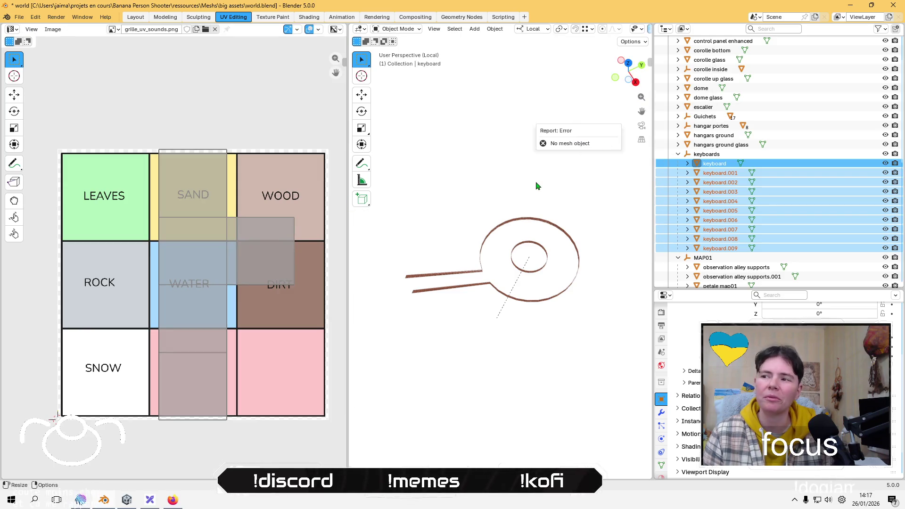
Step: Reselect keyboard through keyboard.009 with keyboard active and put them into Edit Mode
click(721, 174)
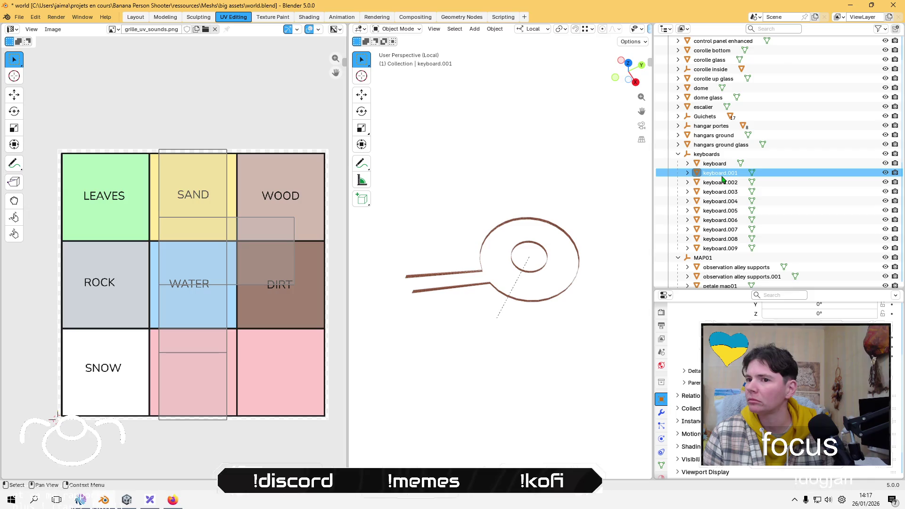
click(724, 164)
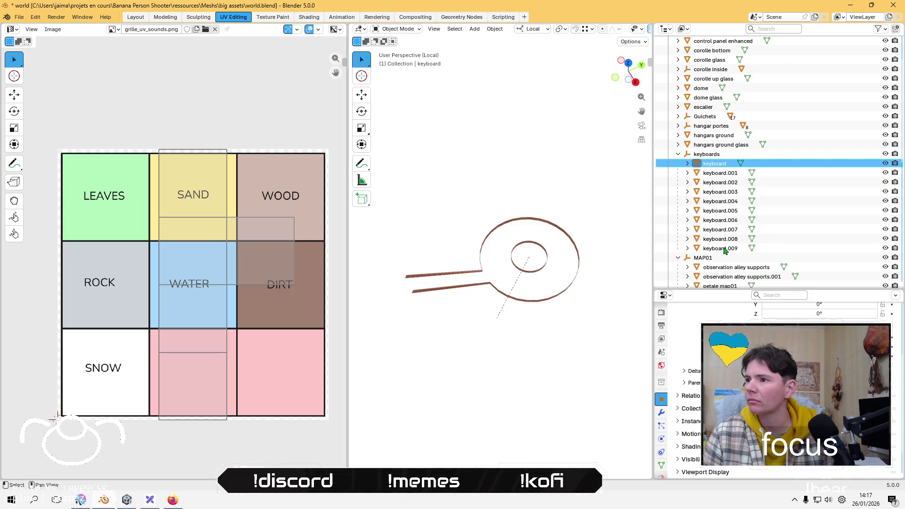
shift+click(726, 248)
key(Tab)
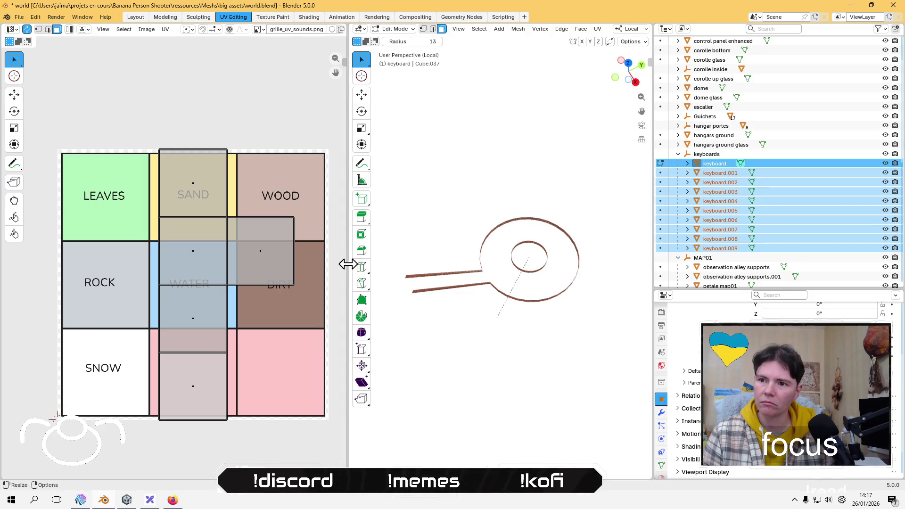
Step: Select all the keyboards' UVs and retry Lightmap Pack, which fails again
key(a)
click(602, 31)
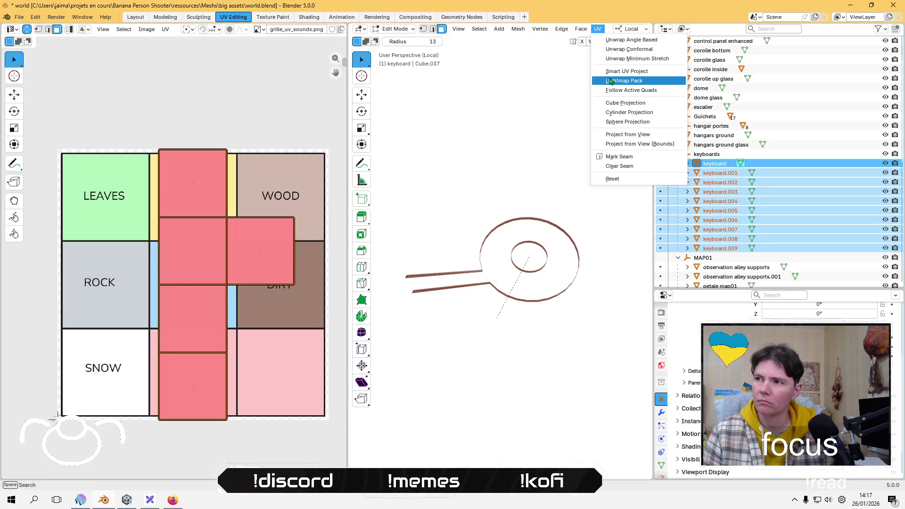
click(615, 81)
click(593, 145)
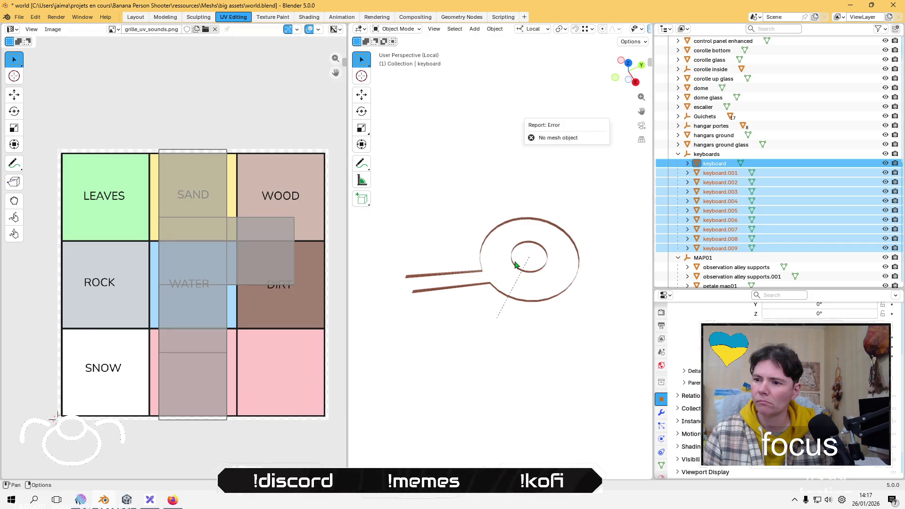
Step: Select only the keyboard object and switch it into Edit Mode
click(715, 164)
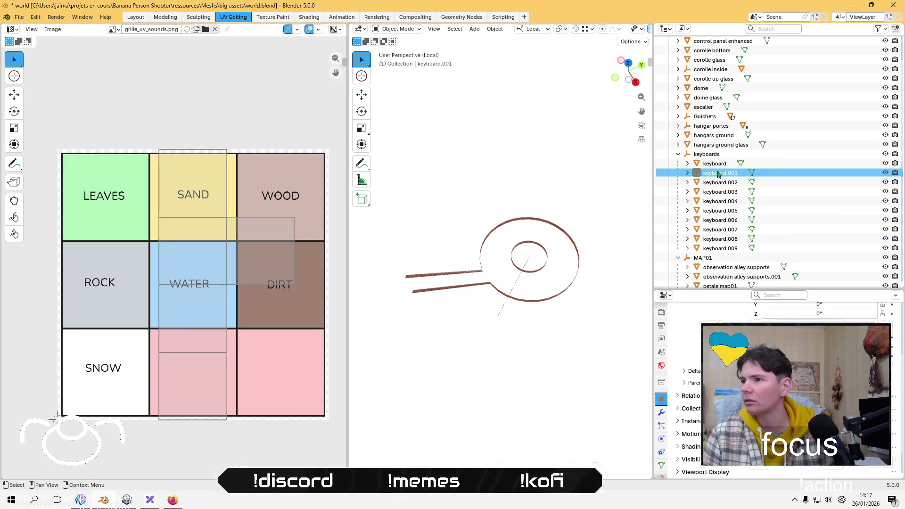
click(395, 29)
click(398, 47)
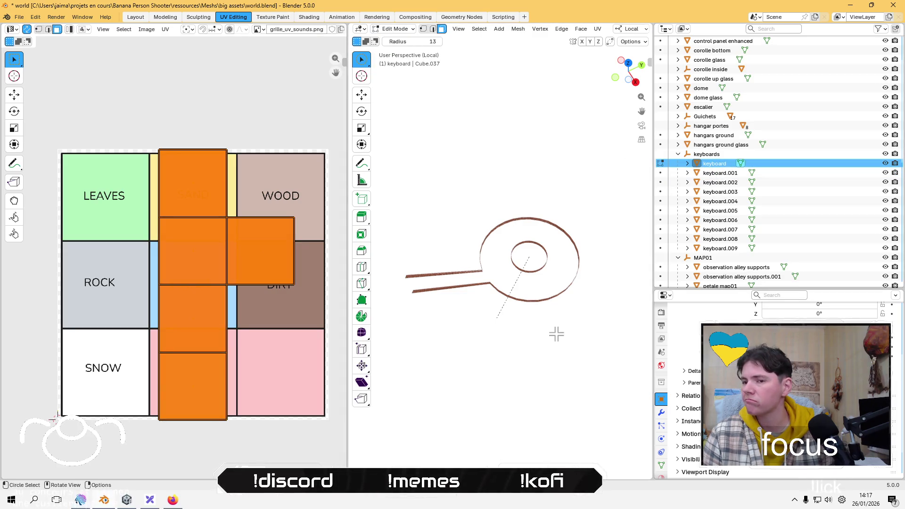
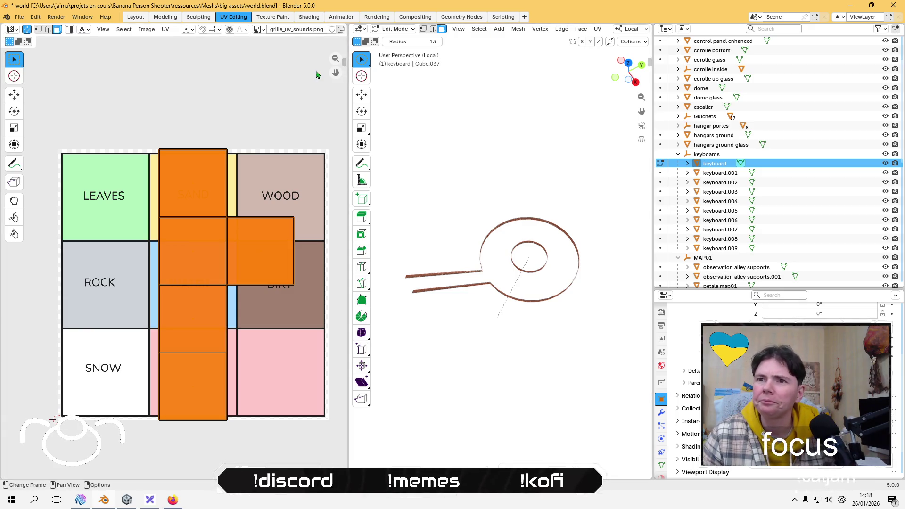
Step: Try a UV Lightmap Pack on the keyboard, which fails because no mesh object is selected
click(597, 29)
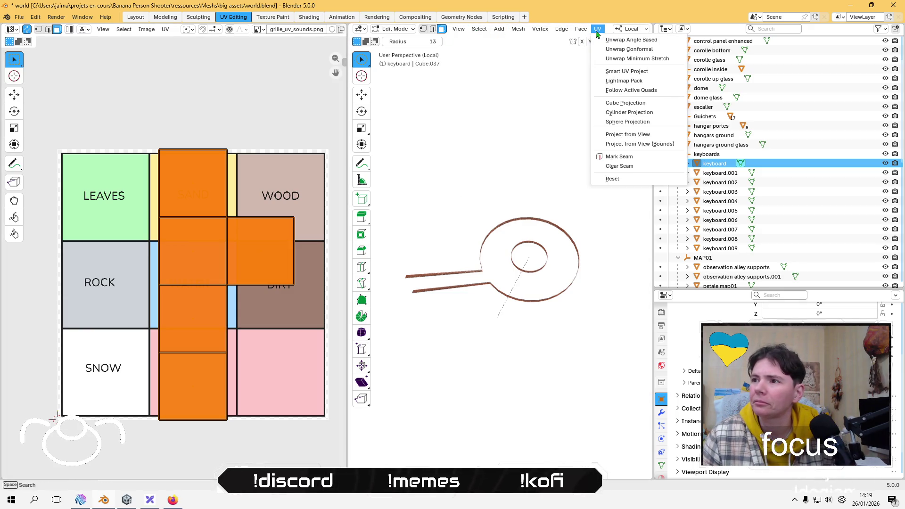
click(631, 81)
click(604, 152)
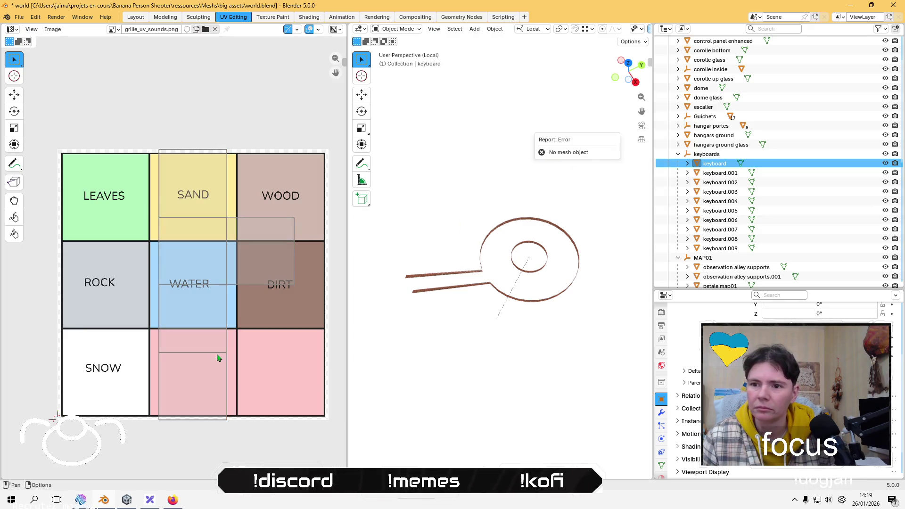
Step: Select the keyboard's Cube.037 mesh in the Outliner and remove its material slot
click(718, 173)
click(715, 167)
click(687, 163)
click(732, 174)
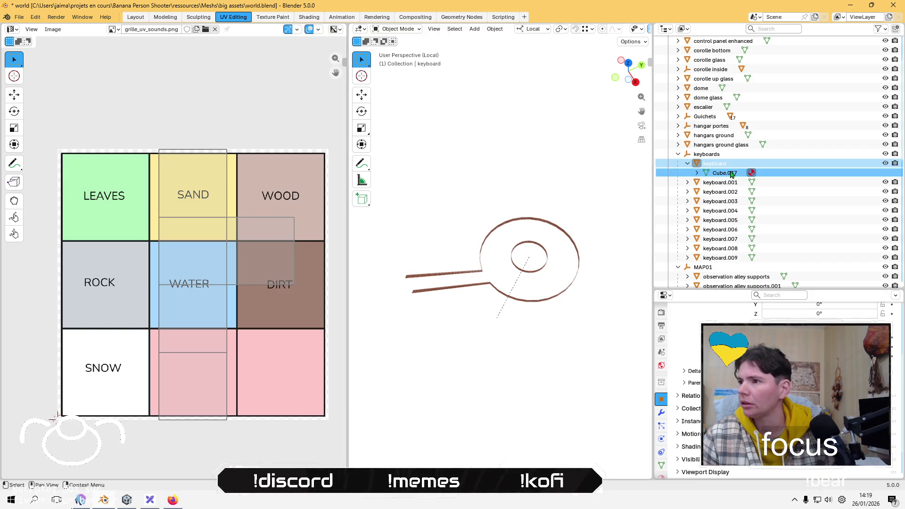
click(661, 365)
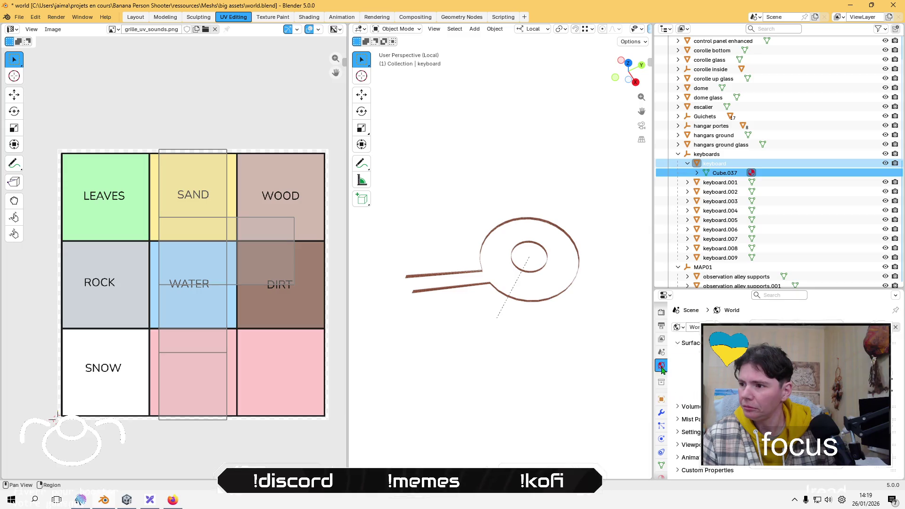
click(661, 439)
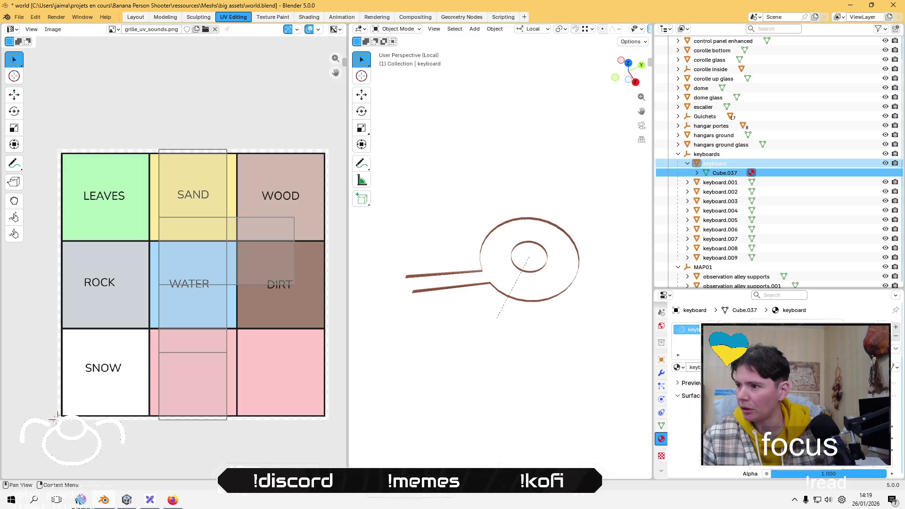
click(895, 336)
click(713, 165)
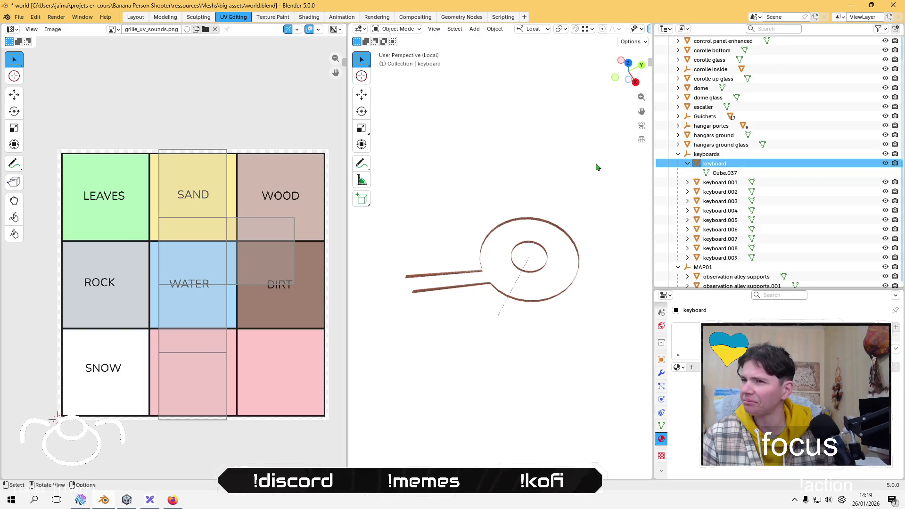
Step: Isolate the keyboards in local view and remove materials from Cube.002 and Cube.004
key(KP_Divide)
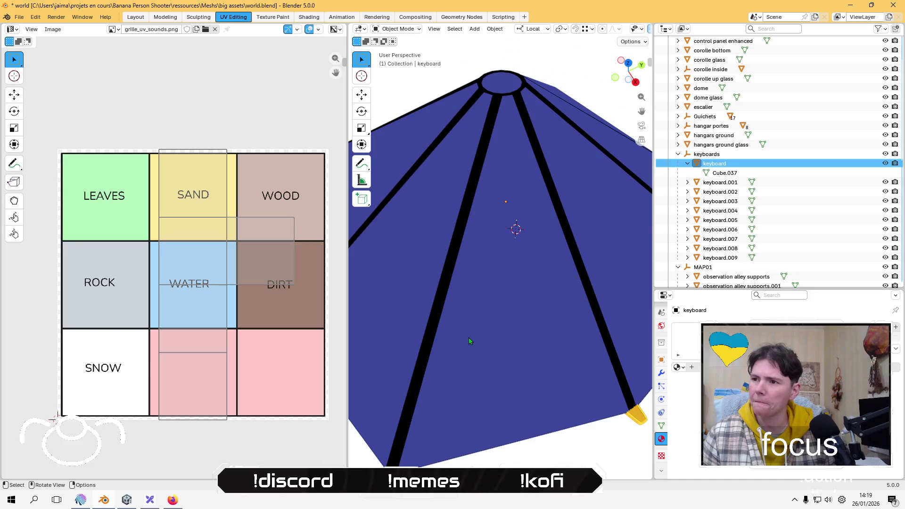
key(KP_Divide)
middle_drag(456, 338, 566, 283)
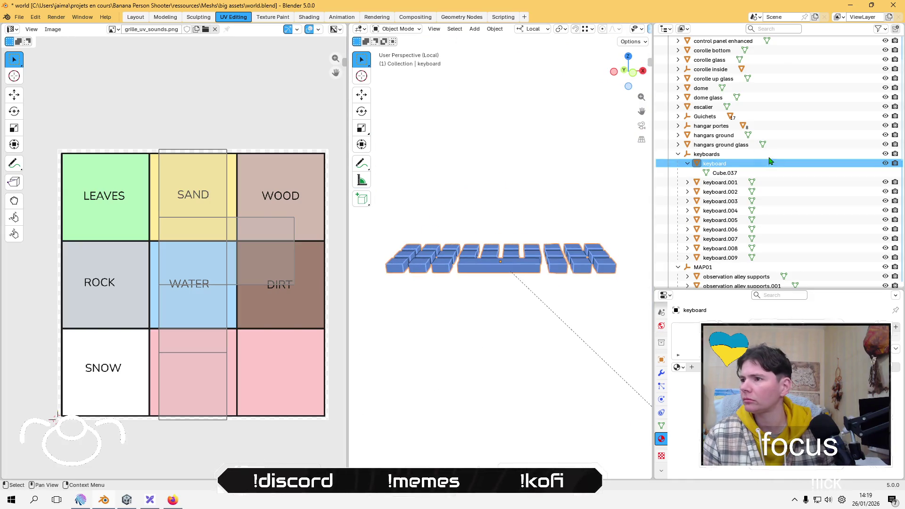
click(687, 182)
click(725, 192)
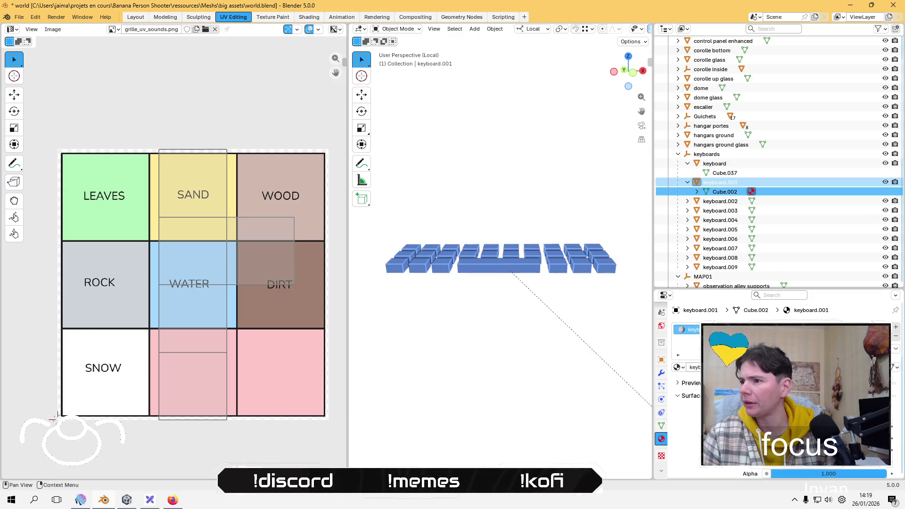
drag(752, 192, 733, 251)
click(688, 201)
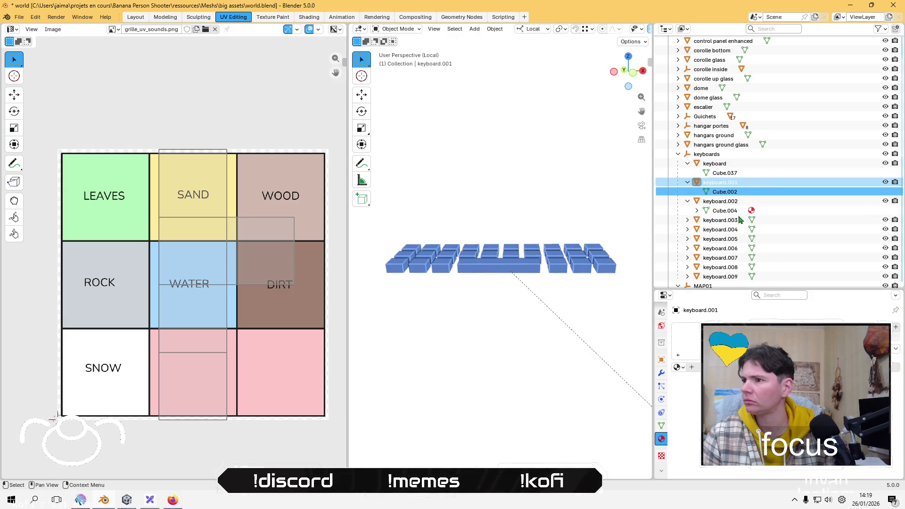
click(725, 211)
drag(751, 211, 692, 227)
Step: Remove the materials from keyboard.004's Cube.006 and keyboard.005's Cube.007
click(688, 223)
click(740, 230)
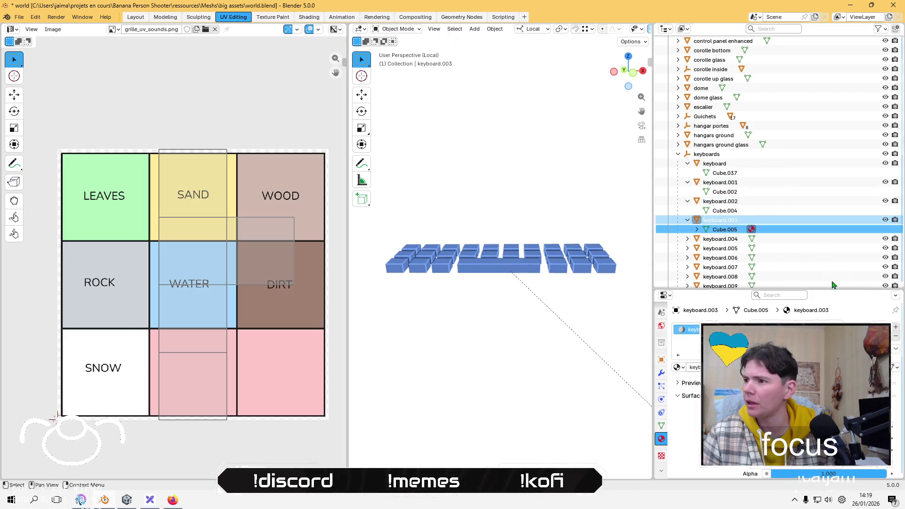
click(687, 239)
click(724, 249)
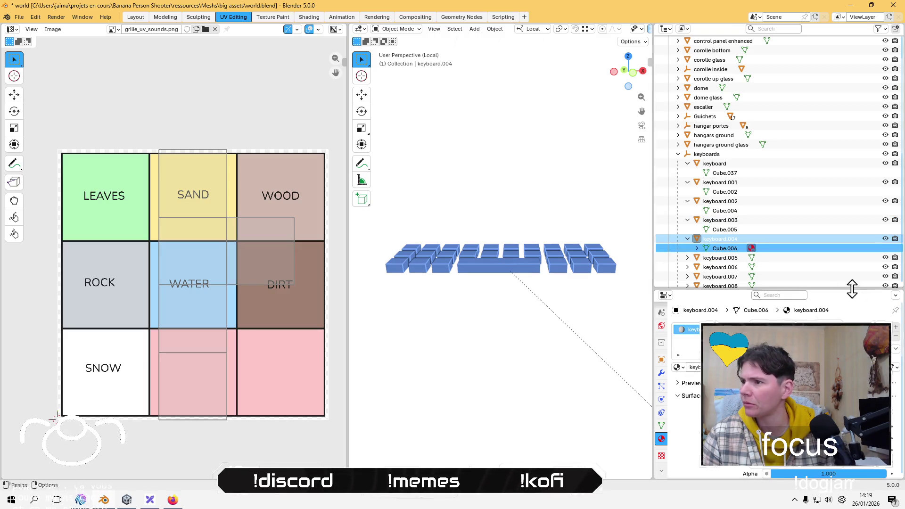
click(895, 335)
scroll(686, 241, down, 1)
click(687, 239)
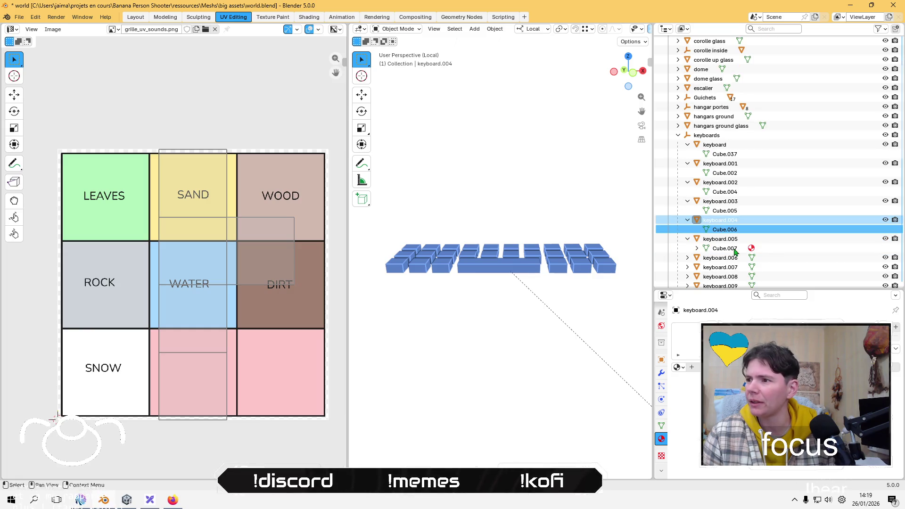
click(730, 249)
click(895, 336)
Step: Strip the materials from Cube.008, Cube.009 and Cube.010 of keyboard.006 through keyboard.008
click(687, 258)
scroll(747, 231, down, 2)
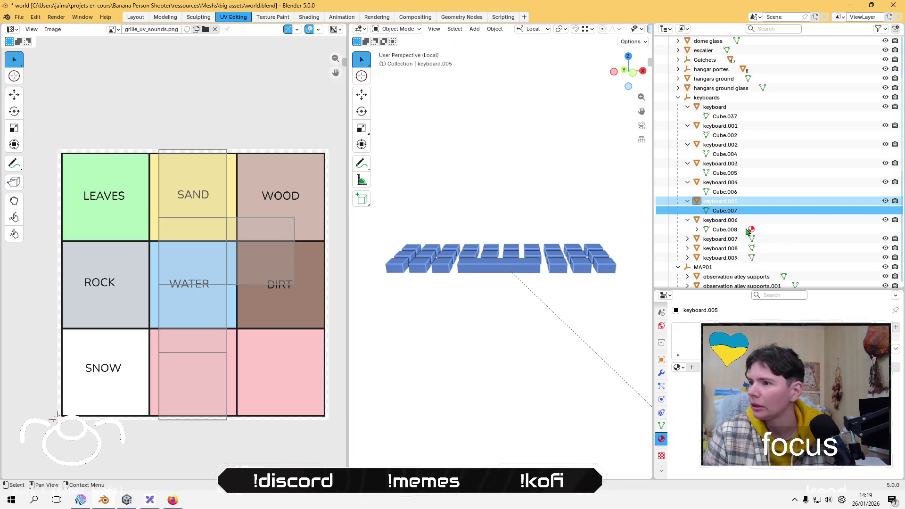
click(725, 229)
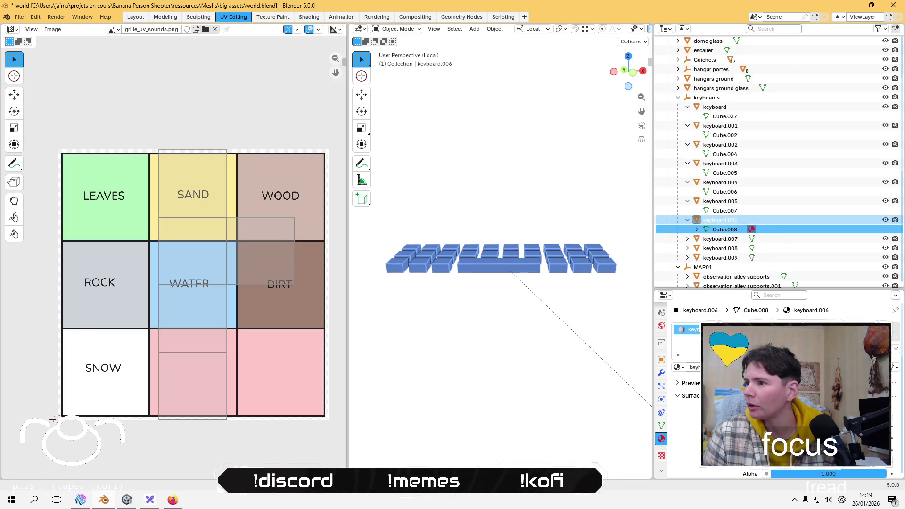
click(895, 336)
click(687, 239)
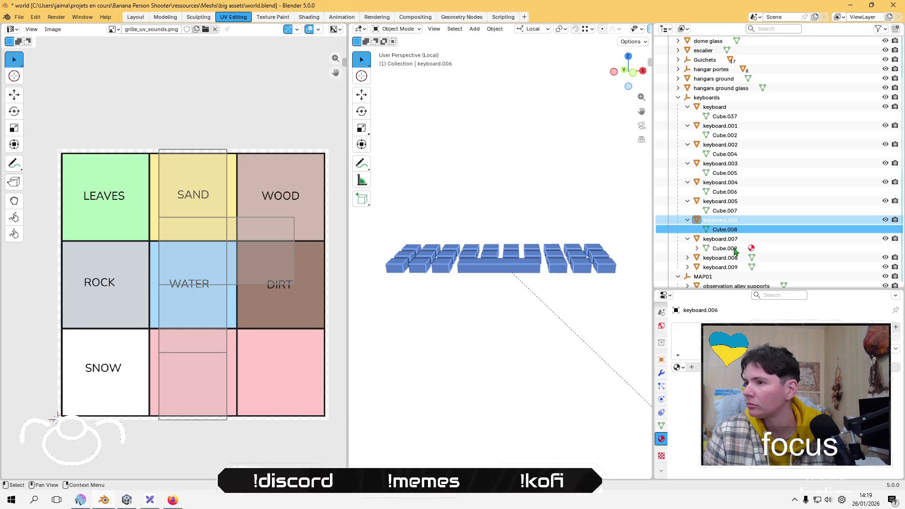
click(735, 250)
click(895, 336)
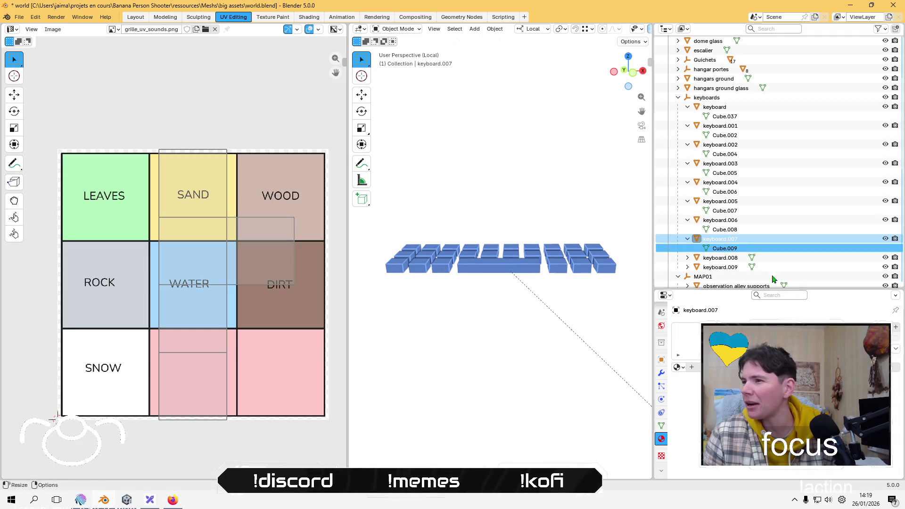
click(687, 257)
click(724, 268)
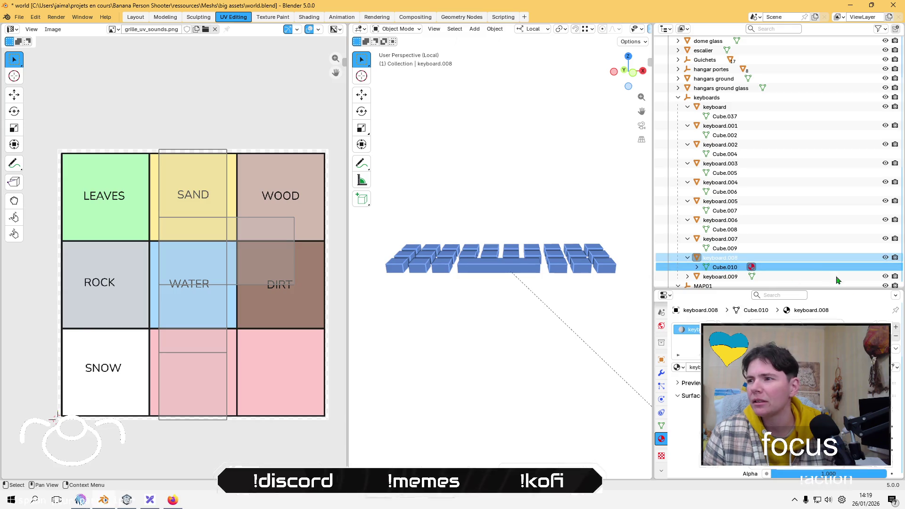
click(895, 336)
Step: Remove keyboard.009's Cube.012 material, then make the keyboard object active in Edit Mode
click(687, 276)
scroll(691, 278, down, 2)
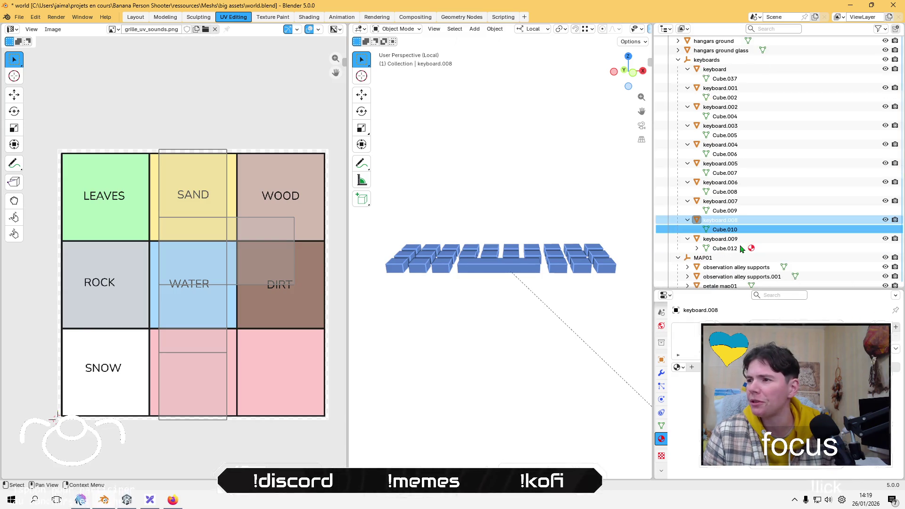
click(725, 249)
click(895, 336)
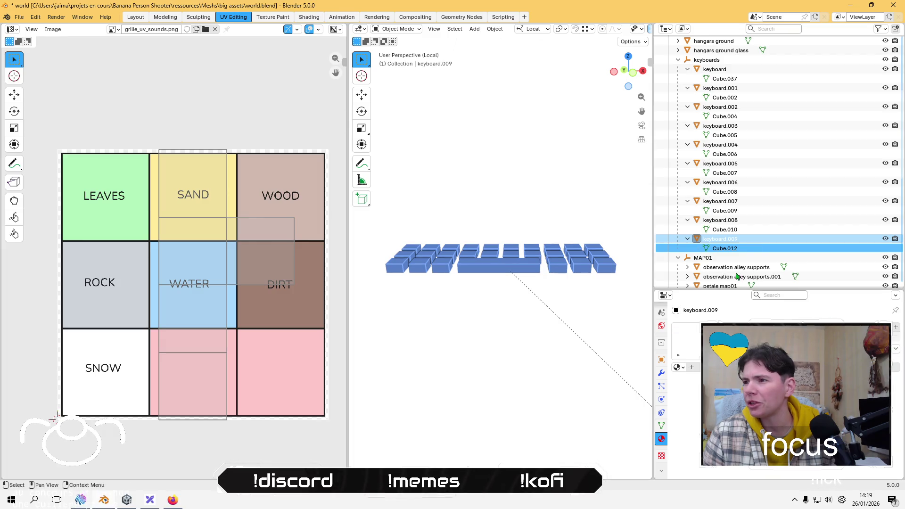
click(726, 242)
scroll(733, 147, up, 3)
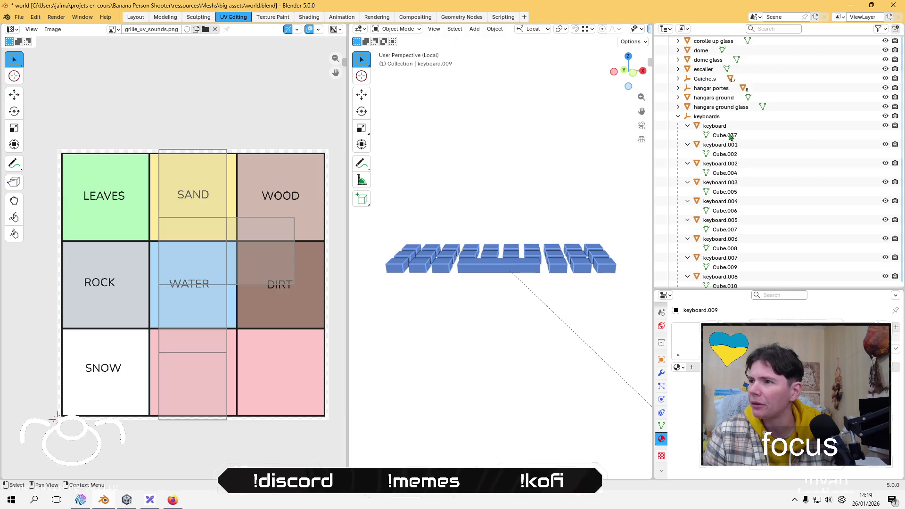
click(724, 128)
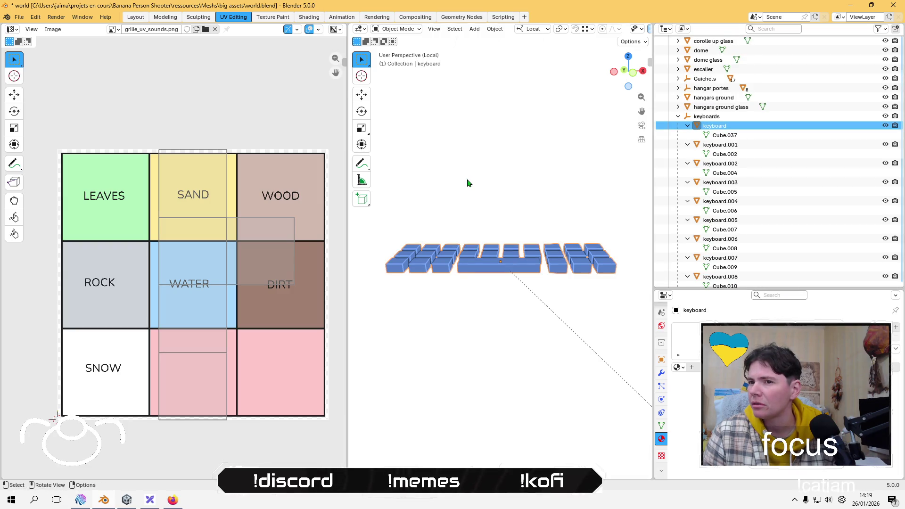
key(Tab)
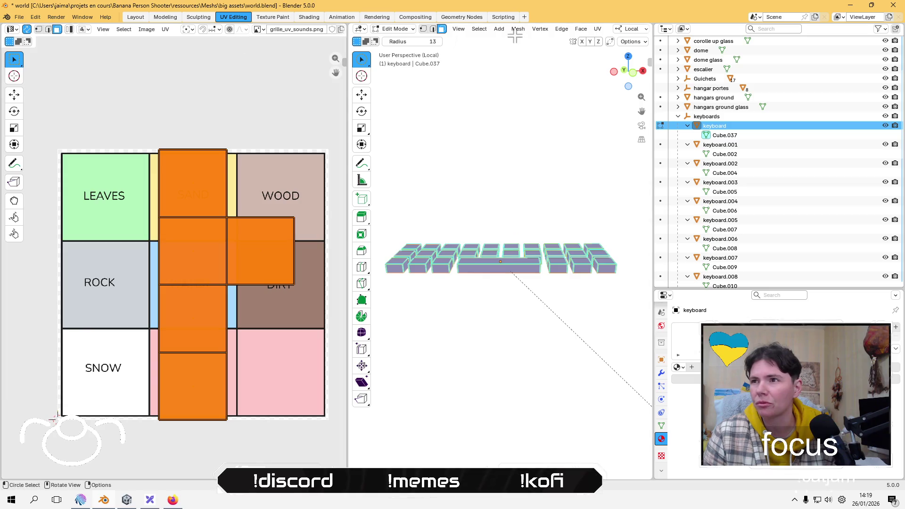
Step: Lightmap-pack all keyboard UVs, then shrink and move them inside the ROCK tile
click(599, 29)
click(615, 80)
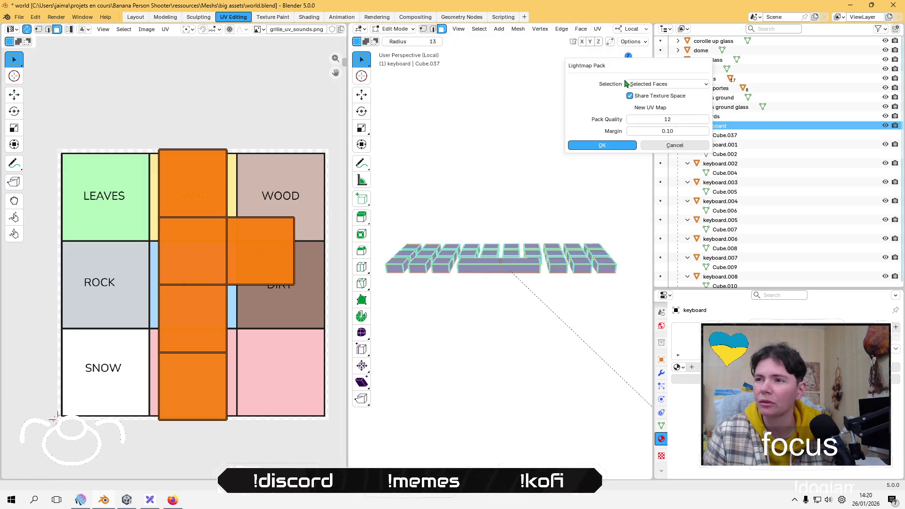
click(605, 144)
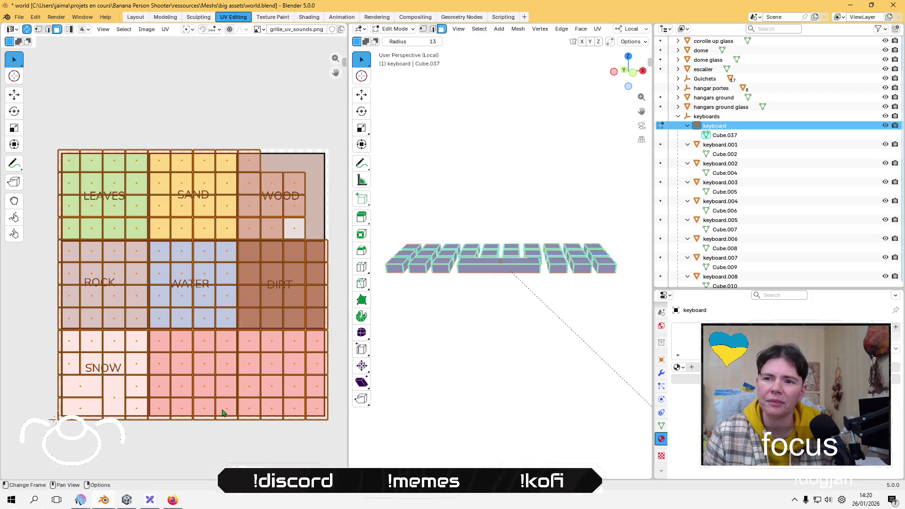
key(s)
click(182, 317)
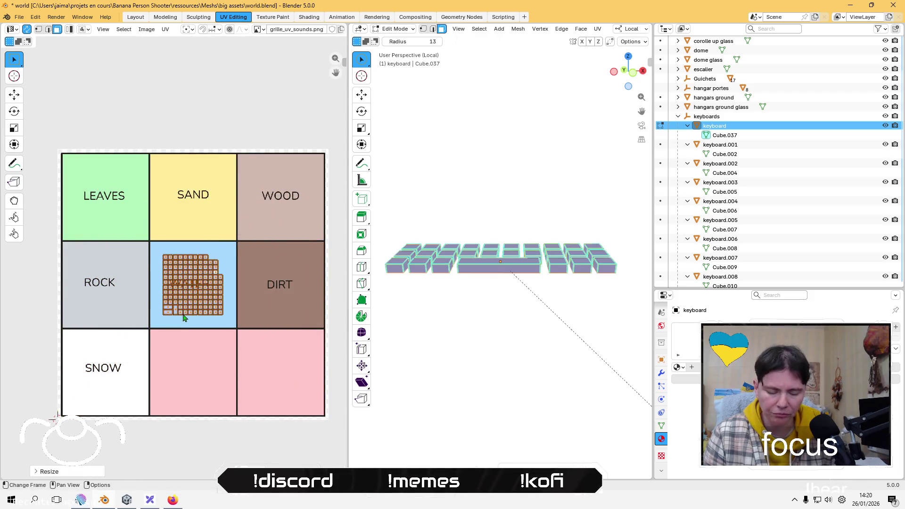
key(g)
click(91, 313)
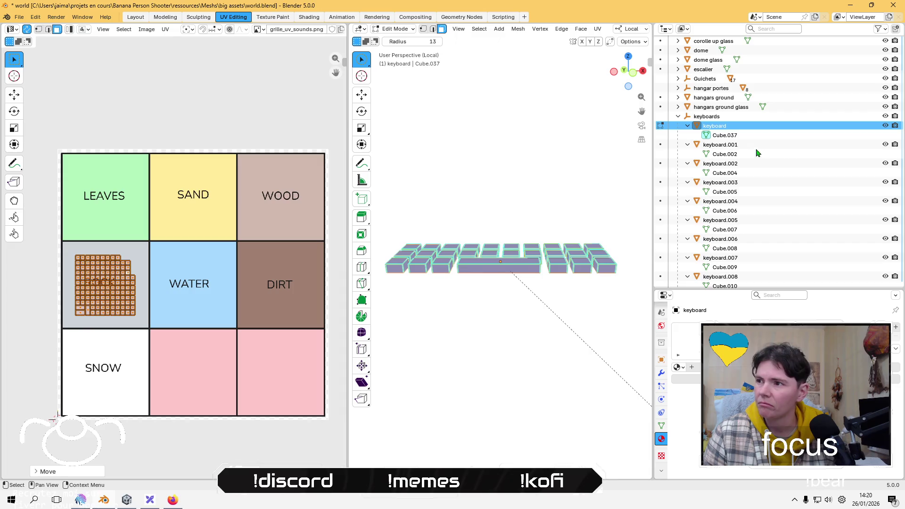
Step: Select keyboard.001, leave local view and return to Object Mode around the keycaps
click(721, 145)
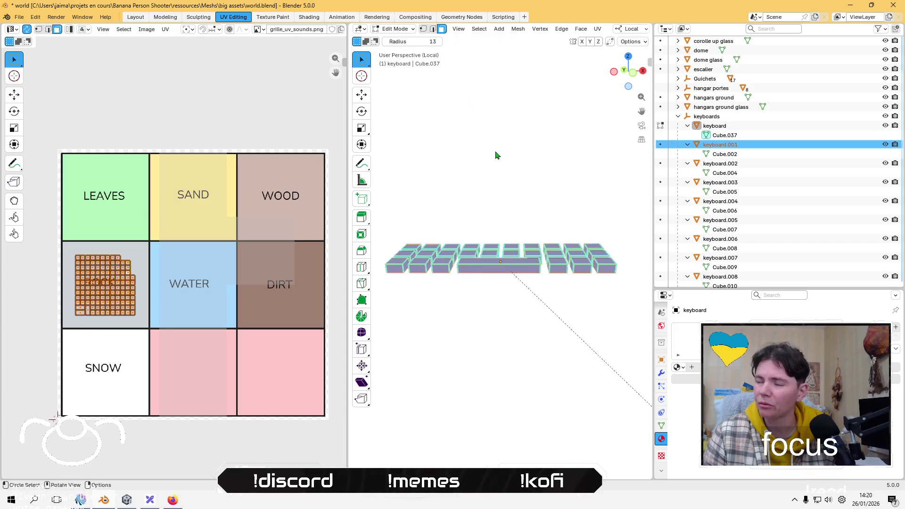
key(KP_Divide)
key(KP_Divide)
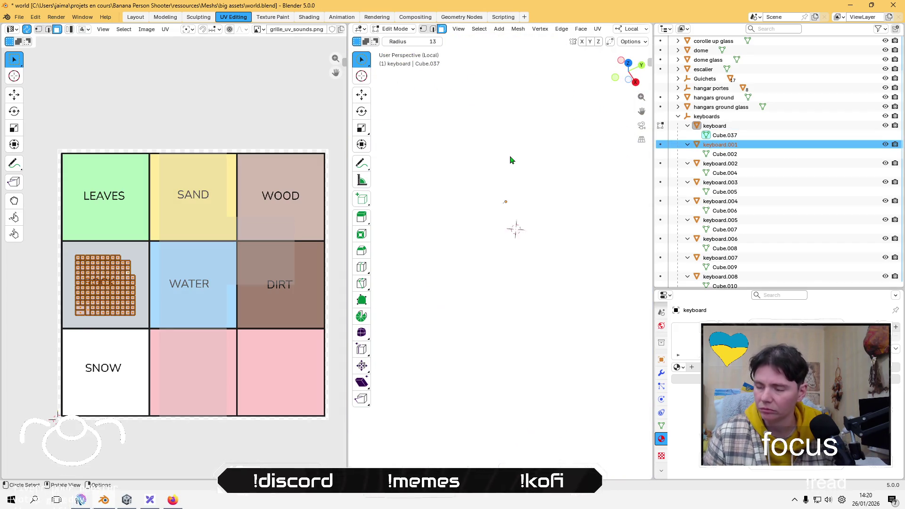
key(Tab)
mouse_move(512, 202)
middle_down()
mouse_move(529, 246)
mouse_move(503, 201)
middle_up()
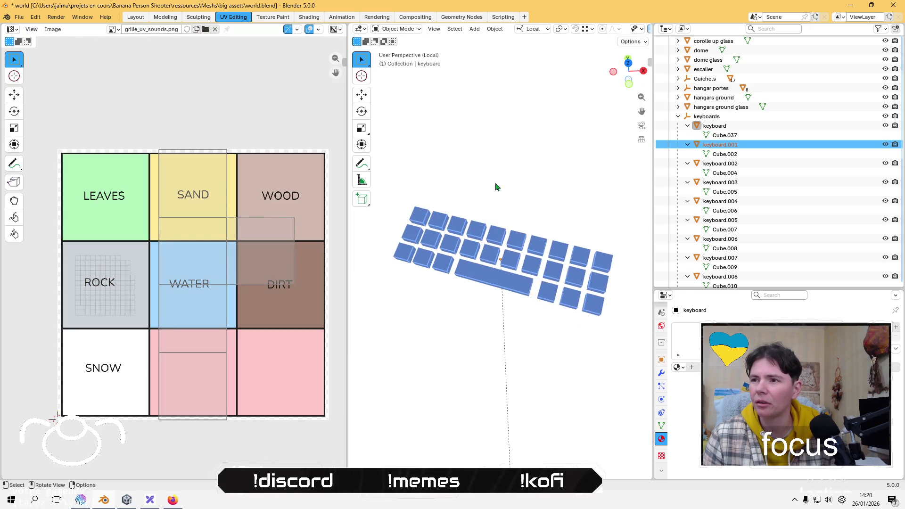
Step: Lightmap-pack the keyboard's UVs, shrink them and move them onto the ROCK tile
key(Tab)
click(597, 28)
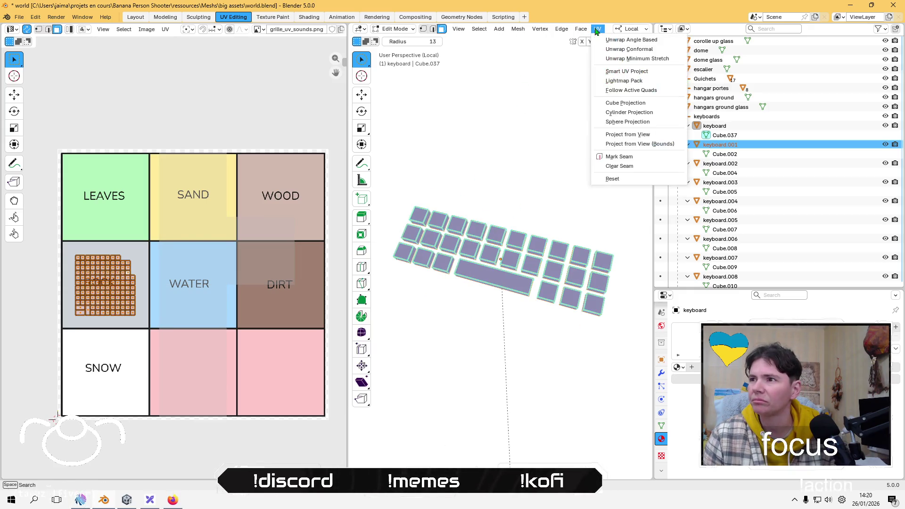
click(622, 80)
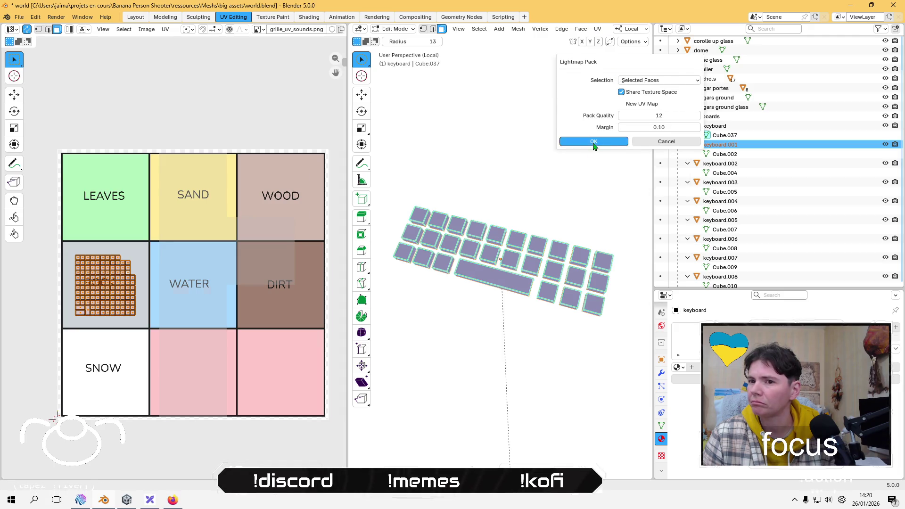
click(593, 141)
key(s)
right_click(596, 383)
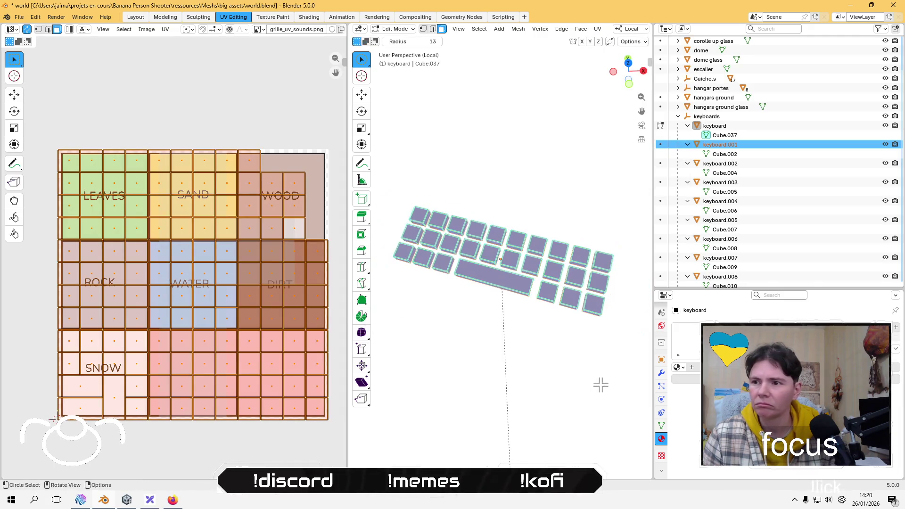
key(s)
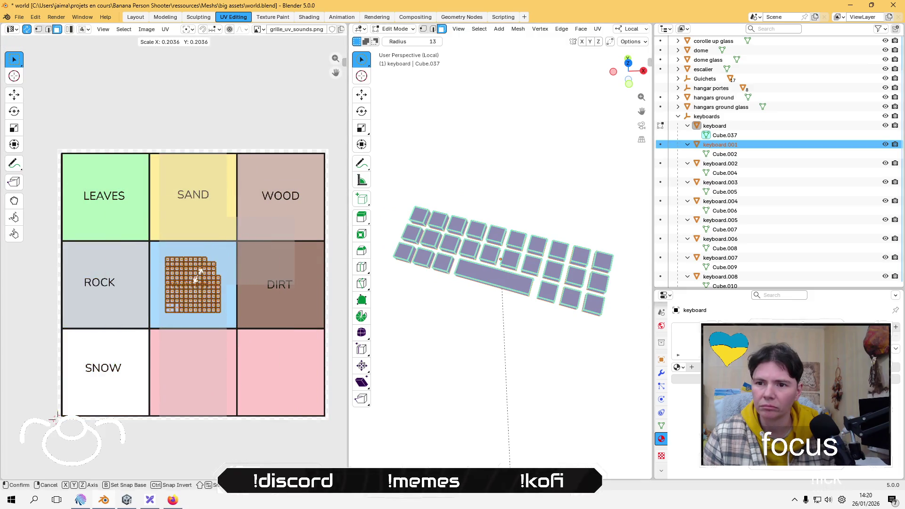
click(194, 300)
key(g)
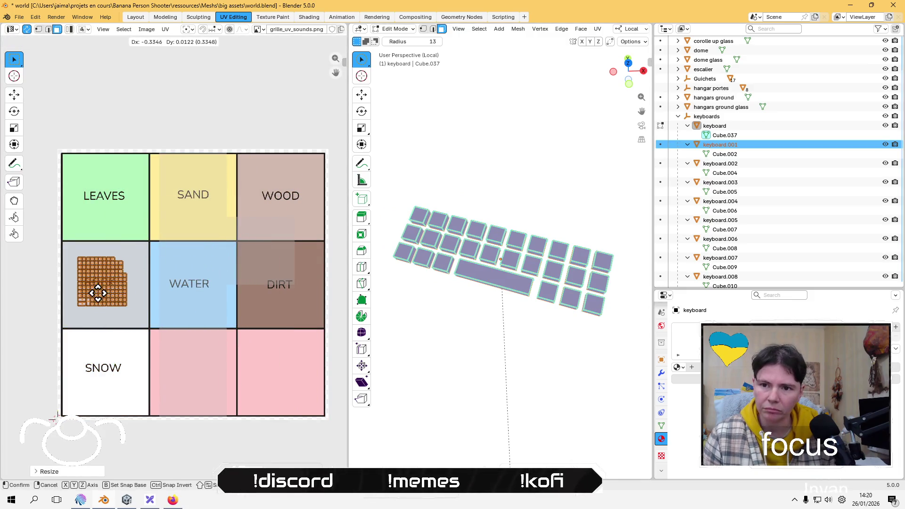
click(105, 298)
Step: Re-isolate the keyboard, orbit to a diagonal view and reselect all its faces
key(c)
right_click(571, 162)
key(KP_Divide)
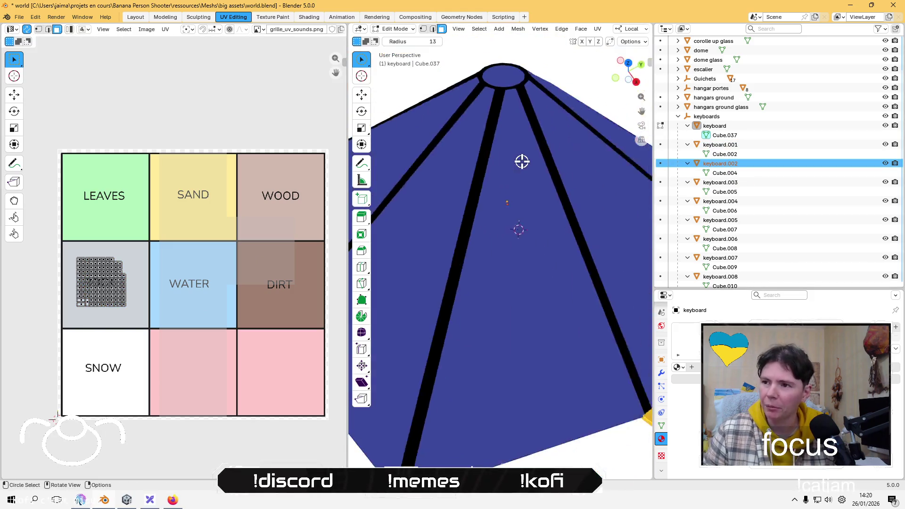
key(KP_Divide)
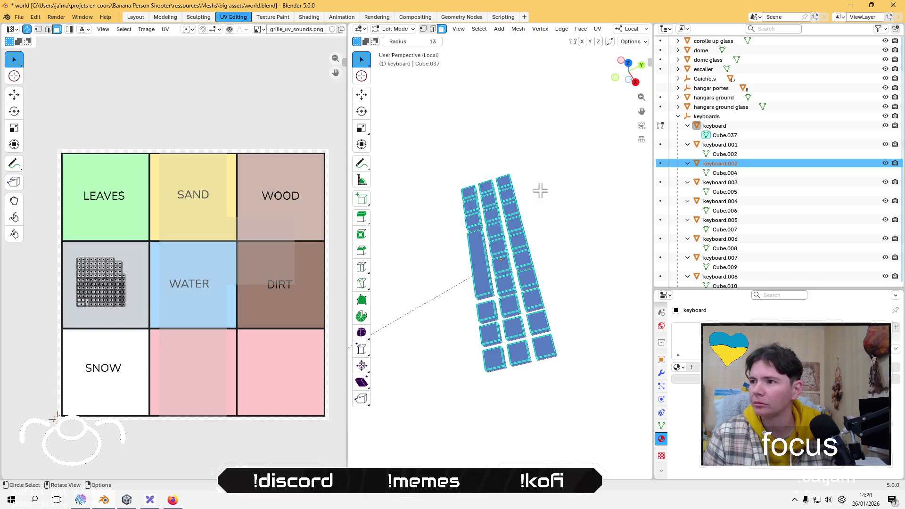
middle_drag(503, 249, 541, 233)
key(alt+a)
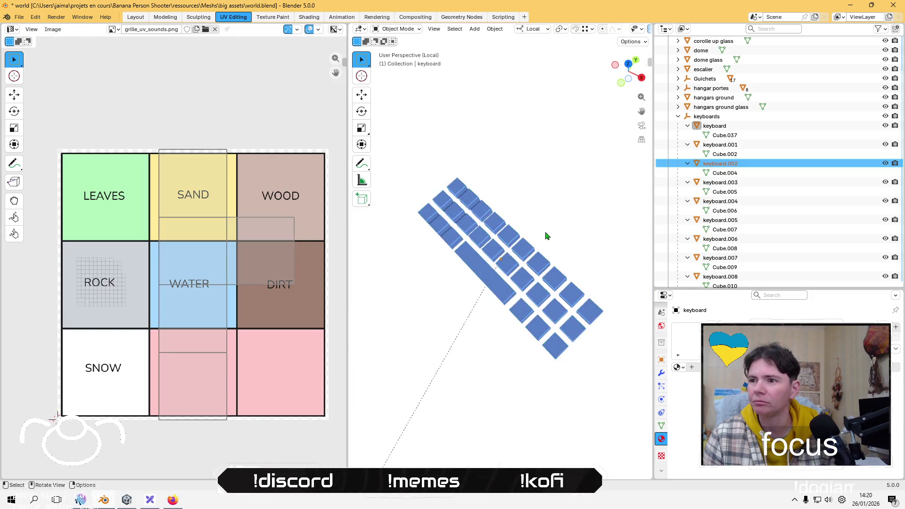
key(a)
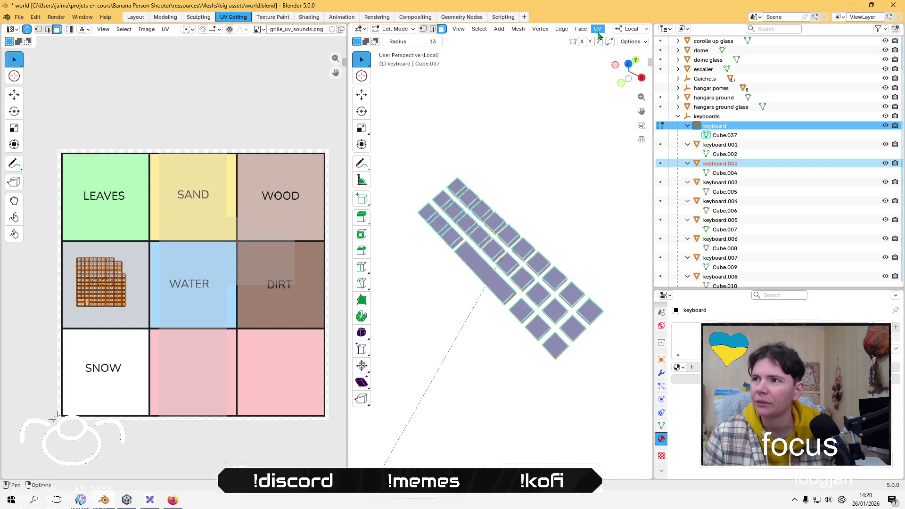
Step: Repack the keyboard's UVs, fit them into ROCK, and go back to Object Mode
click(597, 28)
click(632, 85)
click(611, 148)
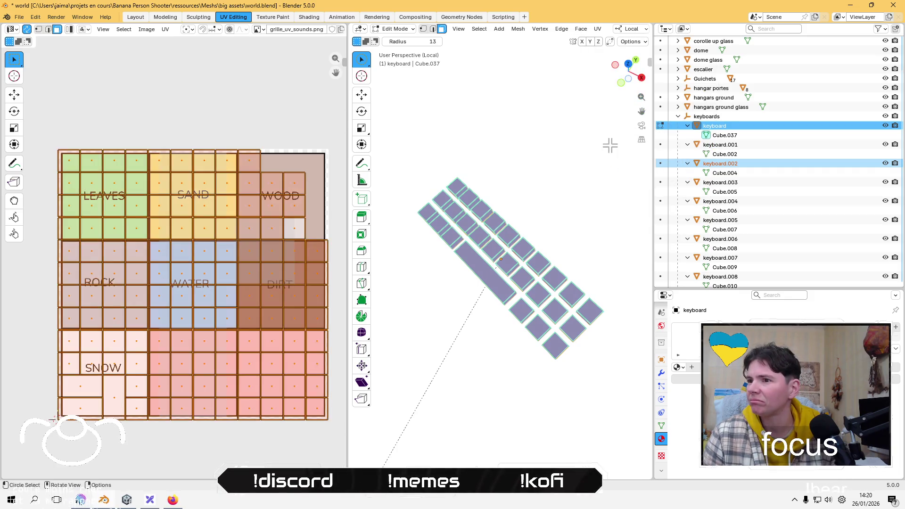
key(s)
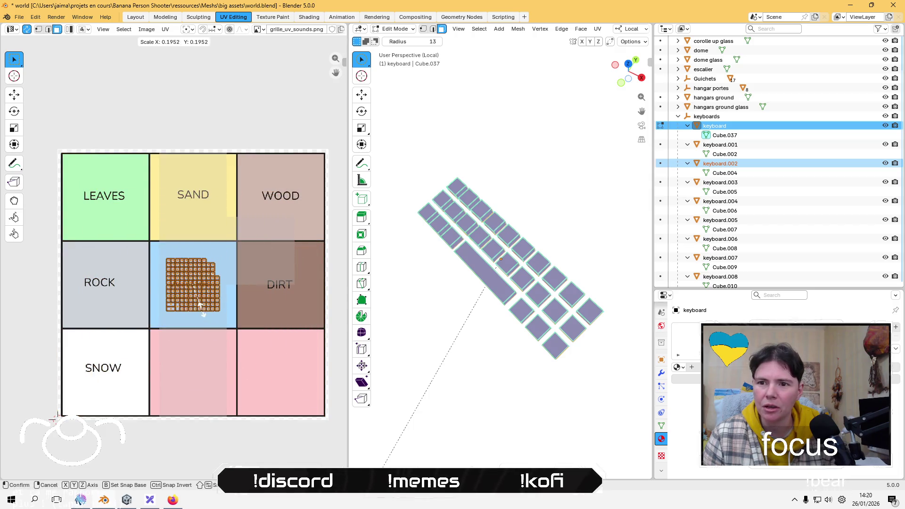
click(200, 311)
key(g)
click(103, 307)
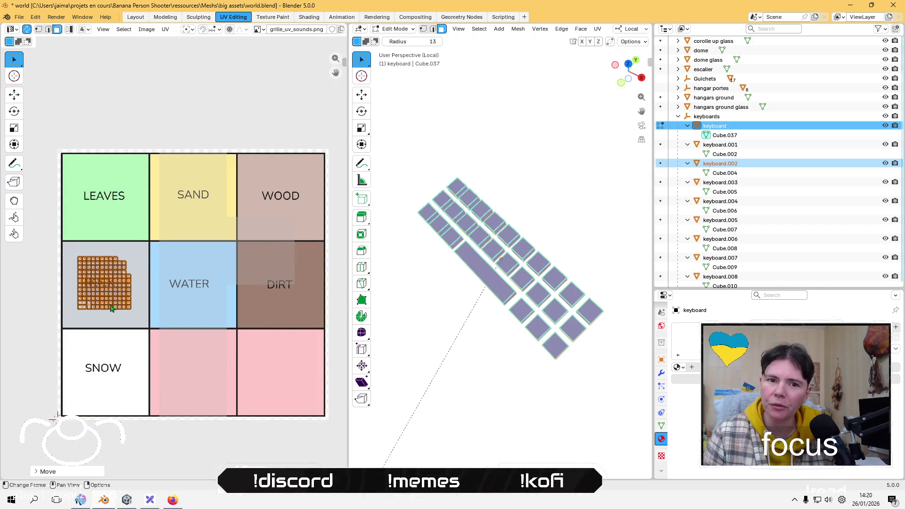
key(a)
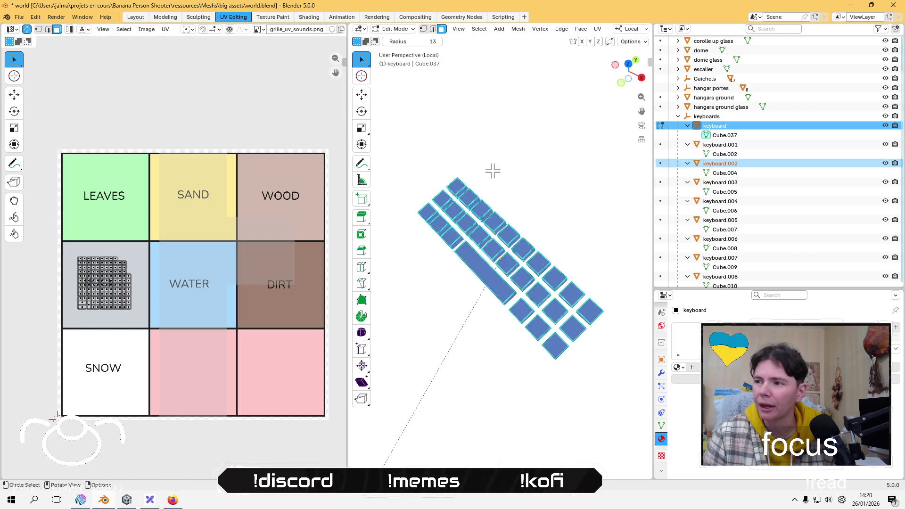
click(398, 29)
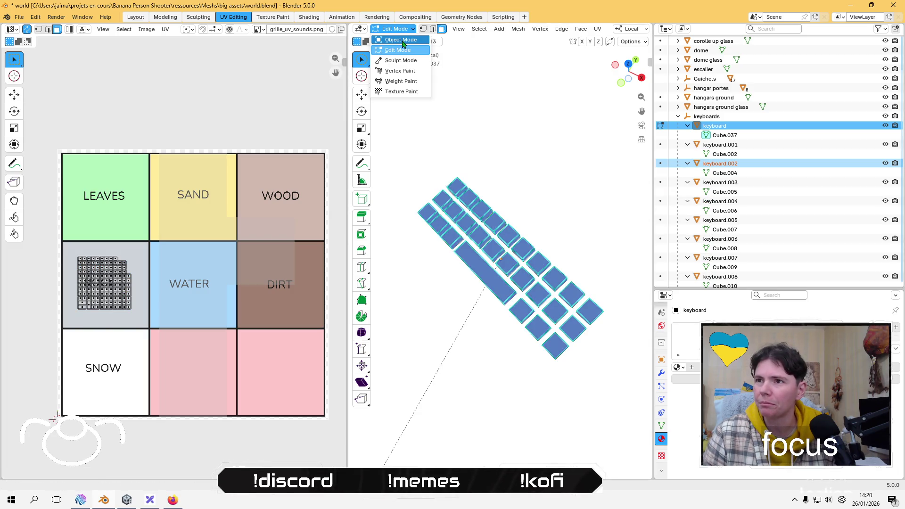
click(402, 41)
Step: Select keyboard.003 and run Lightmap Pack on its UVs in Edit Mode
click(750, 182)
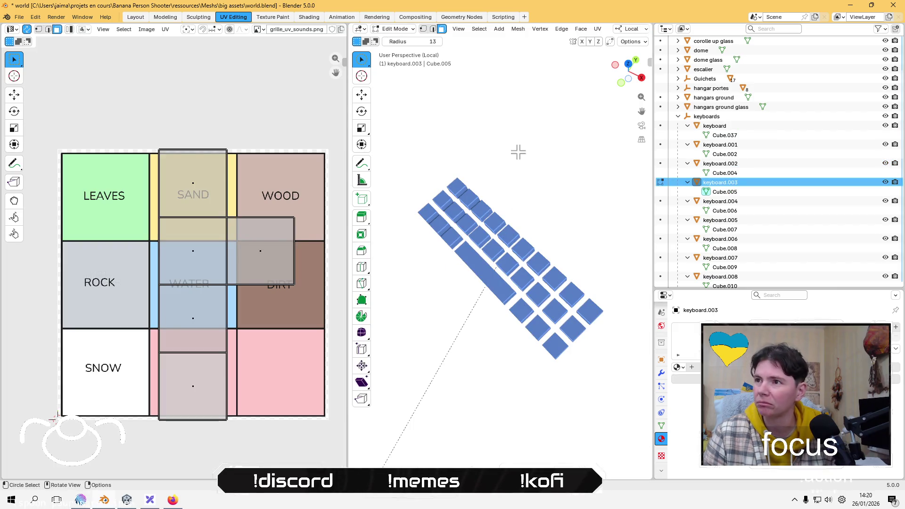
key(Tab)
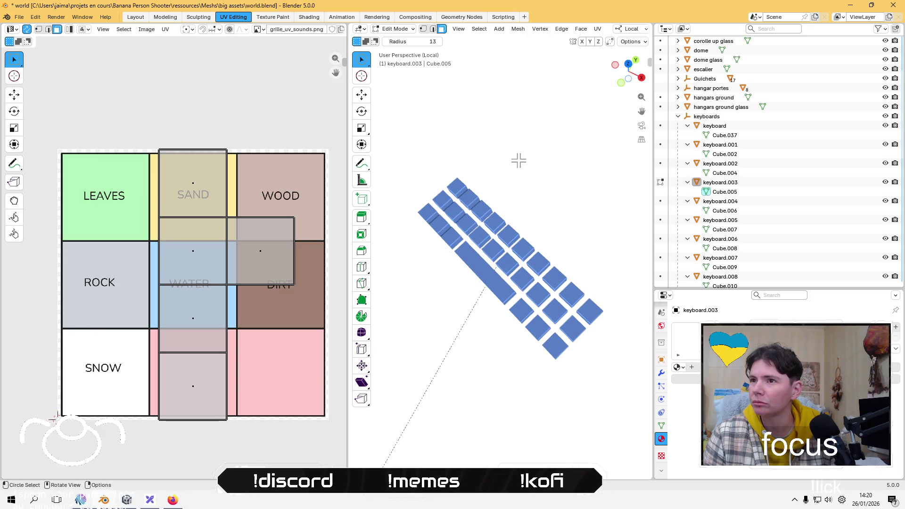
click(597, 29)
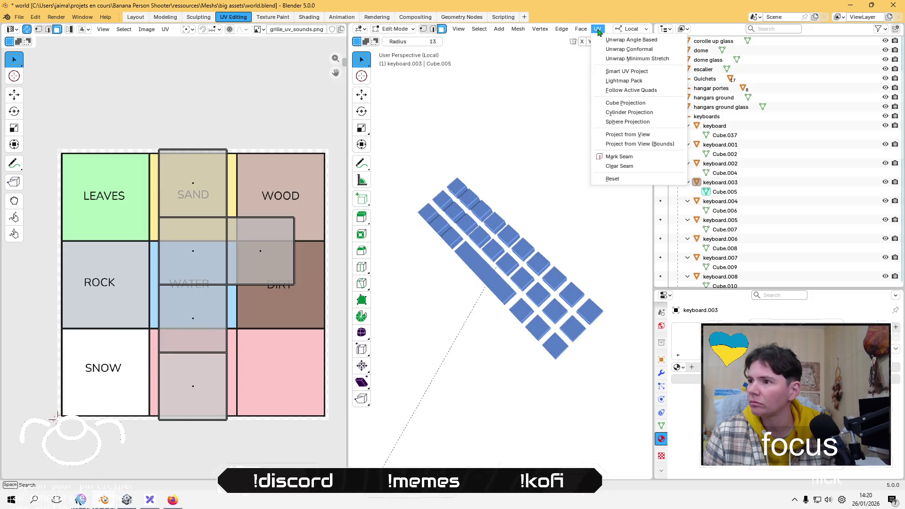
click(640, 80)
click(622, 145)
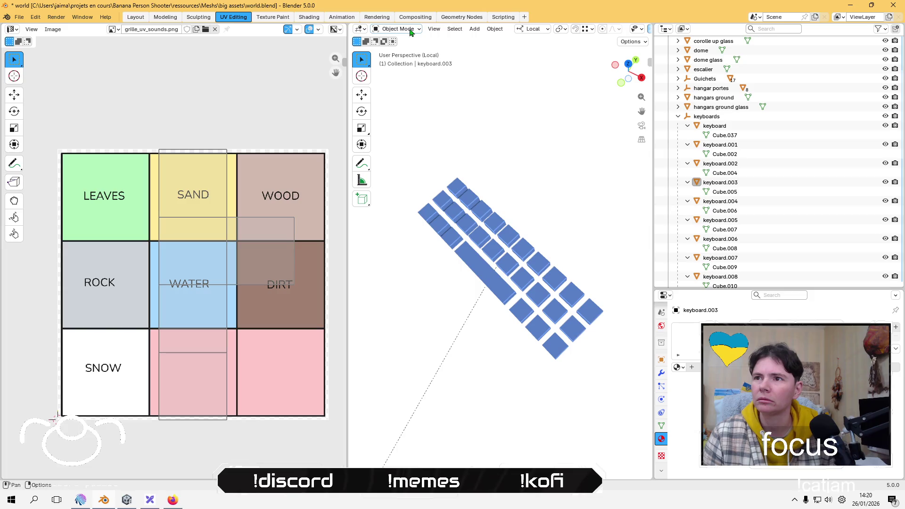
click(728, 182)
click(493, 249)
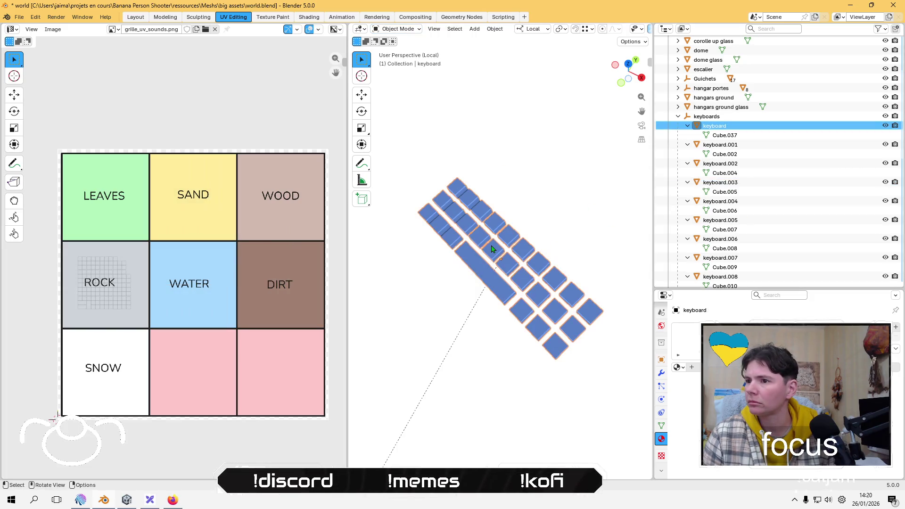
Step: Isolate keyboard.002 in local view and select all its faces in Edit Mode
key(KP_Divide)
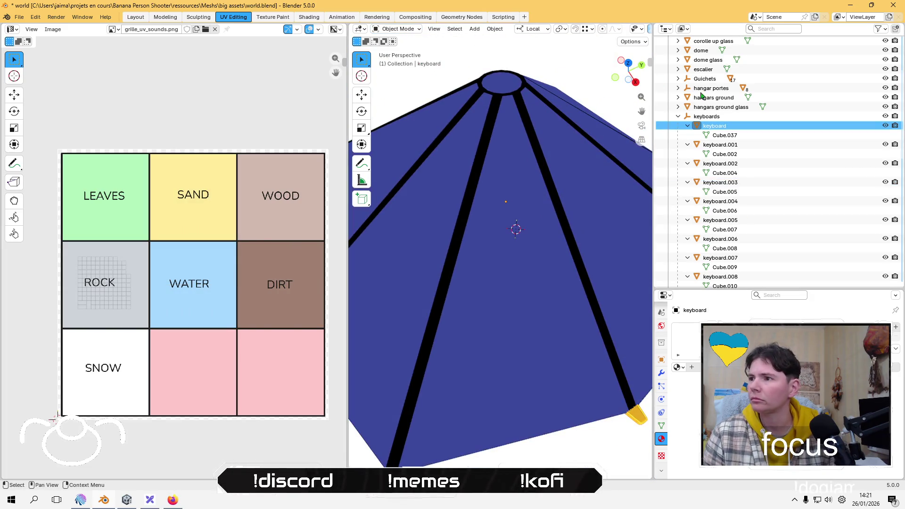
click(730, 165)
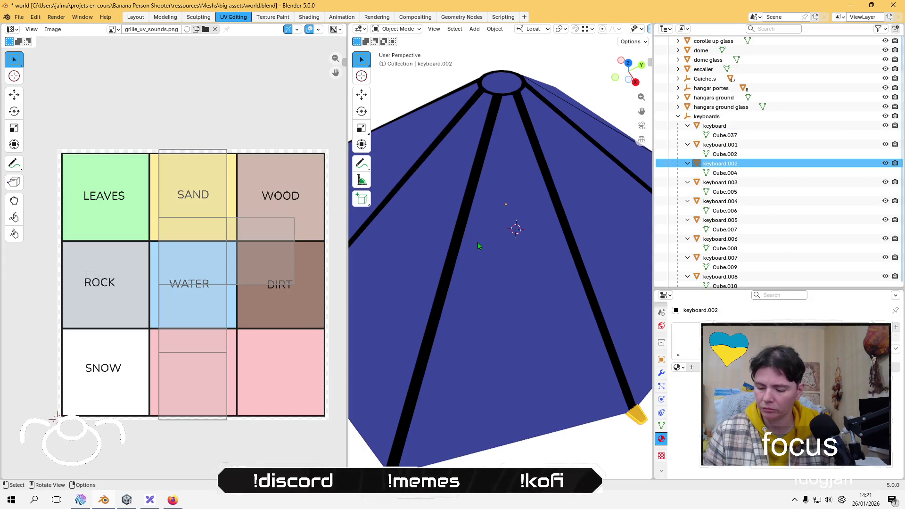
key(KP_Divide)
mouse_move(476, 242)
middle_down()
mouse_move(492, 272)
mouse_move(509, 126)
middle_up()
key(Tab)
key(a)
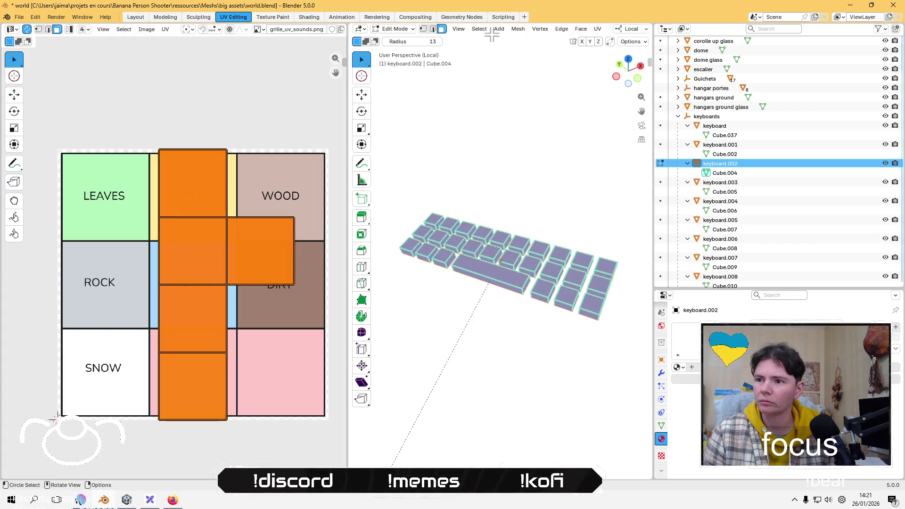
Step: Lightmap-pack keyboard.002's UVs, shrink and place them in ROCK, then return to Object Mode
click(597, 29)
click(608, 72)
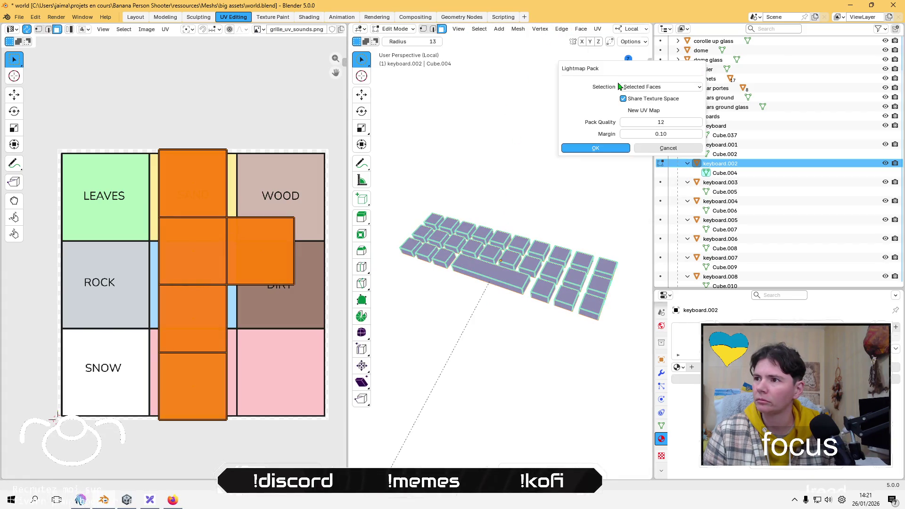
click(592, 147)
key(s)
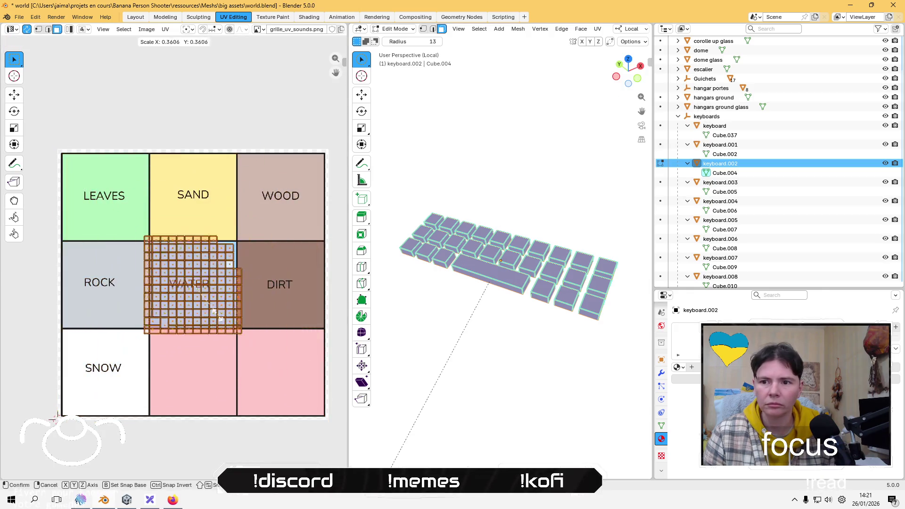
click(208, 309)
key(g)
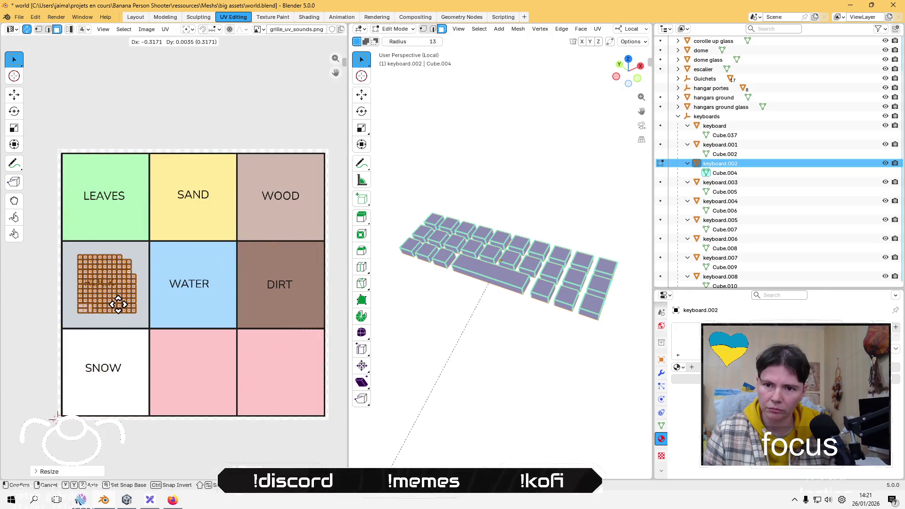
click(112, 304)
click(166, 82)
click(395, 29)
click(396, 38)
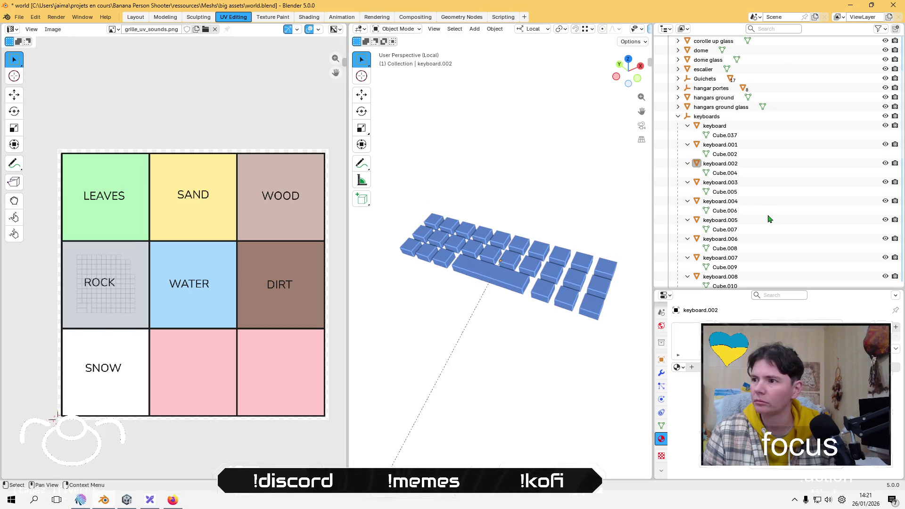
Step: Isolate keyboard.003 in local view and select all its faces in Edit Mode
key(KP_Divide)
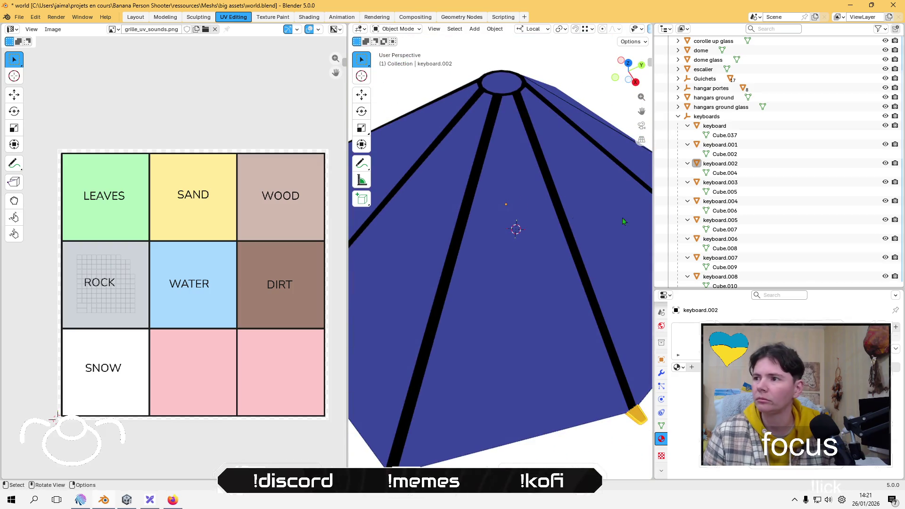
click(718, 203)
click(722, 184)
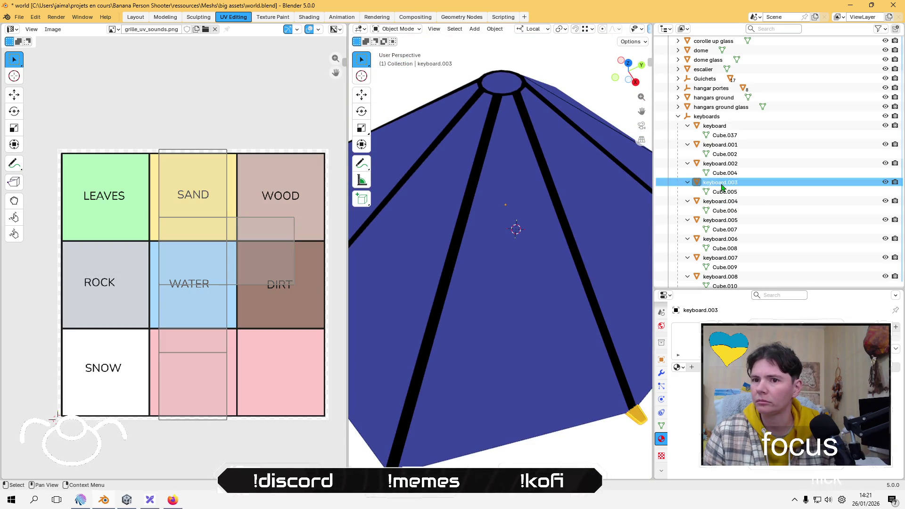
click(722, 164)
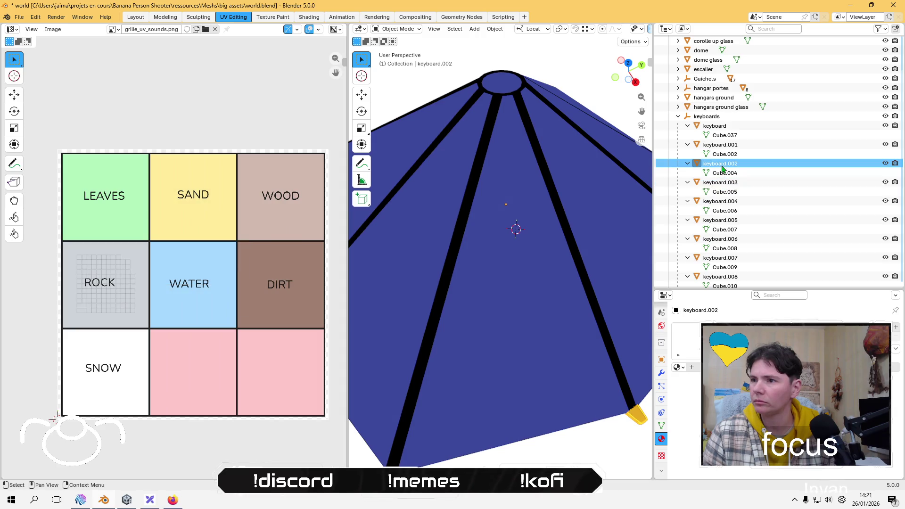
click(721, 184)
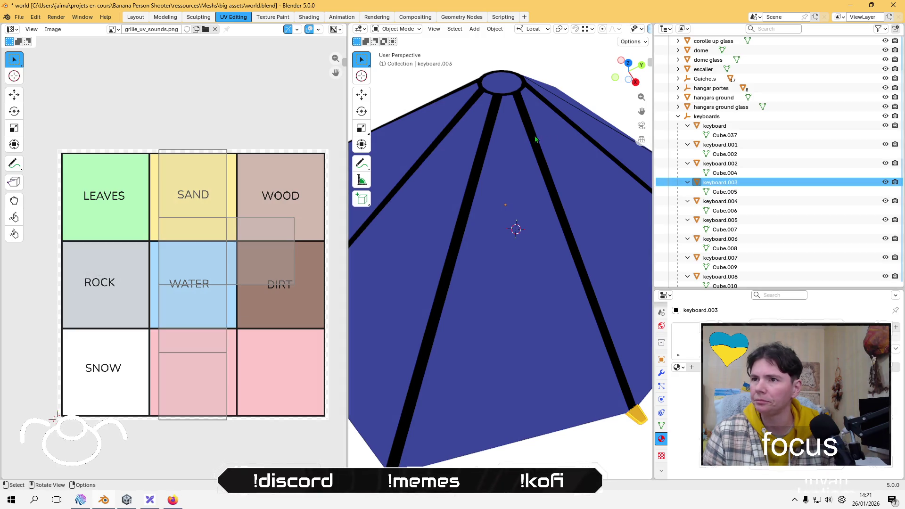
key(KP_Divide)
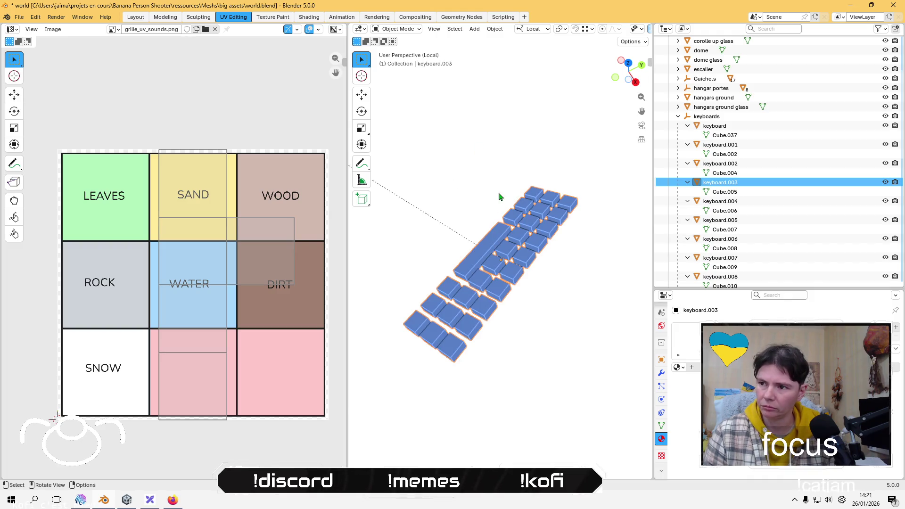
key(Tab)
key(a)
Step: Lightmap-pack keyboard.003's UVs, then scale and move them to fill the ROCK tile
click(597, 29)
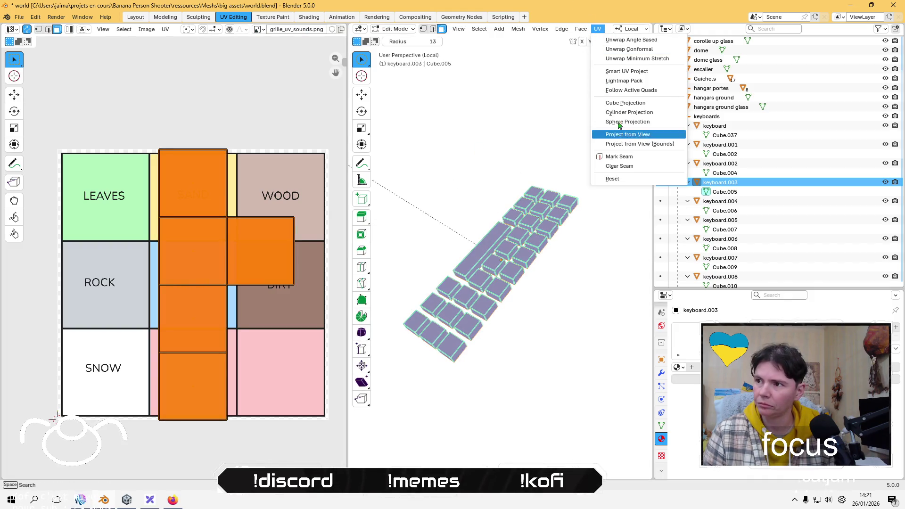
click(640, 81)
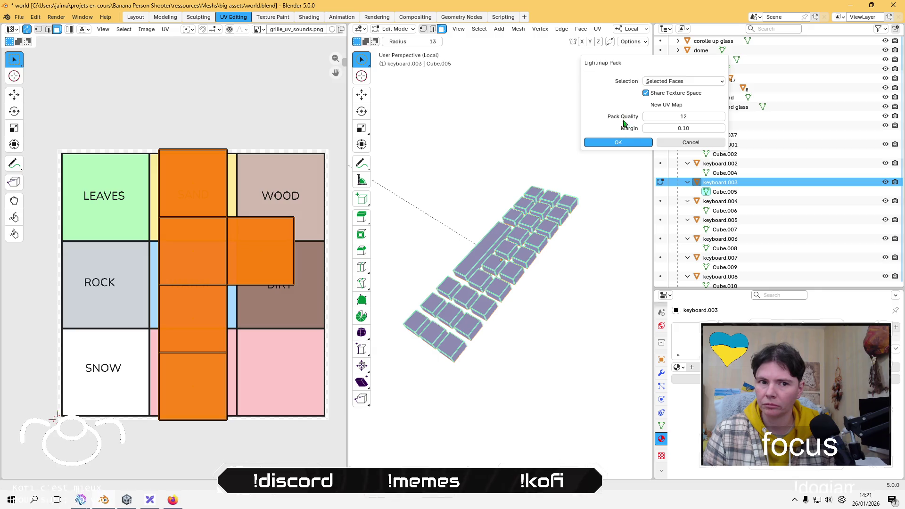
click(618, 141)
key(s)
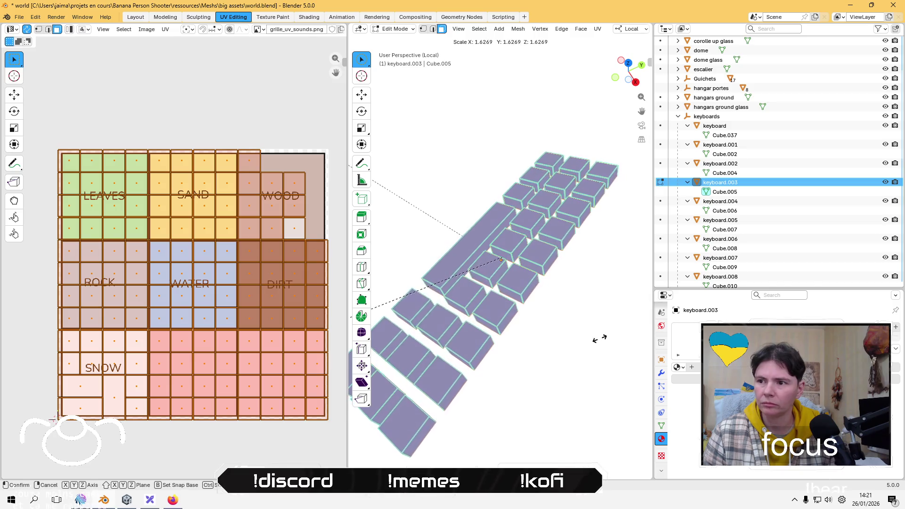
right_click(528, 312)
key(s)
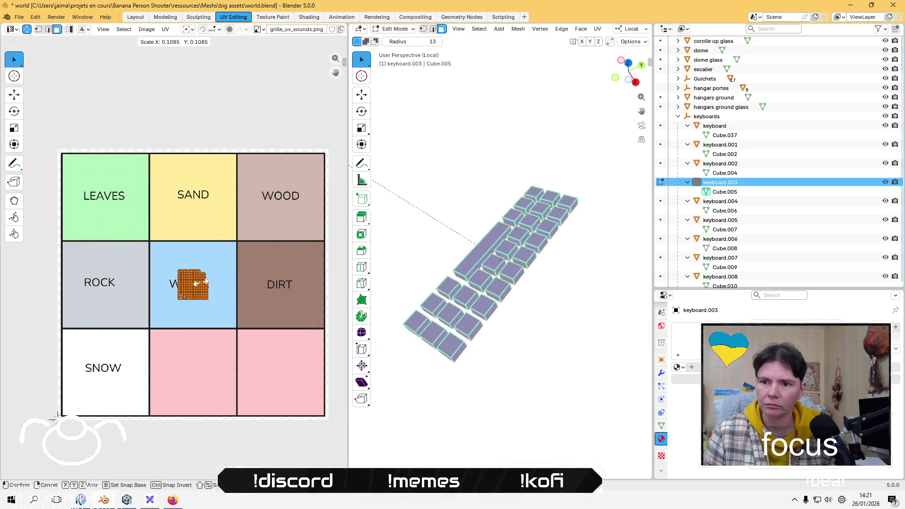
click(205, 287)
key(g)
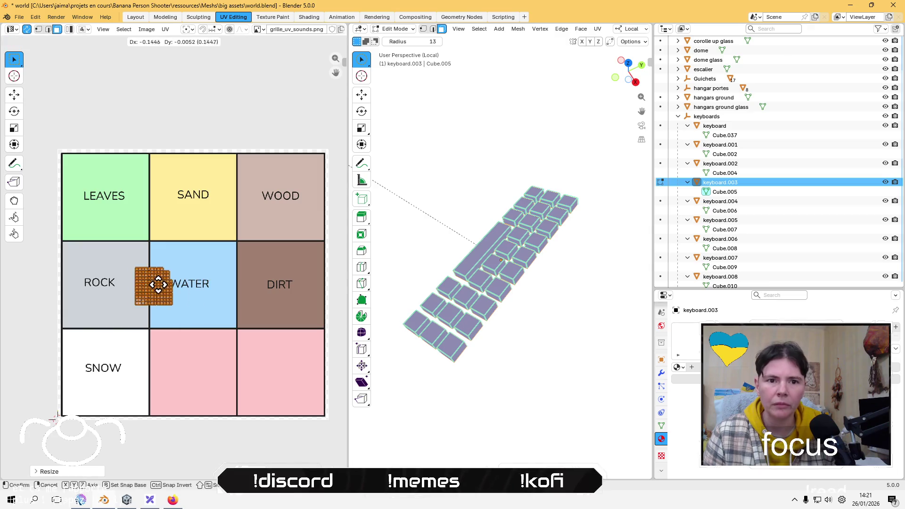
click(115, 287)
key(s)
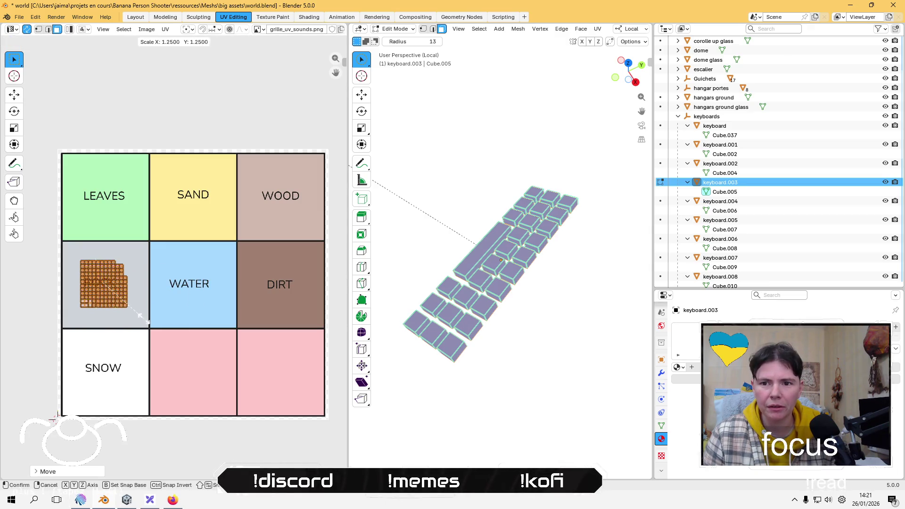
click(147, 322)
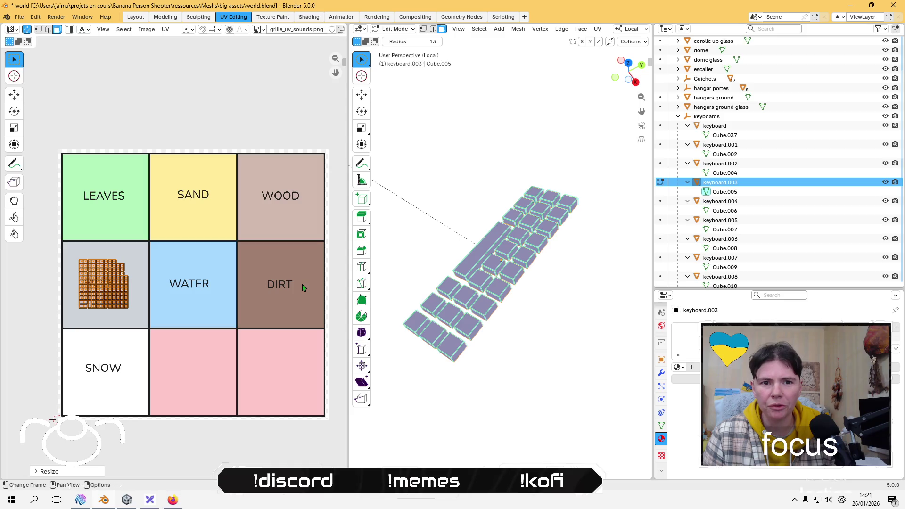
Step: Return to Object Mode and select the keyboard.004 mesh
mouse_move(375, 243)
middle_down()
mouse_move(485, 262)
mouse_move(559, 242)
mouse_move(557, 211)
middle_up()
click(395, 29)
click(409, 45)
click(617, 202)
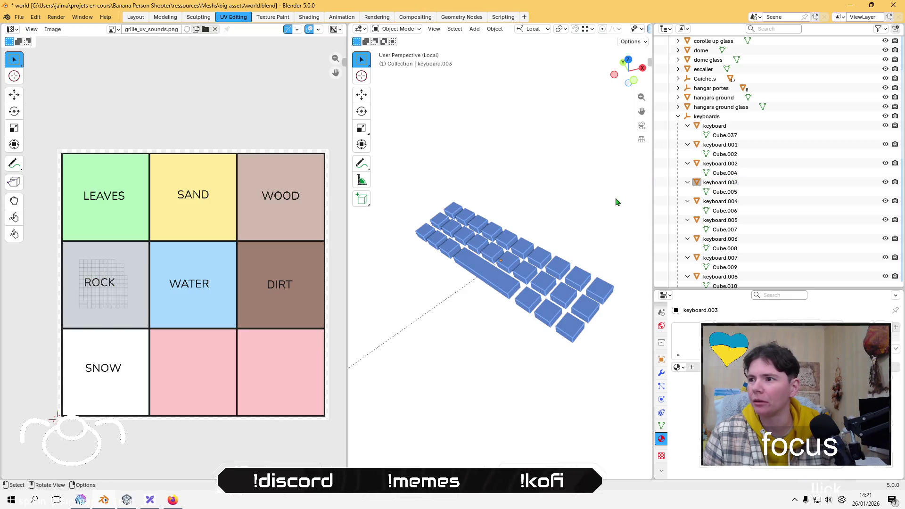
click(738, 205)
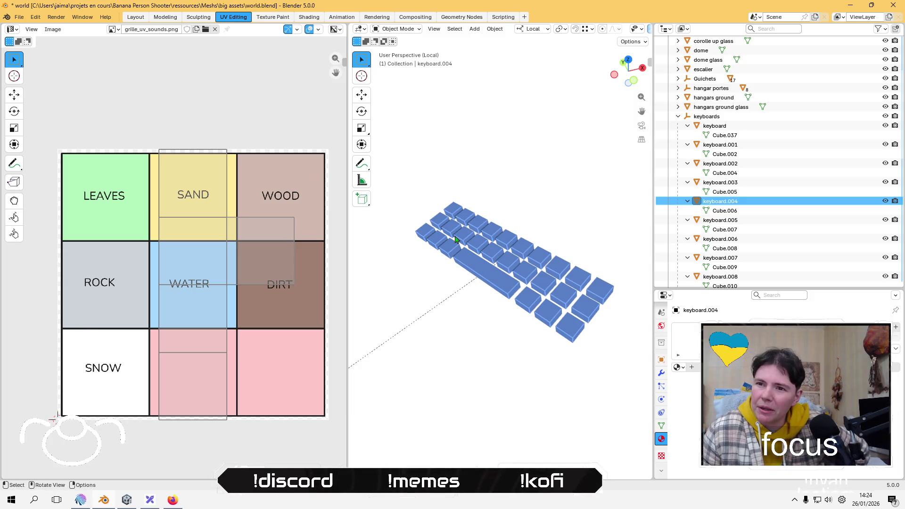
Step: Check the existing UV islands of keyboard.004 and keyboard.003 in Edit Mode
key(Tab)
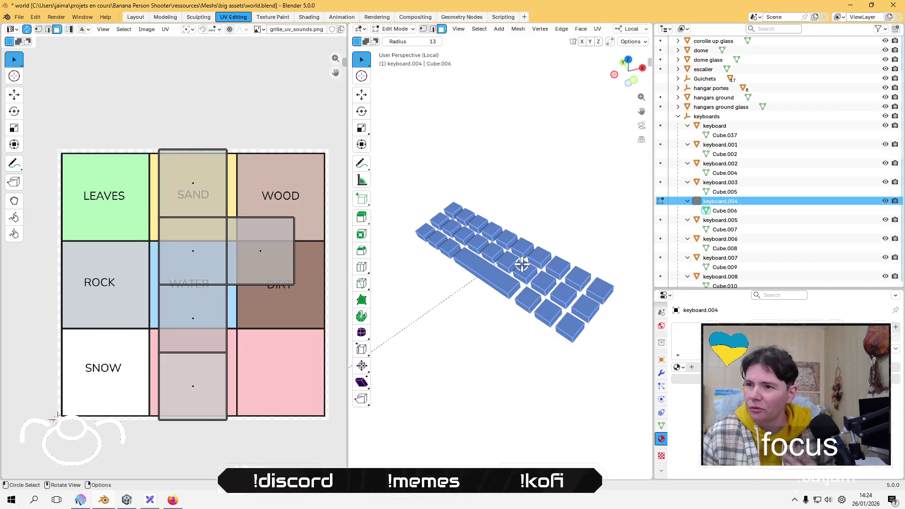
key(Tab)
click(502, 239)
key(Tab)
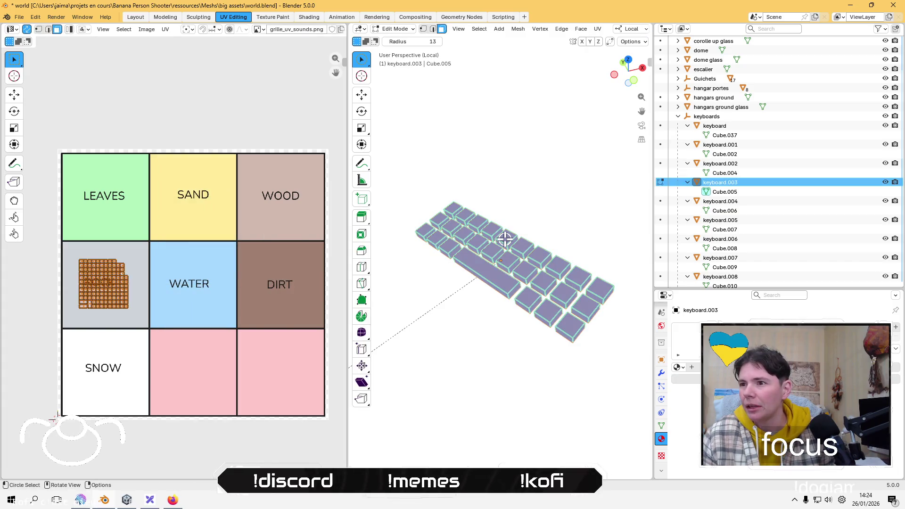
key(Tab)
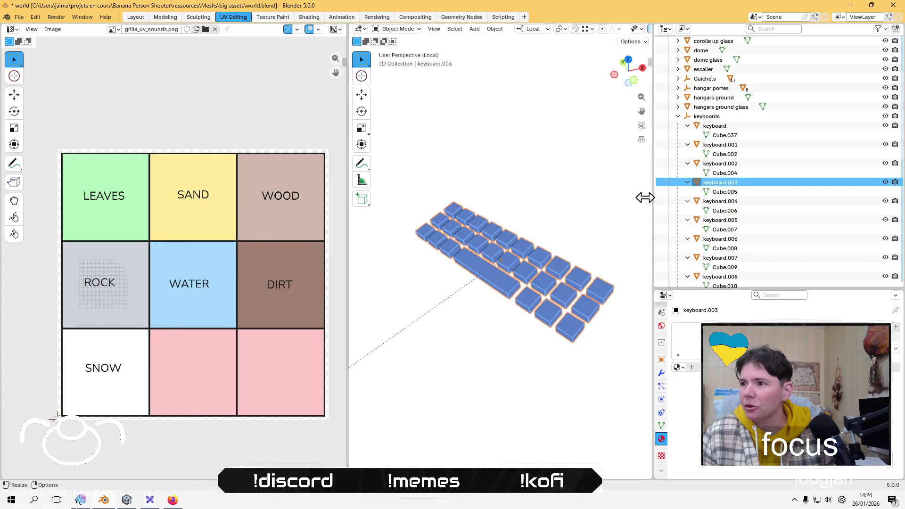
Step: Isolate keyboard.004 in local view and orbit around it
key(KP_Divide)
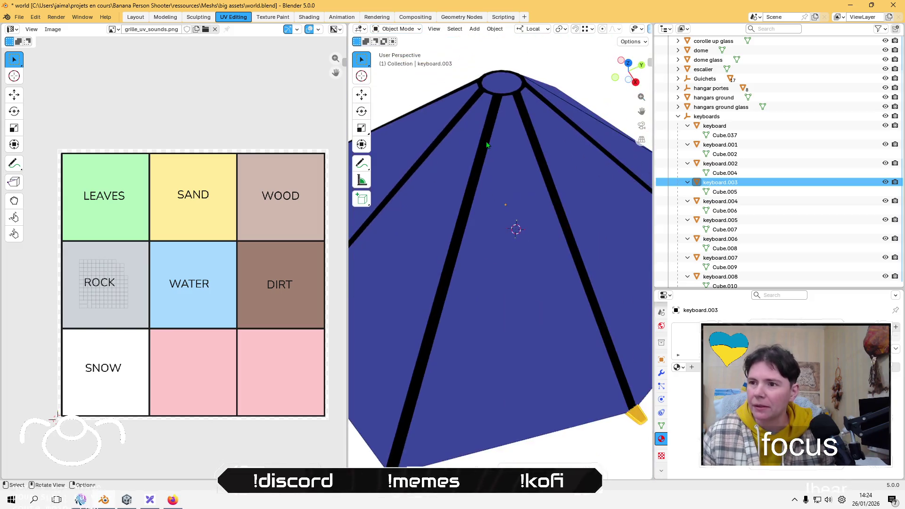
click(721, 201)
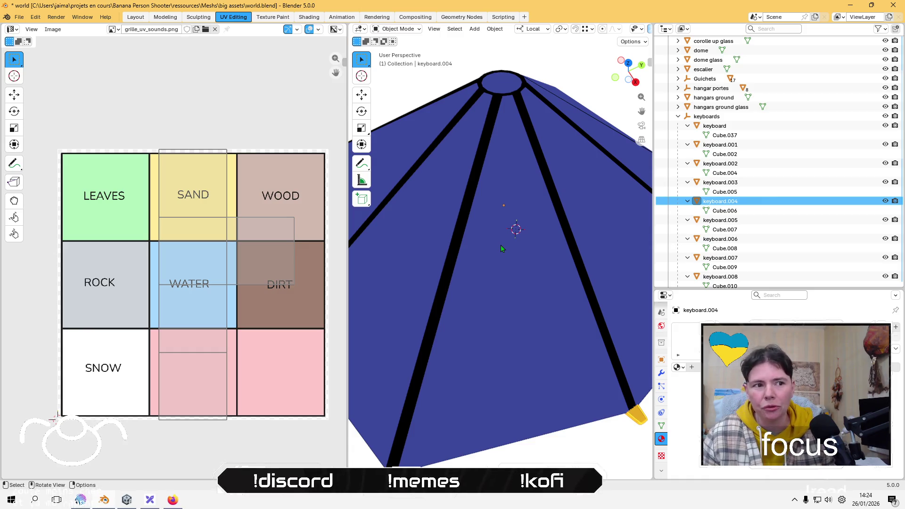
key(KP_Divide)
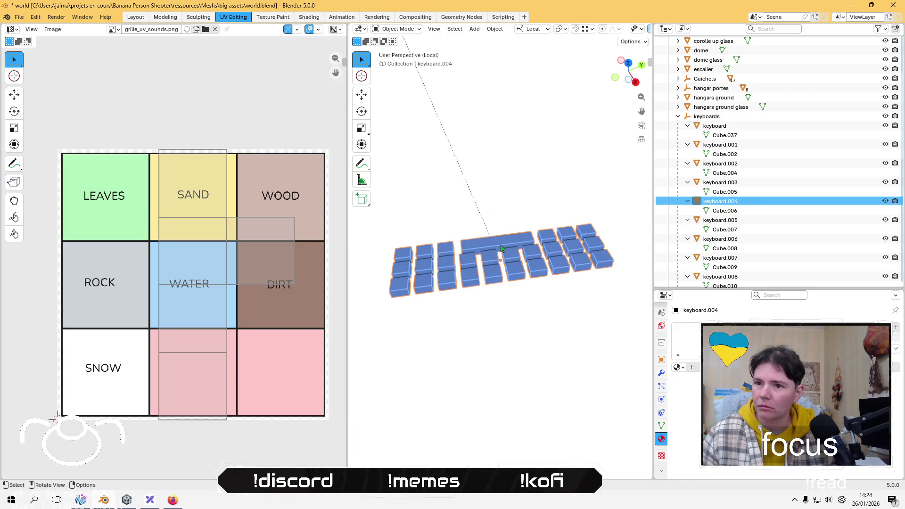
mouse_move(501, 249)
middle_down()
mouse_move(546, 267)
mouse_move(514, 278)
middle_up()
Step: Lightmap-pack the UVs of all keyboard.004 faces with default settings
key(Tab)
key(a)
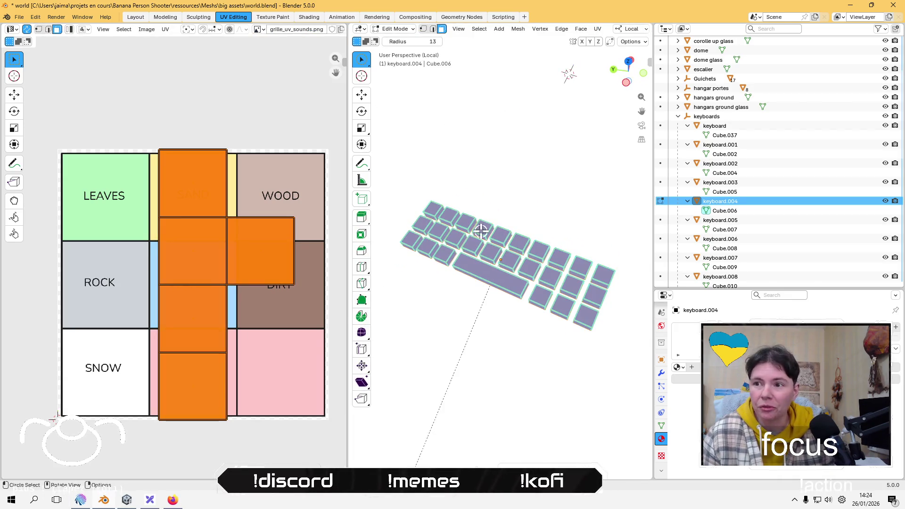
click(597, 28)
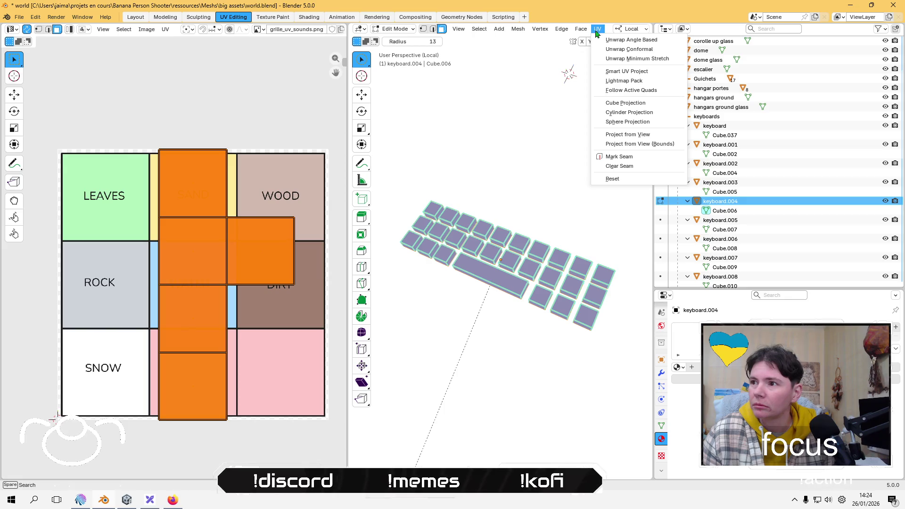
click(624, 80)
click(599, 142)
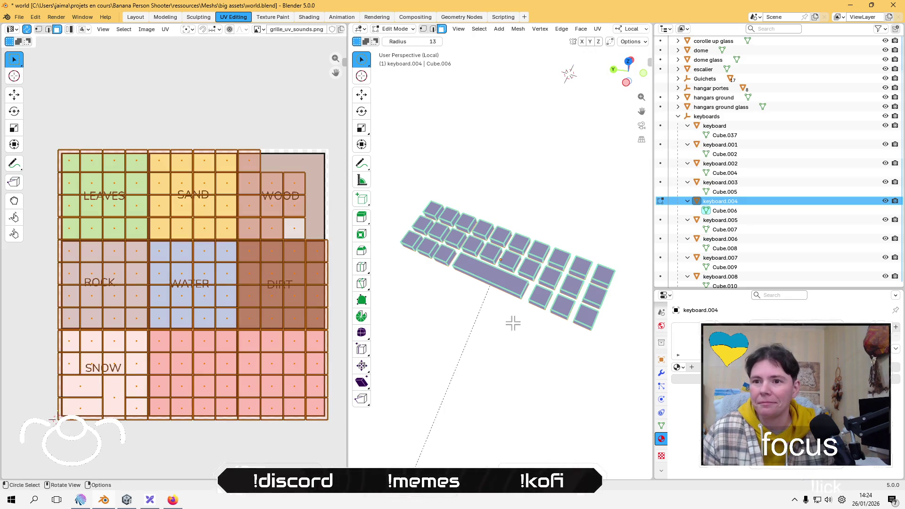
Step: Scale the packed UVs to 0.5, move them onto the ROCK tile, and return to Object Mode
key(s)
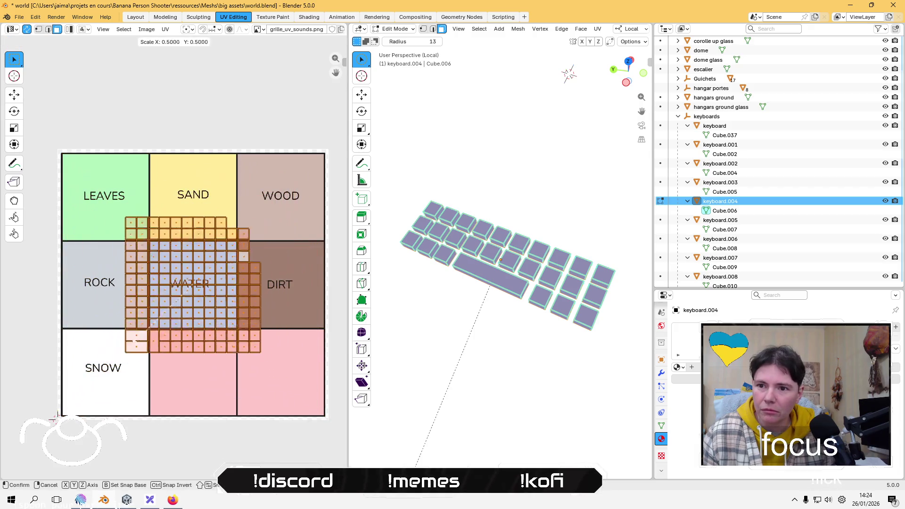
click(168, 289)
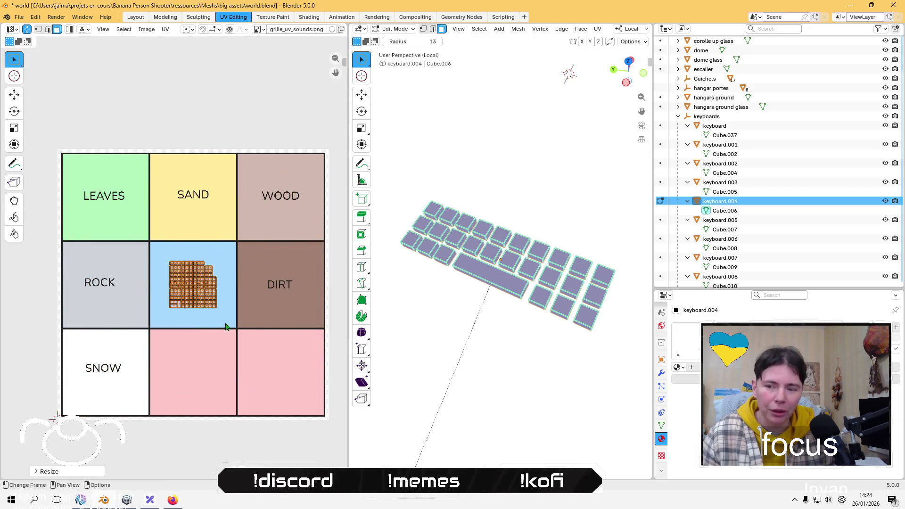
key(g)
click(167, 326)
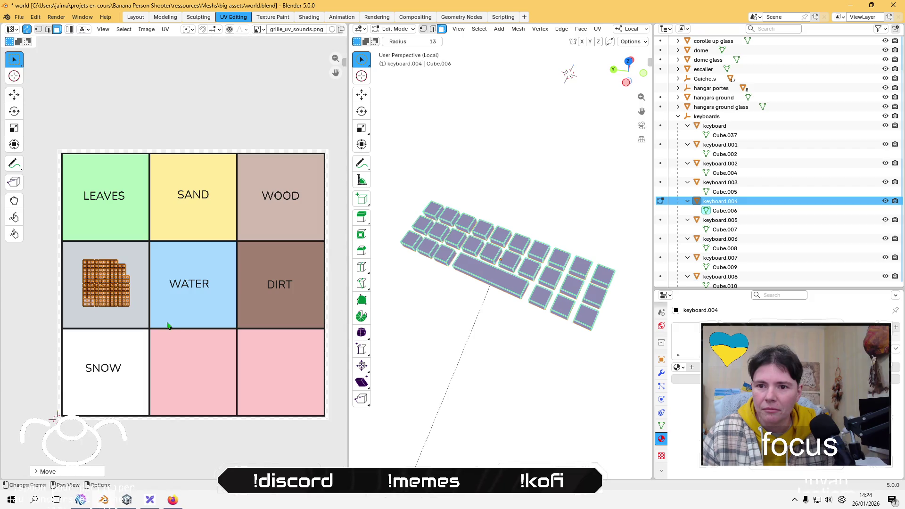
key(a)
click(407, 30)
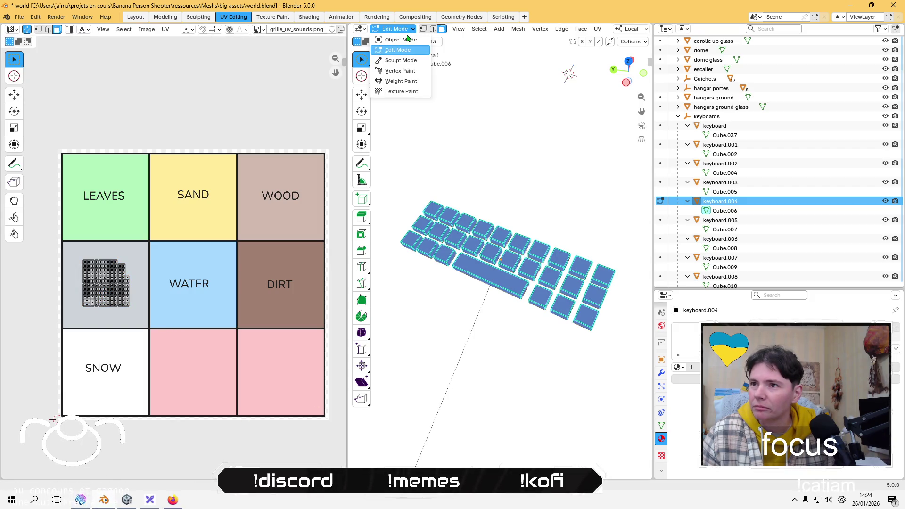
click(407, 39)
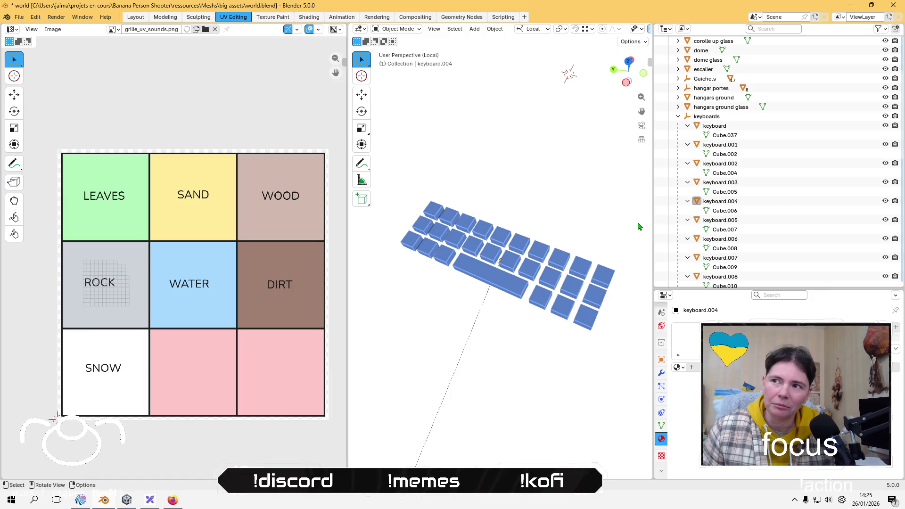
click(508, 283)
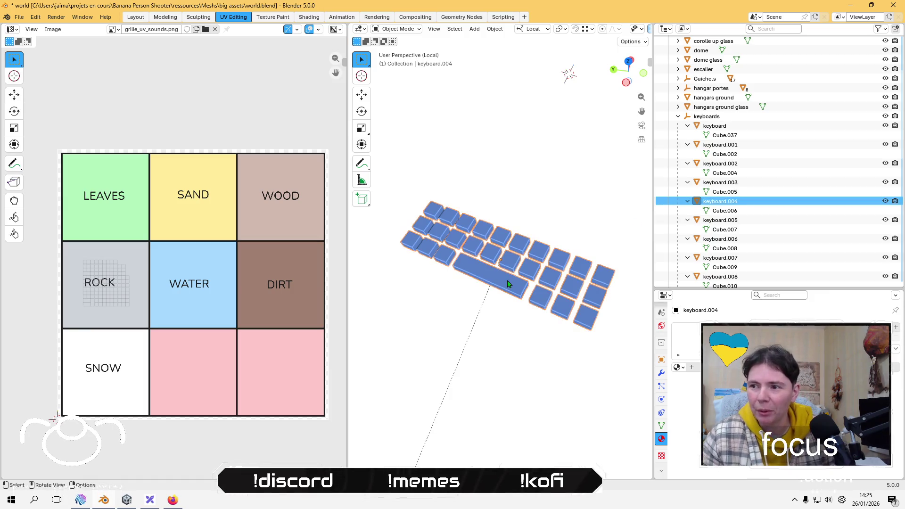